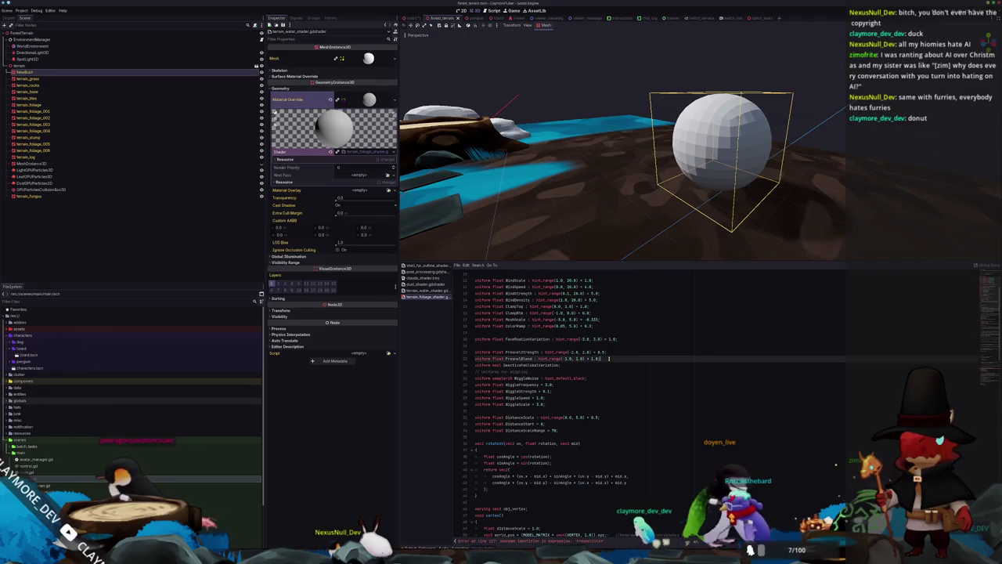
Step: Delete the FresnelStrength uniform declarations and the fres_col colour lines in fragment()
key(Delete)
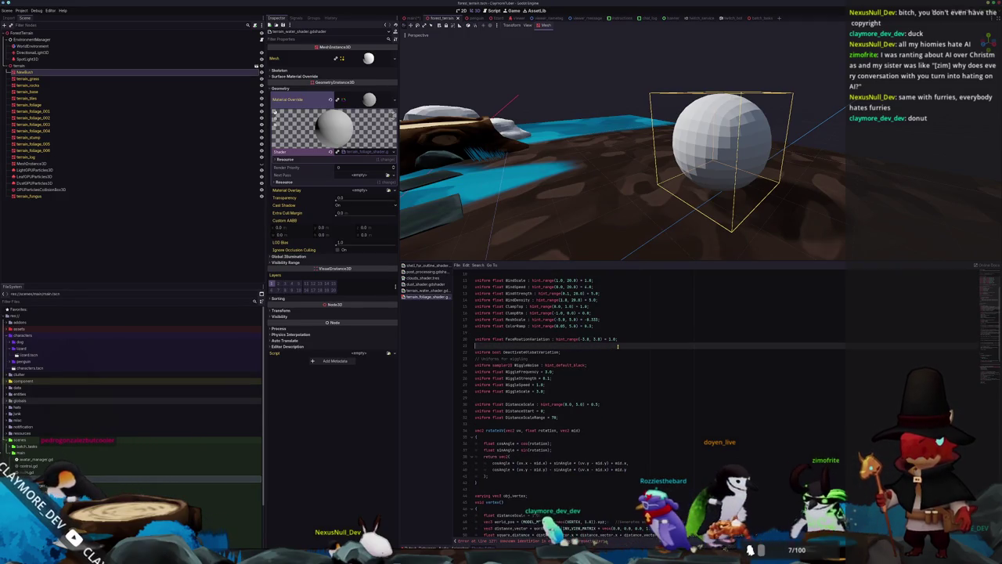
scroll(625, 347, down, 10)
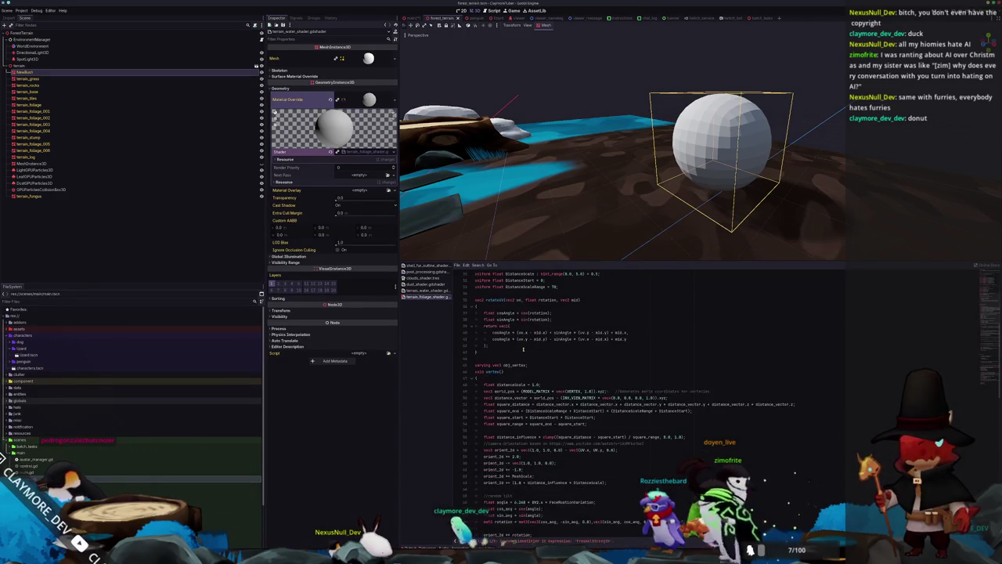
scroll(520, 378, down, 15)
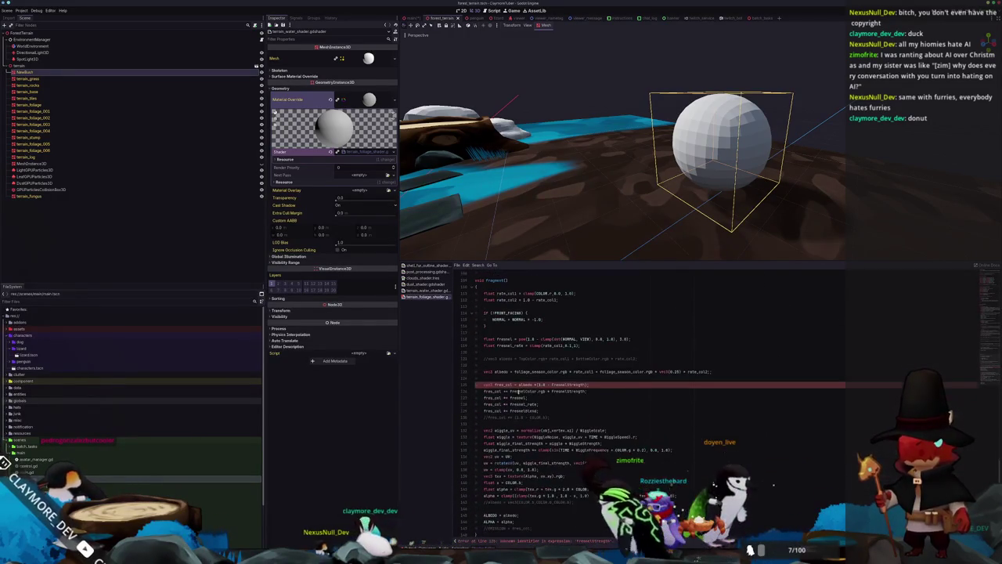
click(551, 381)
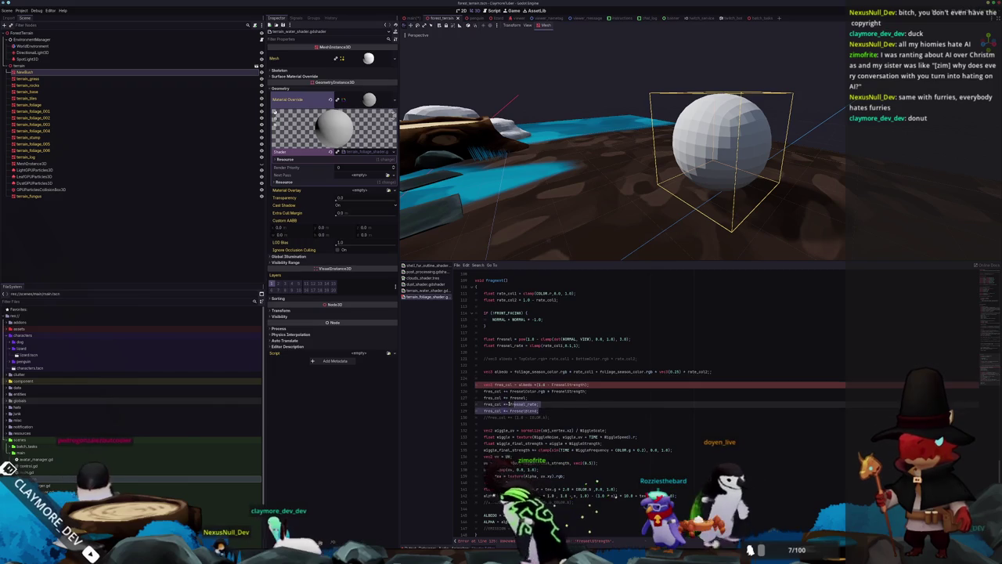
key(shift+Down)
key(shift+Down)
key(shift+Down)
key(Delete)
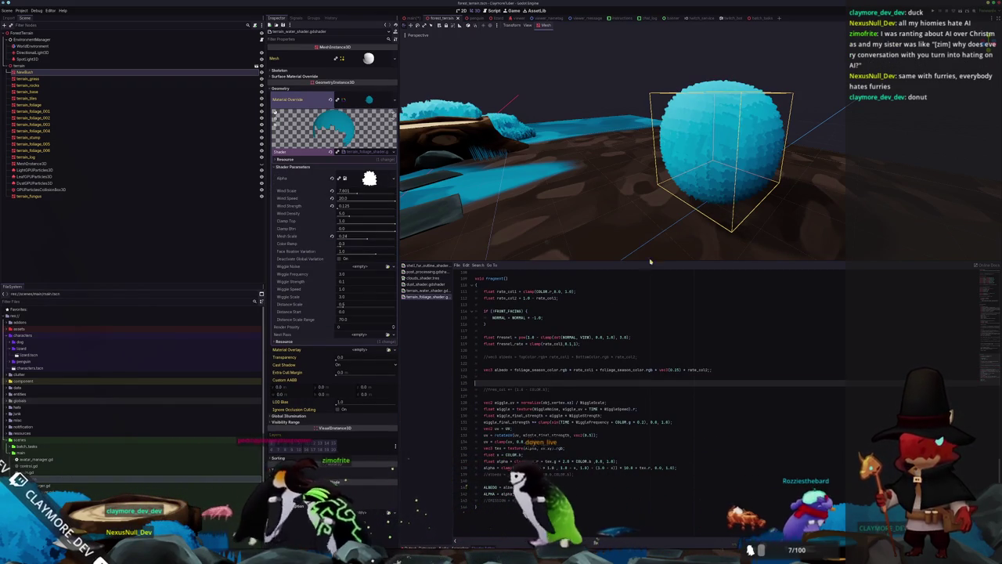
scroll(532, 408, up, 20)
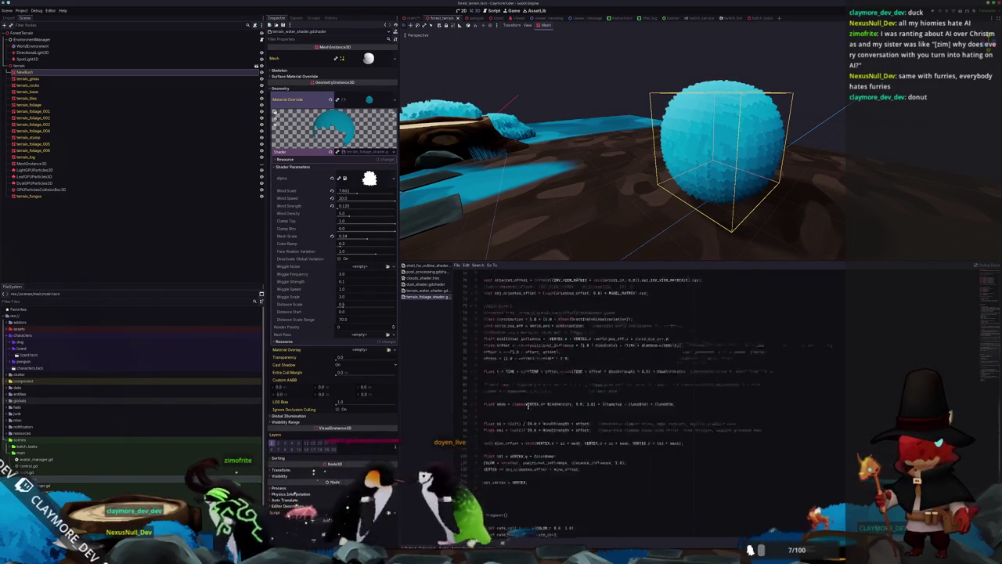
scroll(529, 406, up, 10)
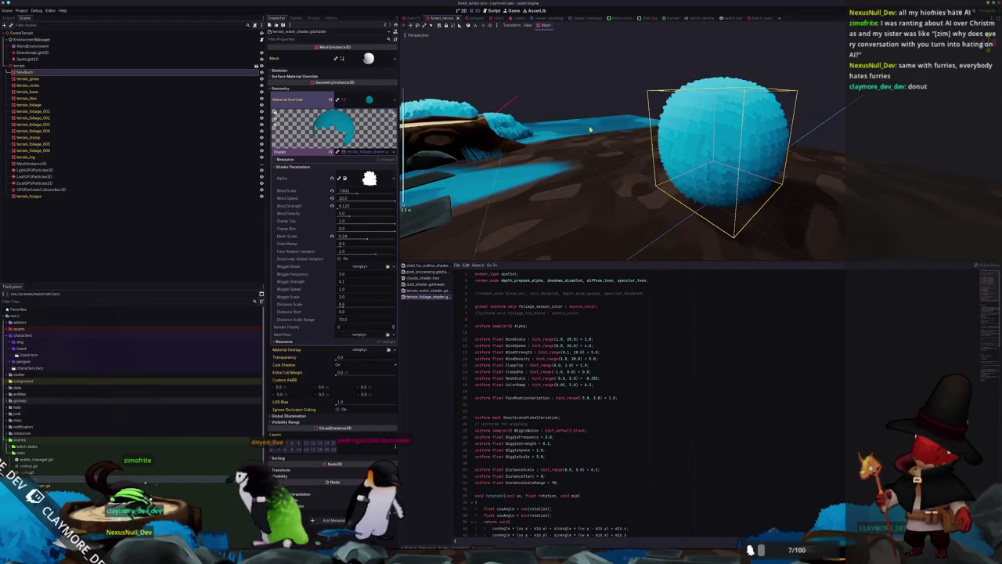
scroll(583, 126, down, 5)
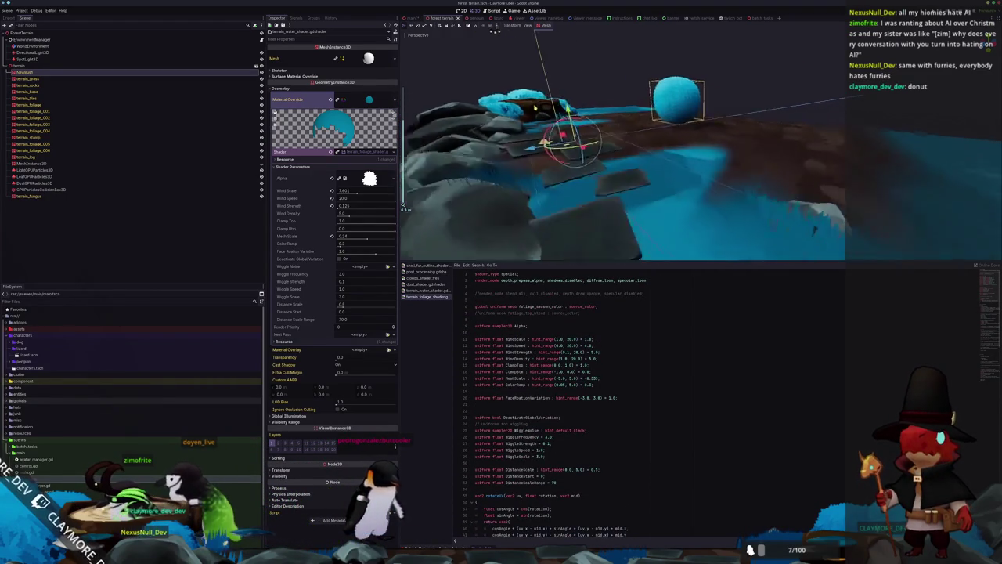
scroll(583, 126, up, 10)
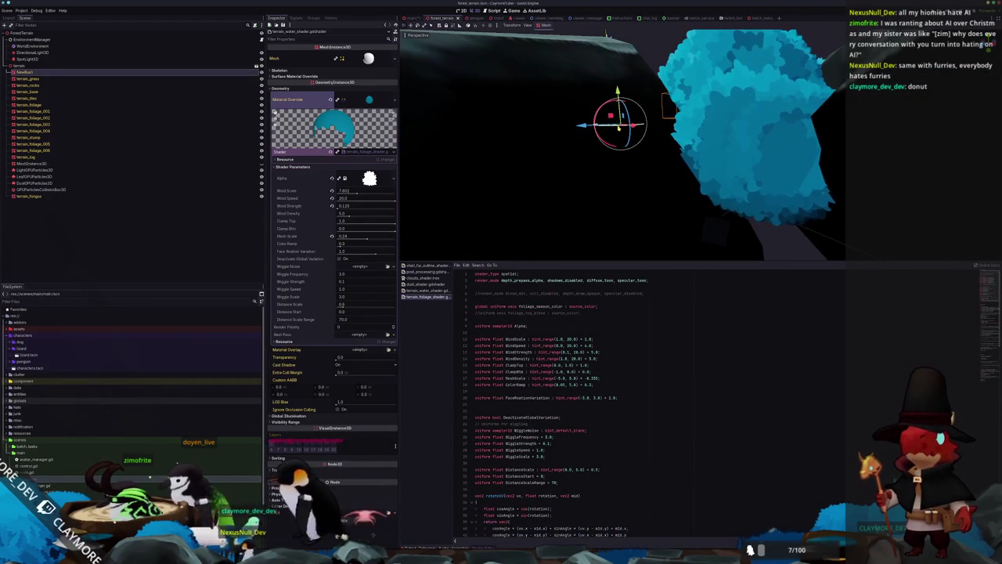
scroll(623, 145, down, 5)
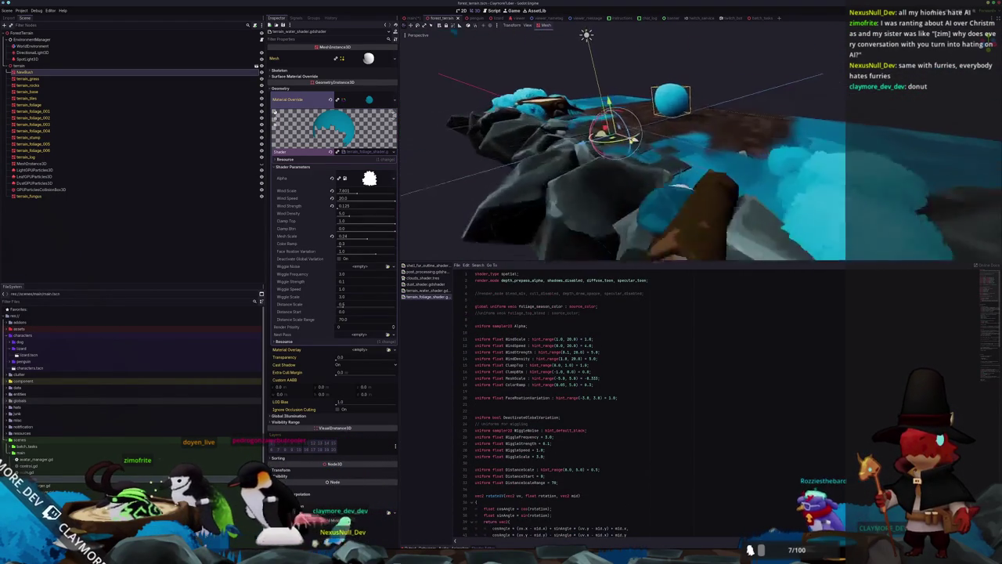
scroll(695, 179, up, 5)
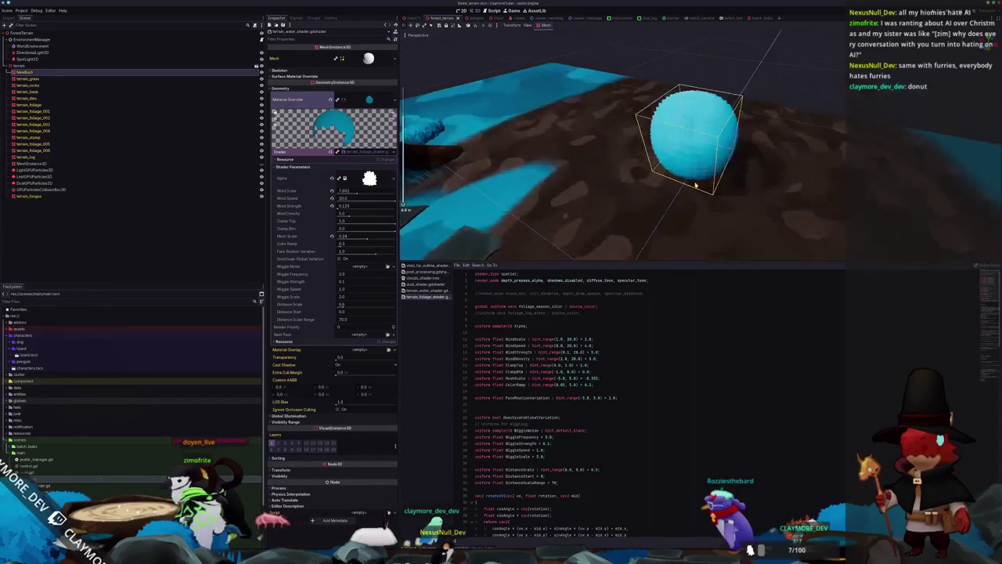
scroll(696, 179, up, 3)
scroll(665, 176, down, 6)
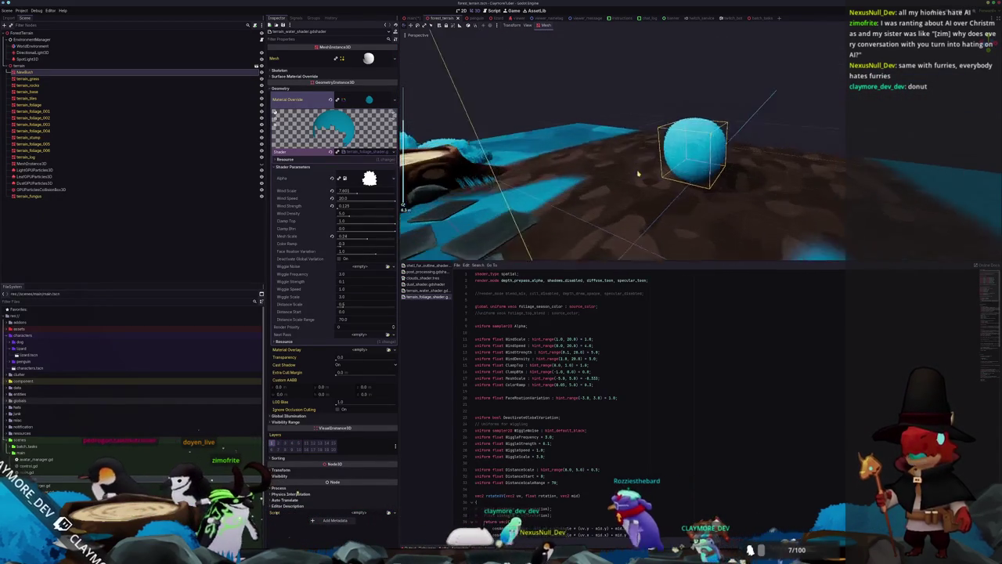
scroll(638, 173, up, 4)
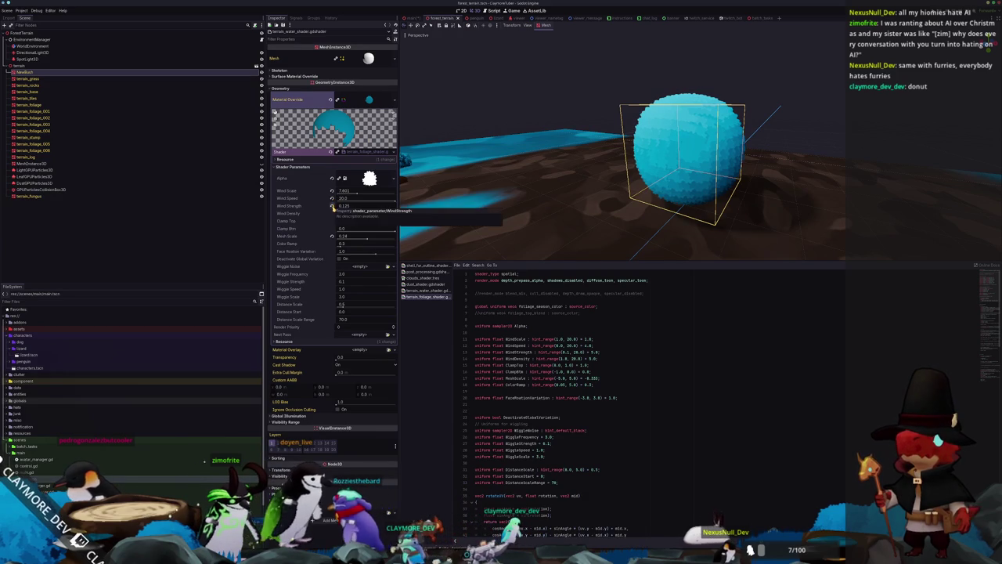
Step: Make the bush's Material Override unique and expand its Shader Parameters
click(337, 100)
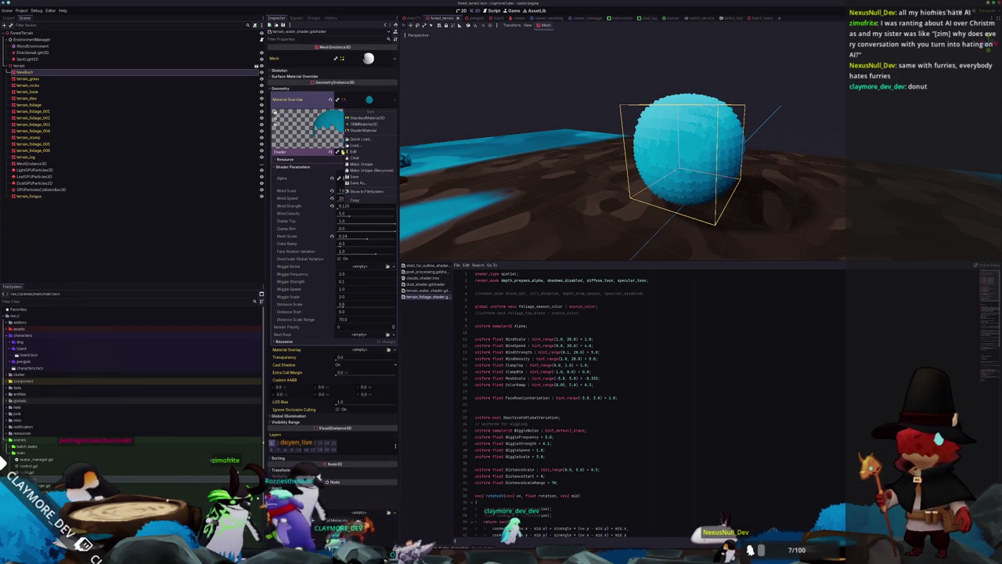
click(361, 164)
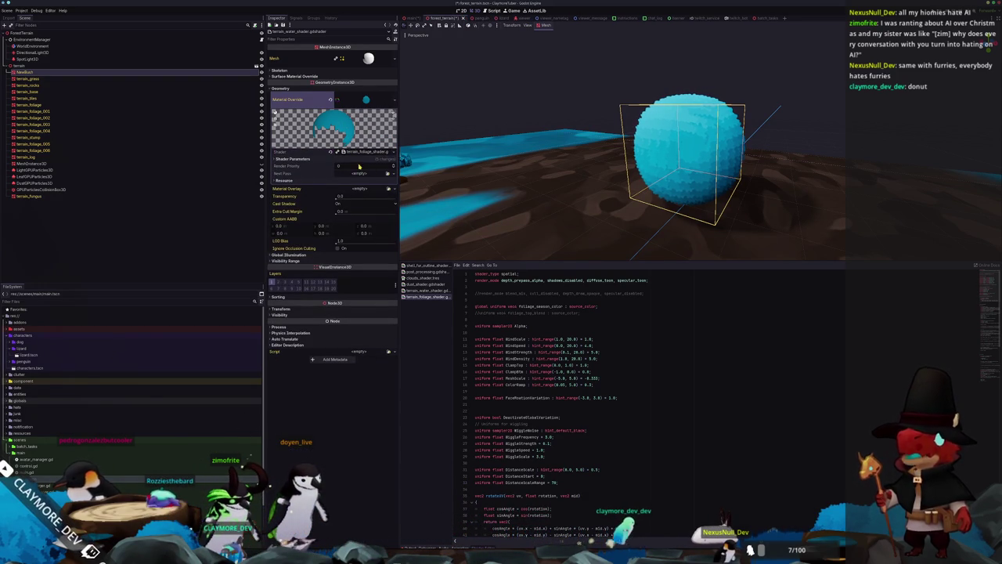
click(359, 159)
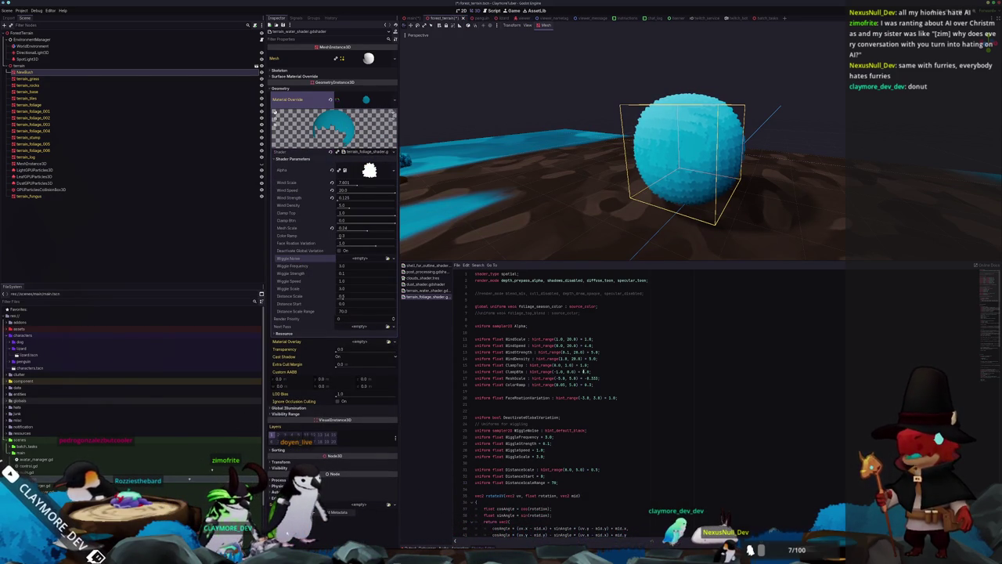
Step: Add a blank line below render_mode and place the cursor at its end to add a mode
key(Up)
key(Up)
key(Up)
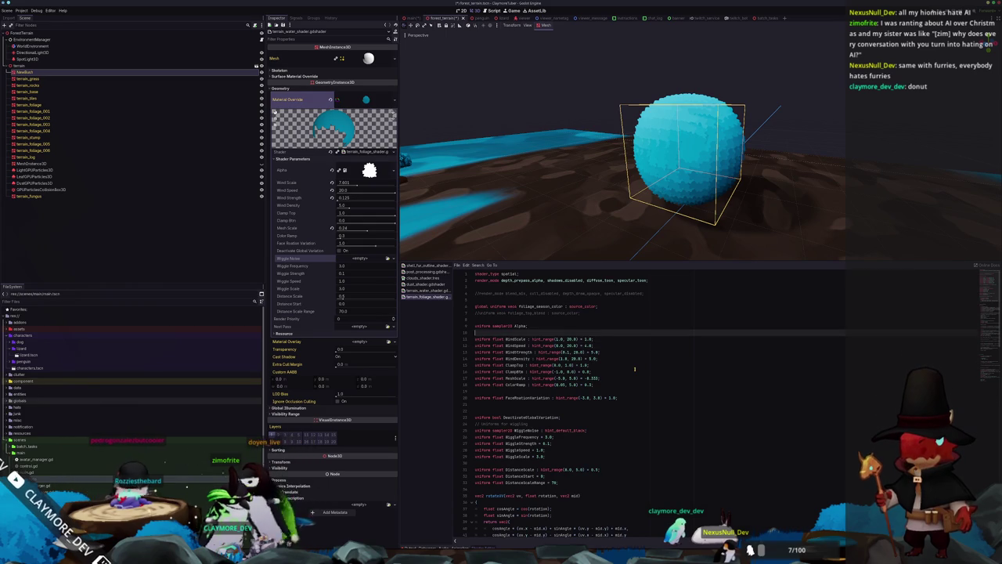
key(Home)
key(Return)
key(Up)
key(Up)
key(Up)
key(End)
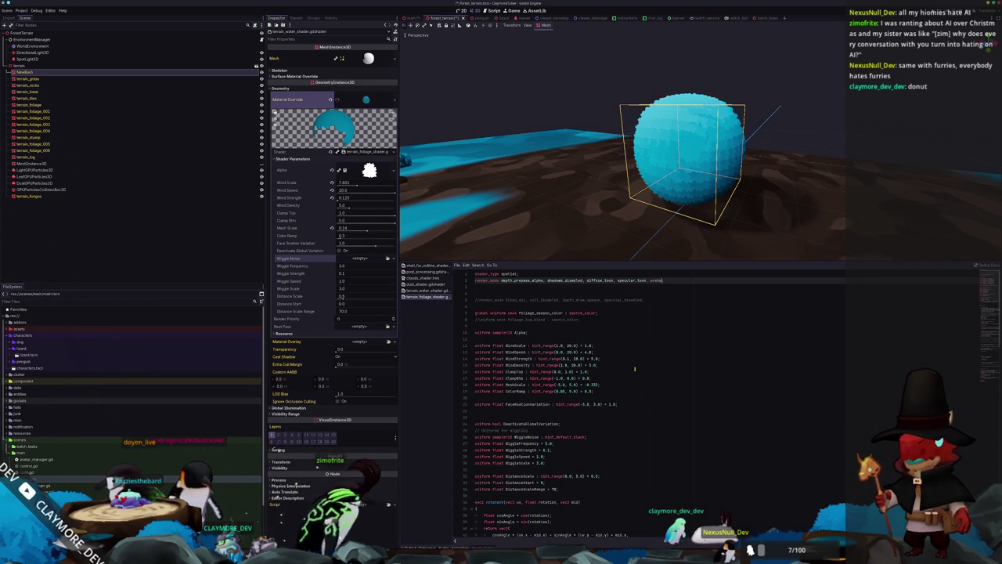
Step: Finish 'unshaded;' on the render_mode line and orbit to check the flat, unshaded bush
text(;)
key(Down)
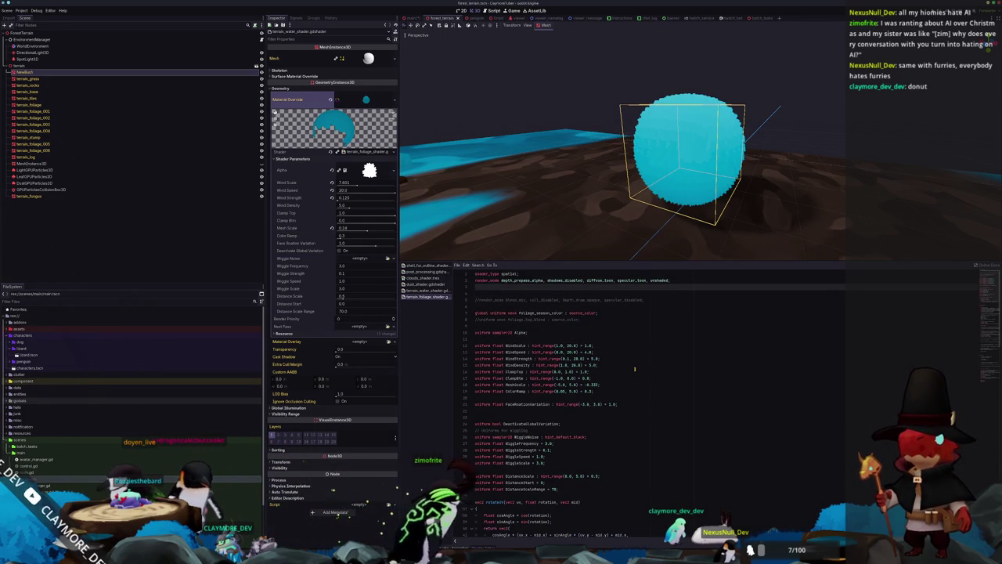
scroll(770, 219, up, 5)
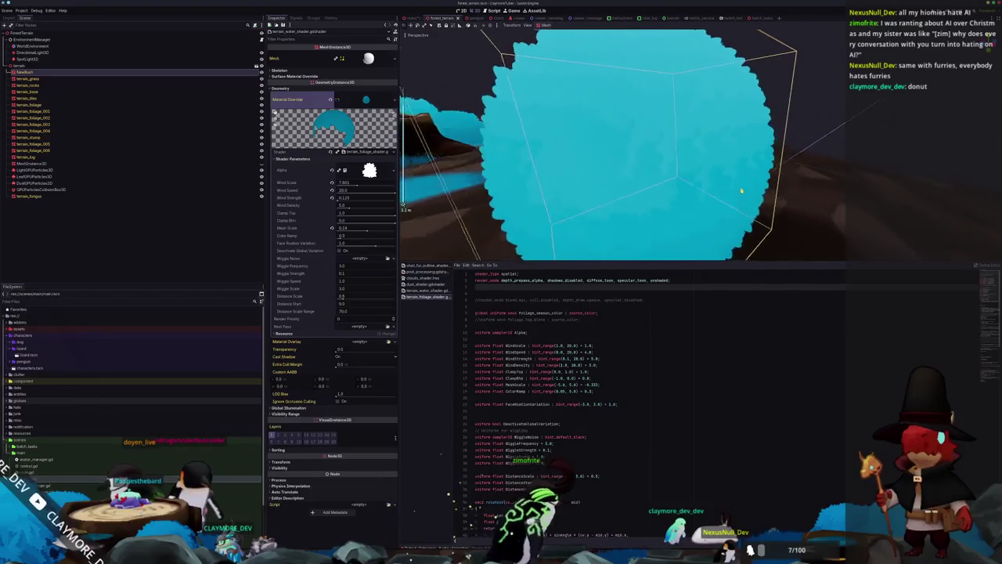
mouse_move(770, 185)
mouse_down()
mouse_move(779, 185)
mouse_move(767, 206)
mouse_move(789, 148)
mouse_up()
scroll(765, 179, down, 5)
scroll(789, 148, up, 5)
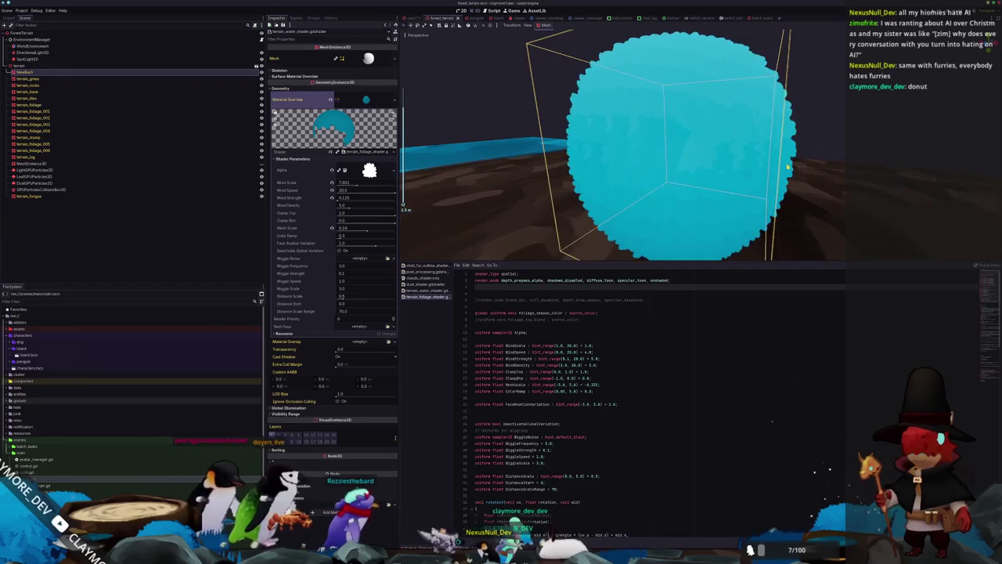
Step: Undo unshaded to restore shaded rendering, then frame the sphere in Blender
key(ctrl+z)
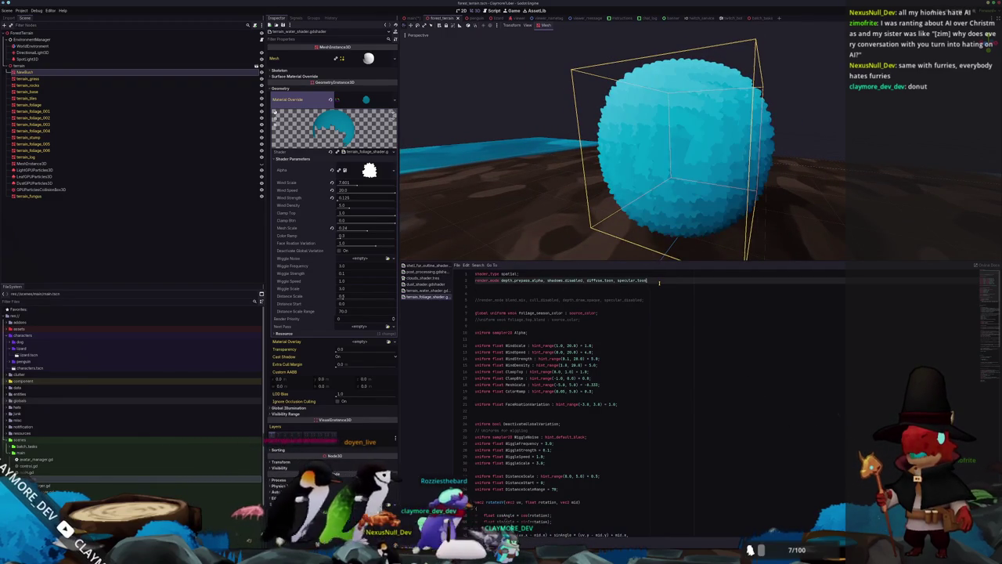
mouse_move(723, 202)
mouse_down()
mouse_move(731, 192)
mouse_move(721, 207)
mouse_up()
scroll(721, 208, down, 3)
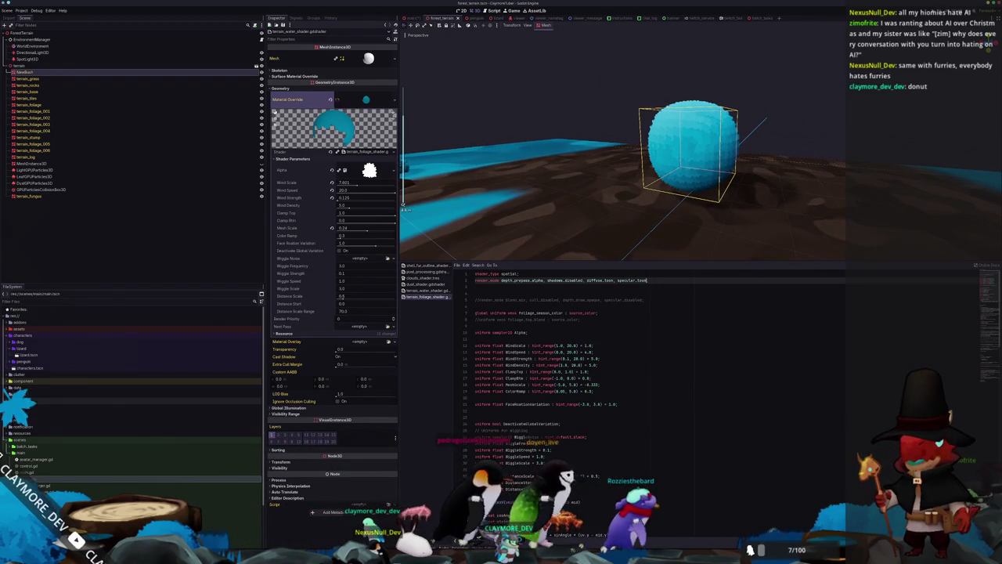
key(alt+Tab)
key(KP_Decimal)
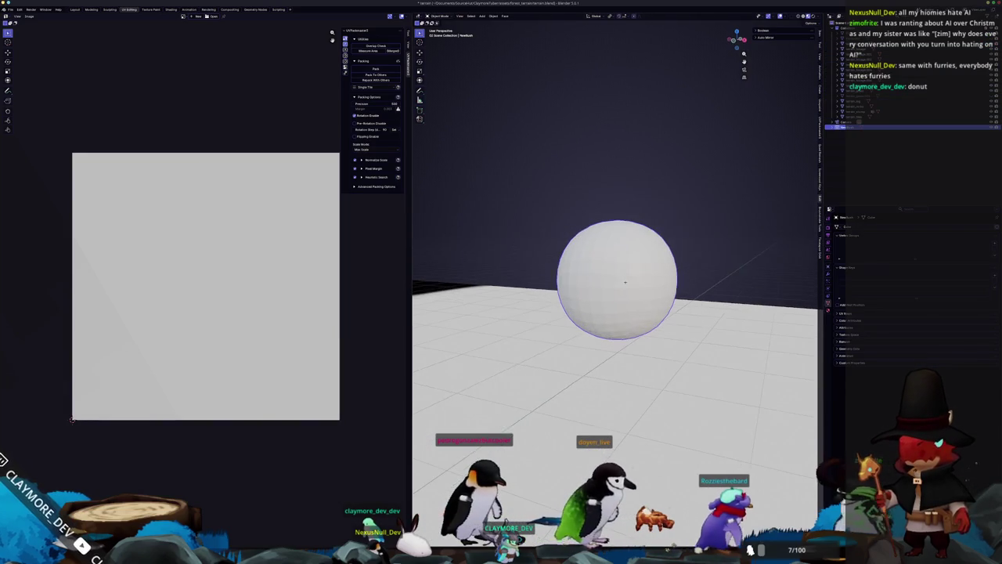
Step: Apply Shade Smooth to the sphere at object level, toggling briefly through Edit Mode
key(Tab)
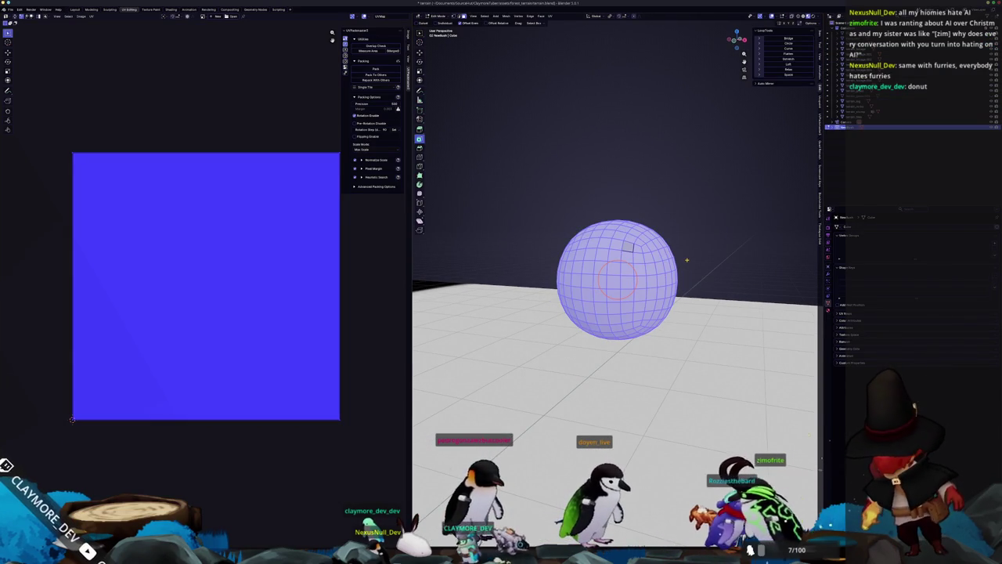
right_click(688, 262)
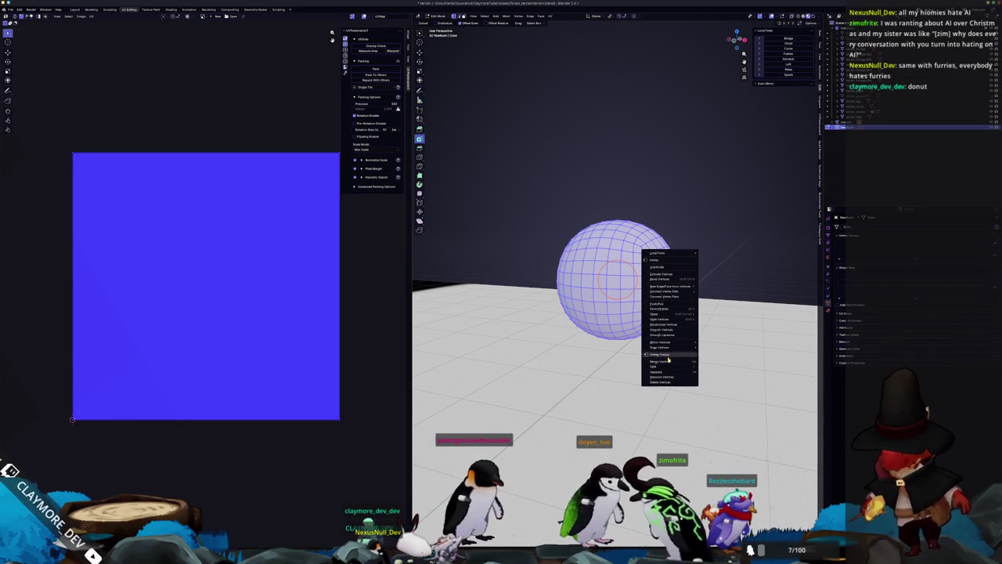
key(Escape)
key(Tab)
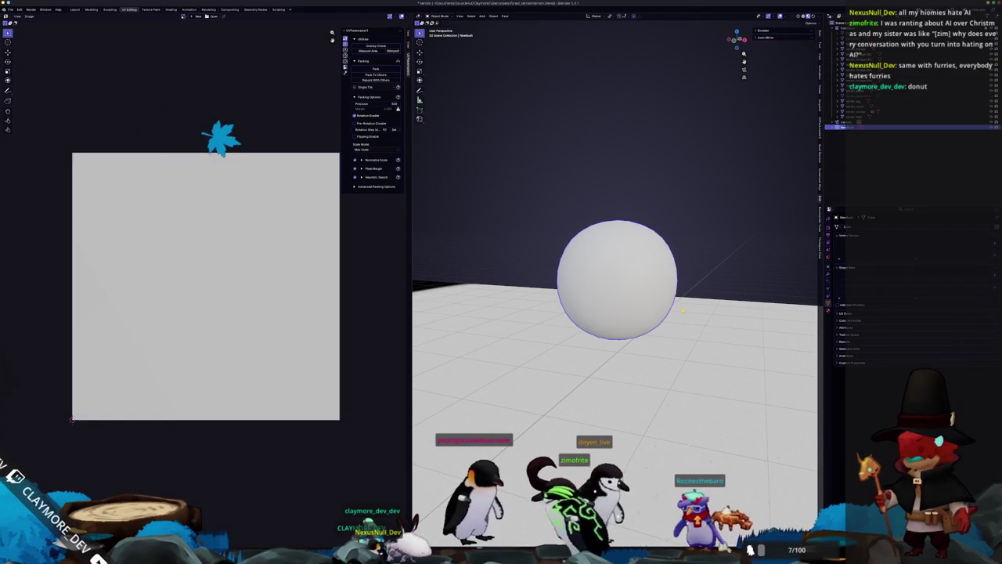
right_click(631, 283)
click(626, 283)
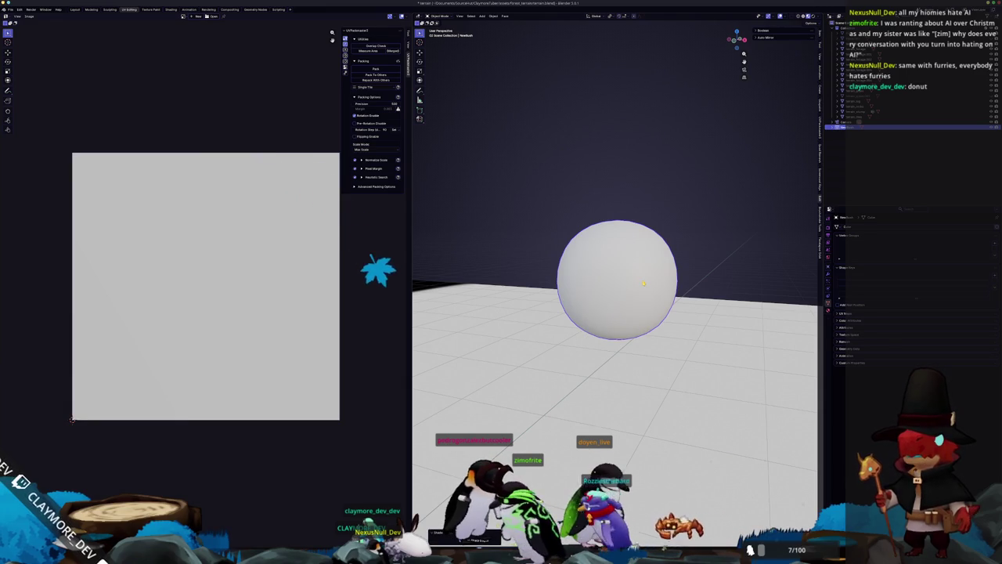
key(Tab)
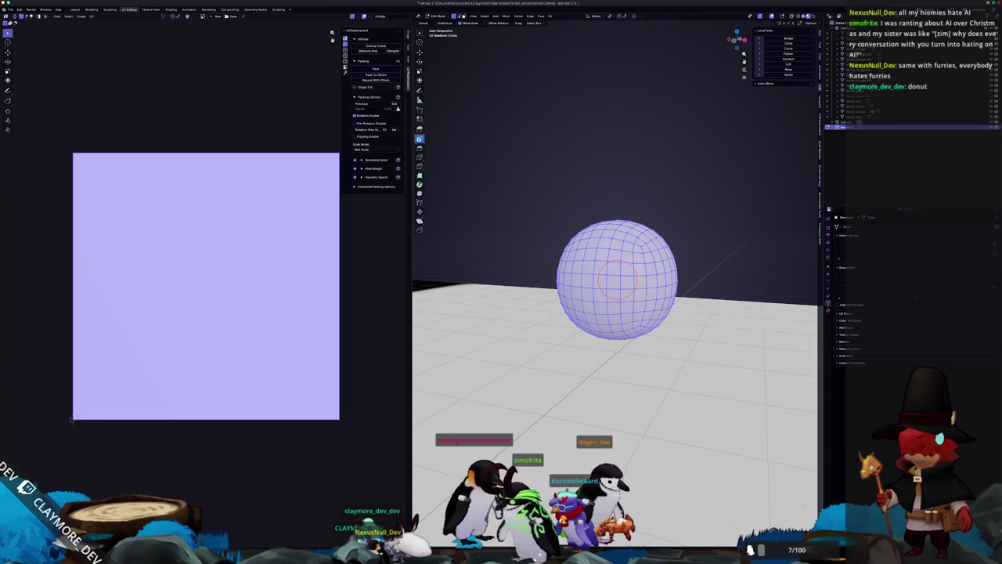
key(Tab)
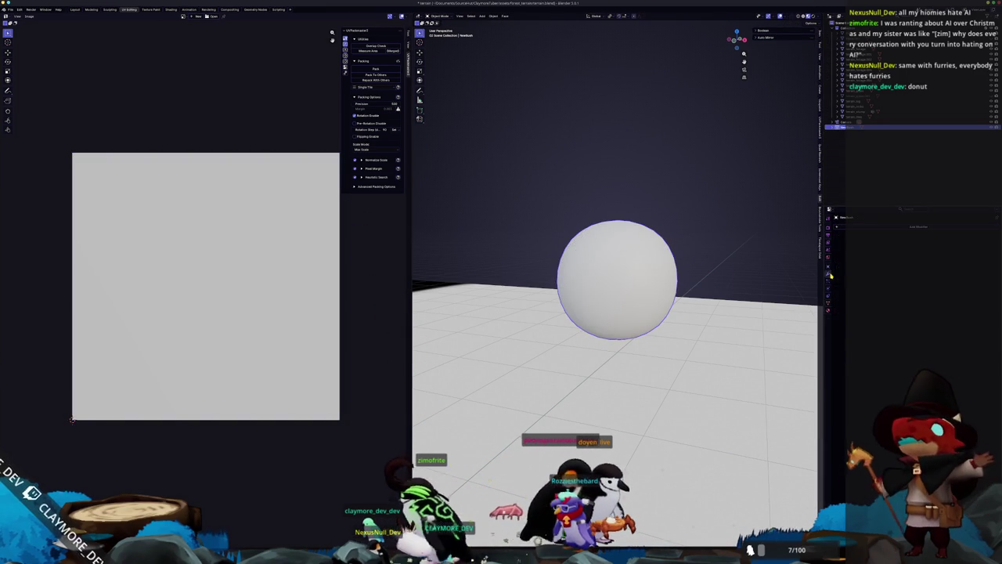
Step: Add an Edge Split modifier to the sphere and set its Edge Angle
click(829, 274)
click(888, 240)
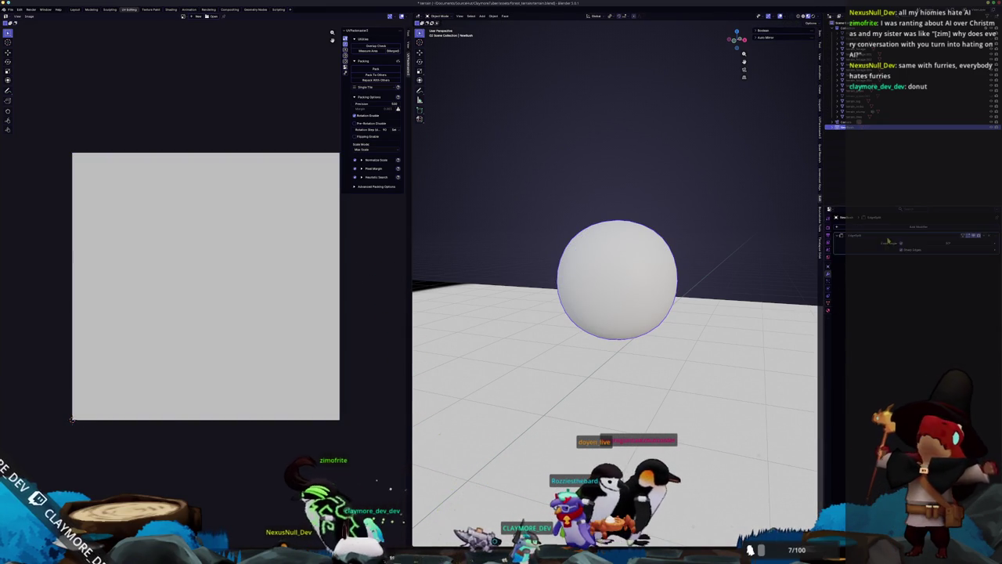
click(924, 242)
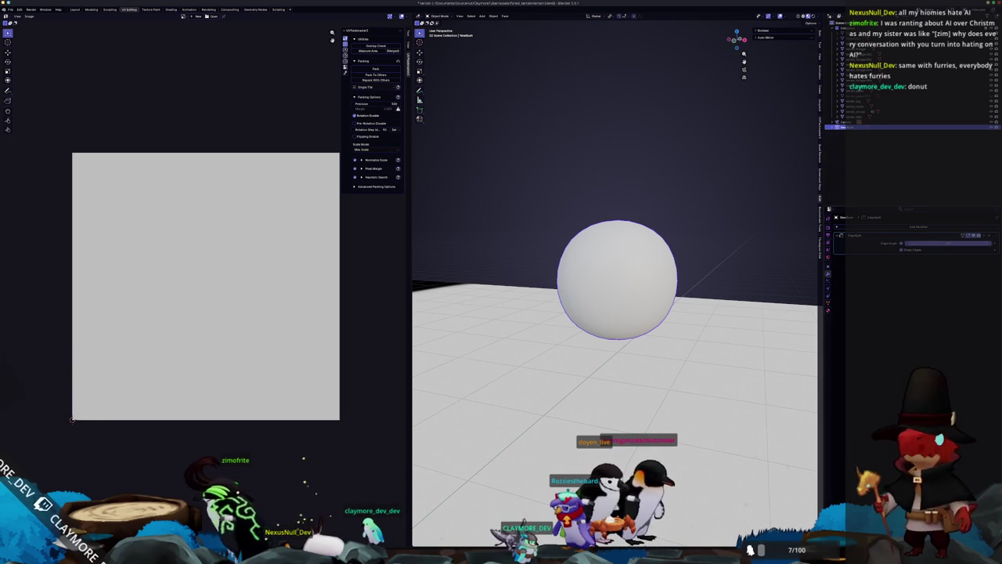
key(Return)
scroll(734, 250, up, 2)
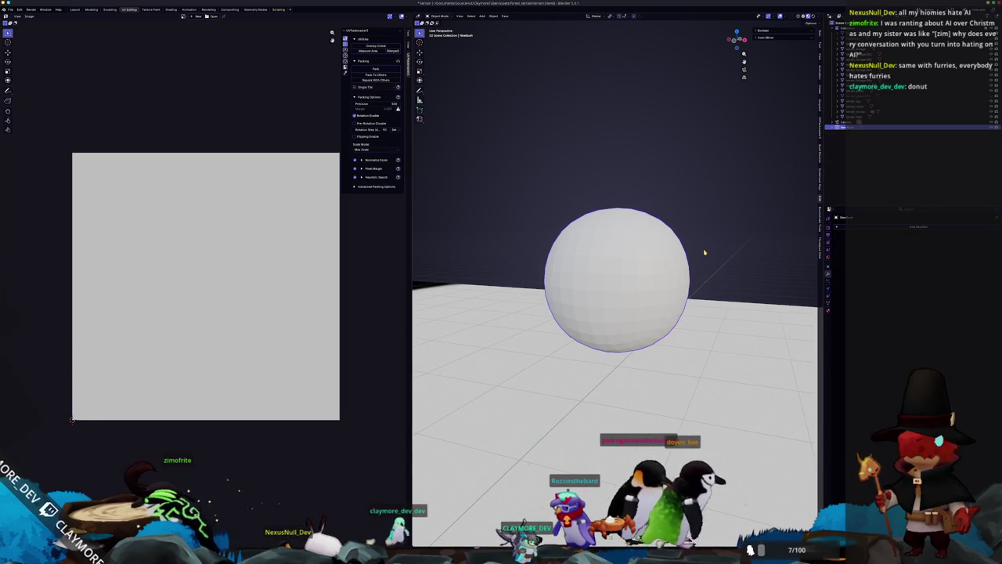
scroll(673, 242, down, 2)
Step: Add a second mesh, NewMesh.001, at the sphere's centre and start scaling it
key(shift+a)
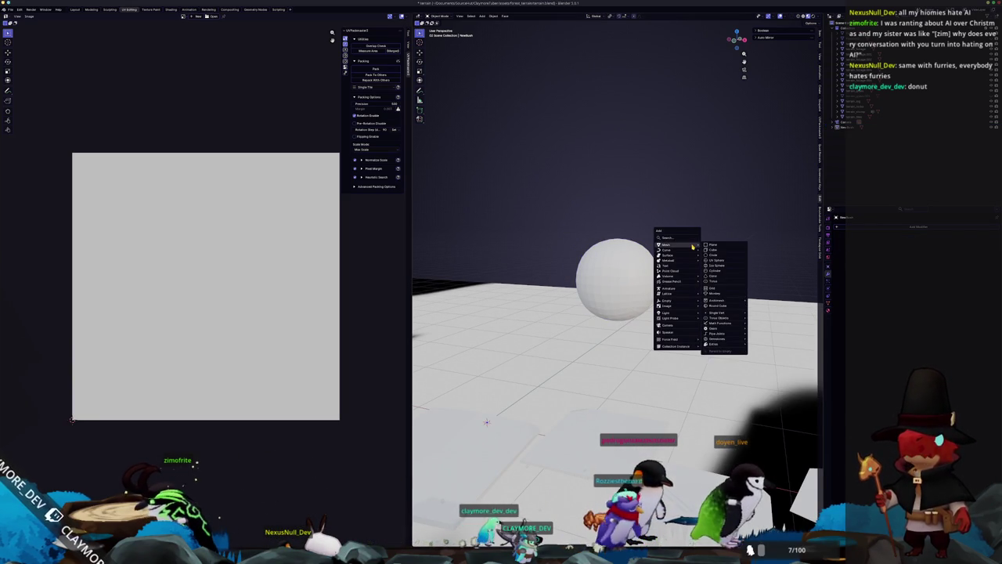
click(711, 250)
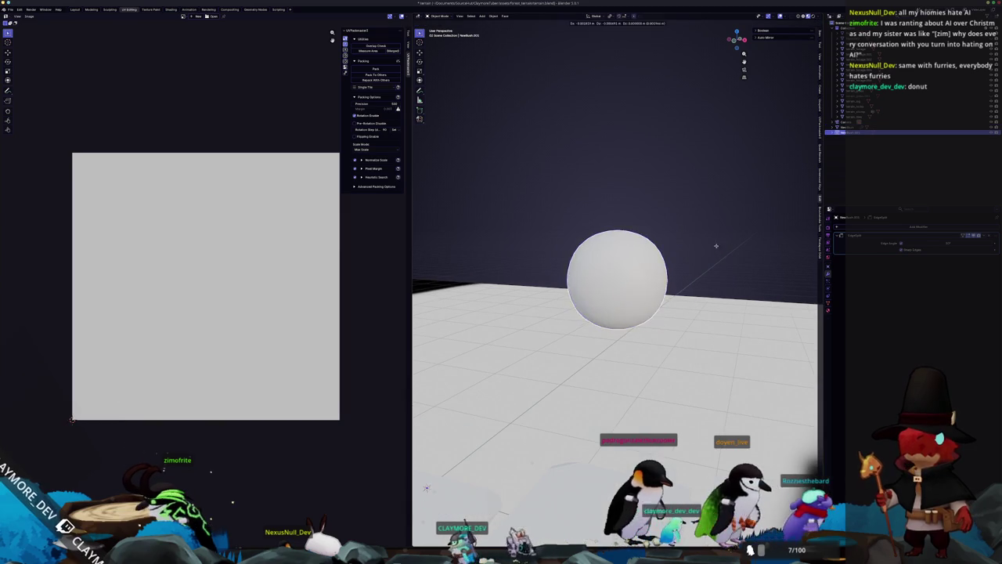
key(Escape)
key(Tab)
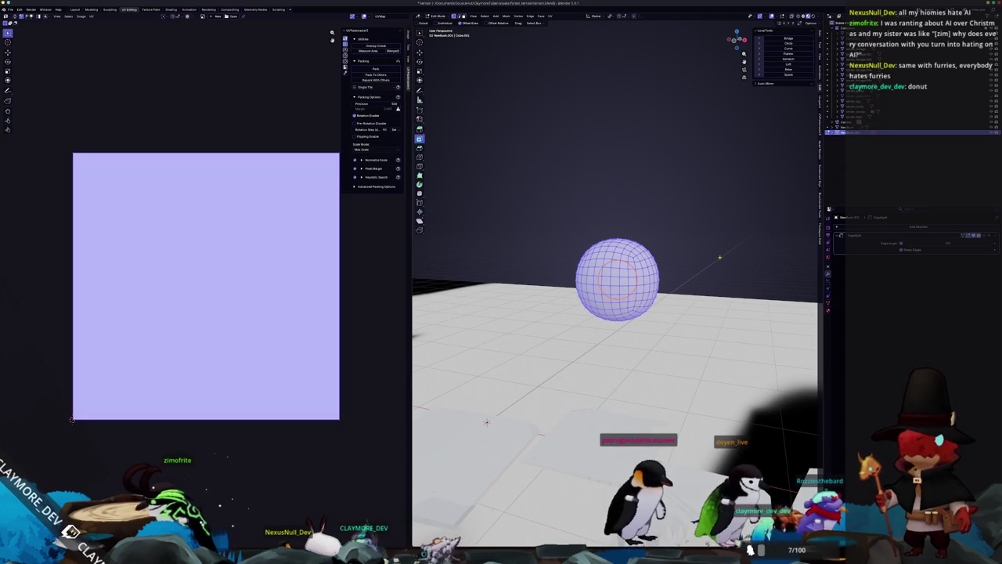
key(s)
key(Escape)
key(Tab)
key(s)
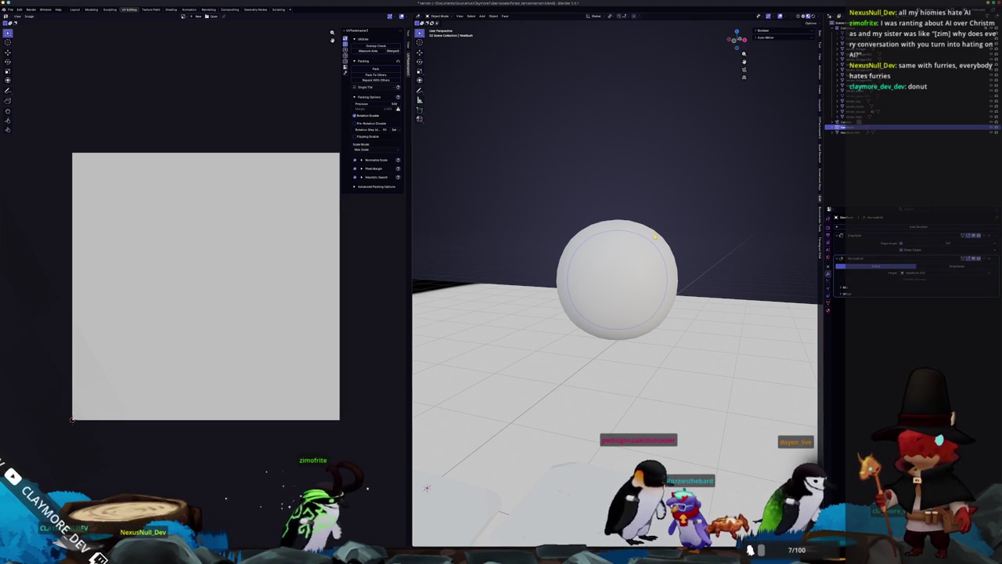
Step: Finish the second sphere object and give it smooth shading
key(shift+d)
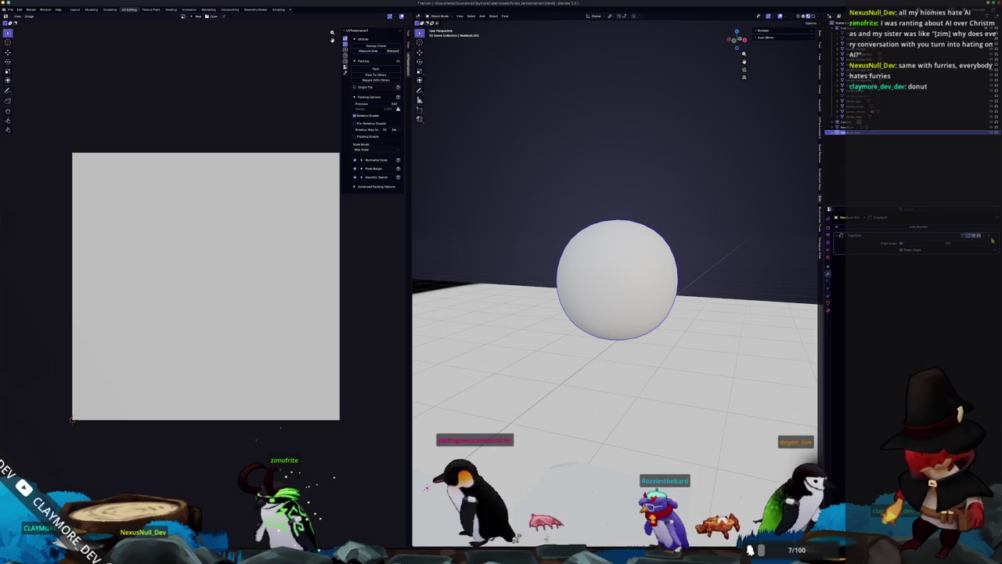
right_click(619, 192)
click(619, 197)
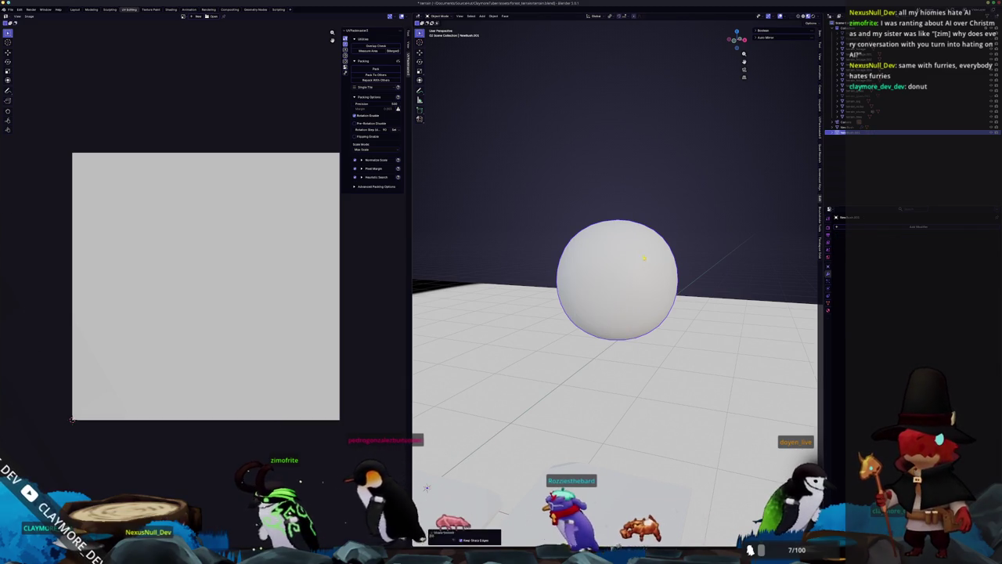
Step: Set the original sphere's Normal Edit modifier to Radial, expand Mix, and target the second sphere
click(854, 127)
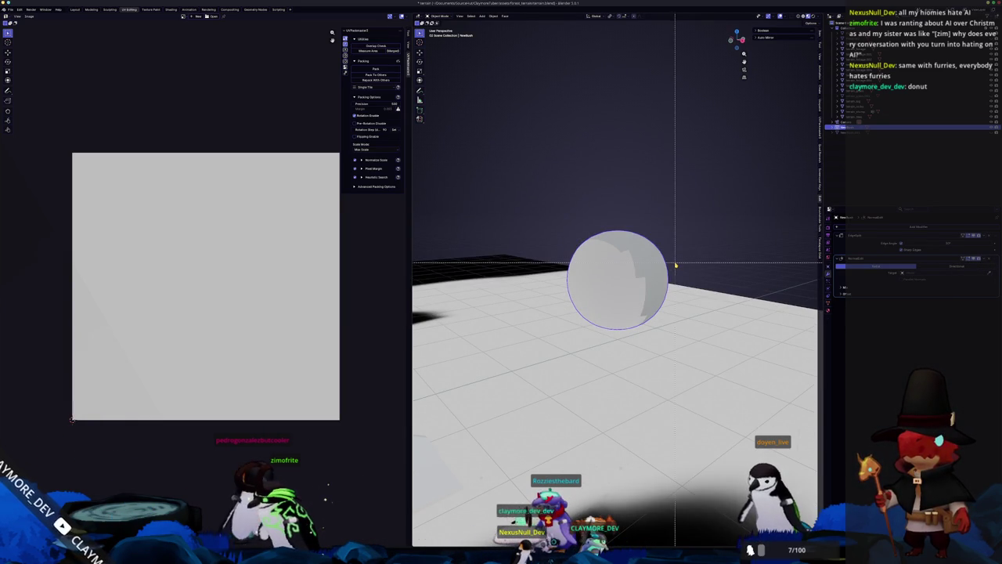
key(Tab)
key(Tab)
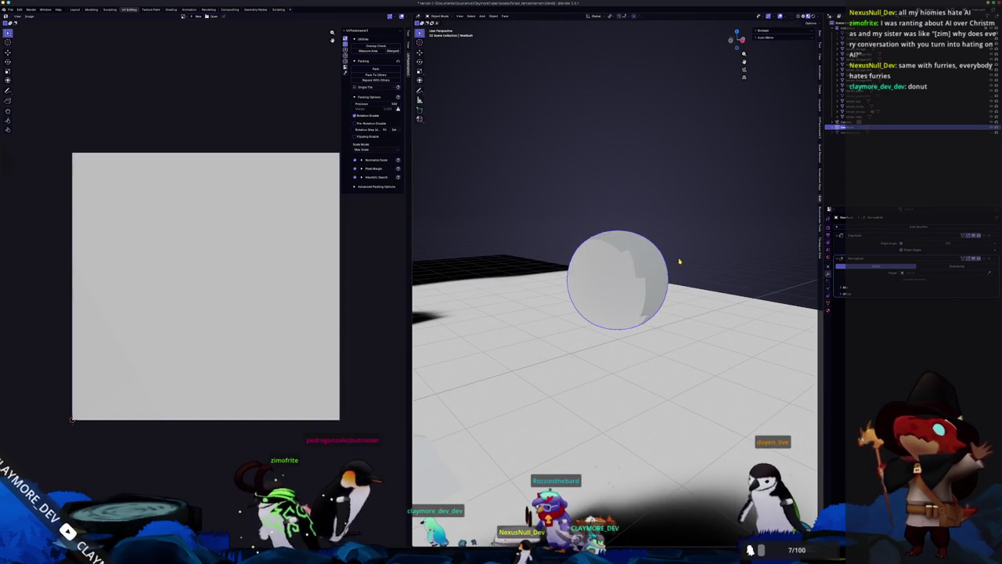
scroll(665, 266, up, 3)
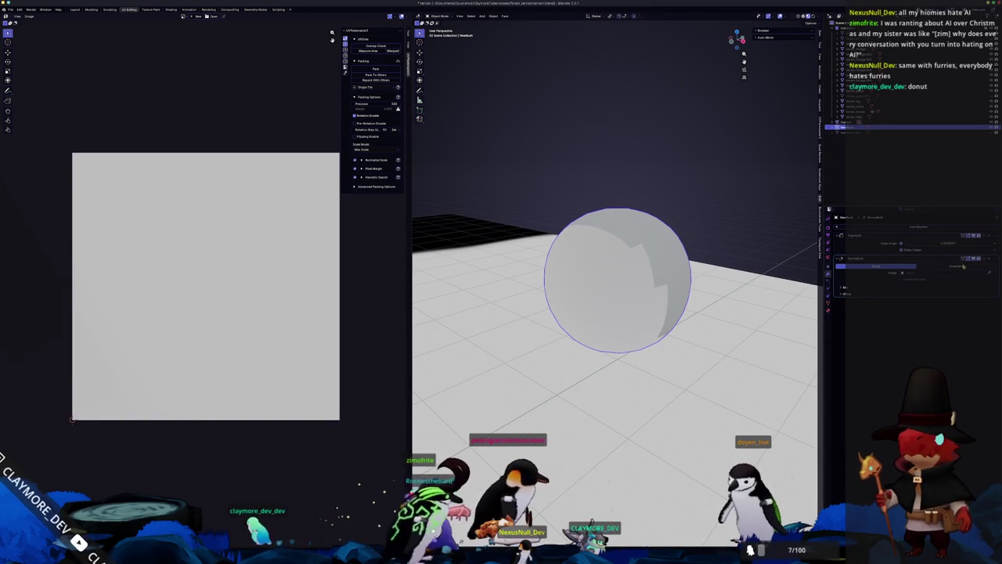
click(952, 267)
click(890, 268)
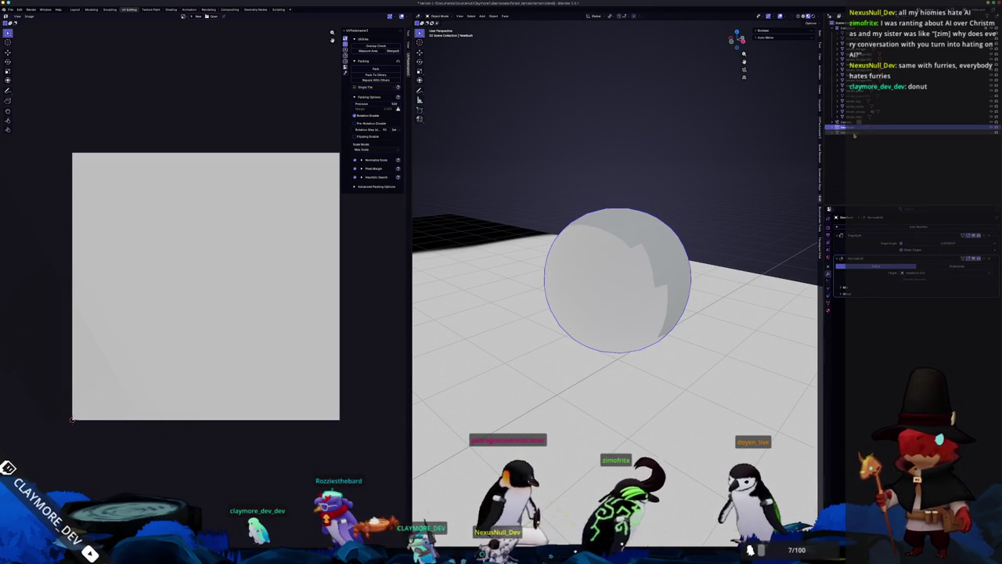
click(844, 287)
click(844, 323)
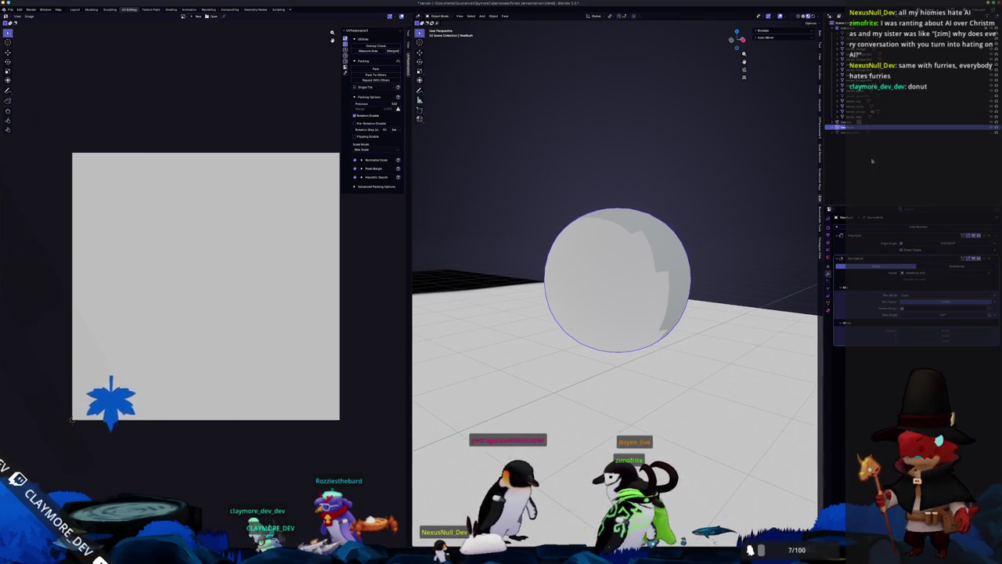
click(971, 132)
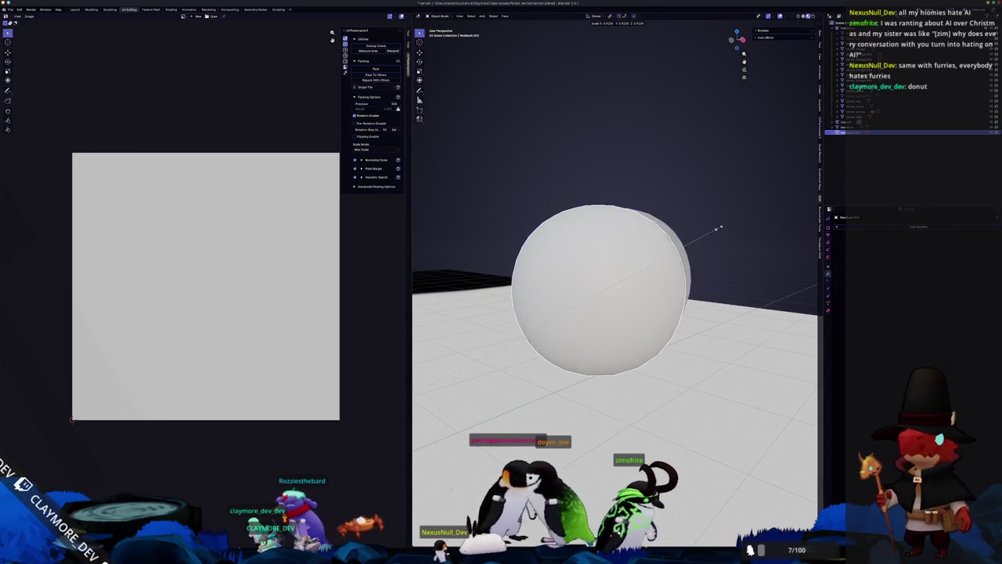
Step: Shrink the second sphere in Edit Mode and reset its origin
key(Tab)
key(s)
click(723, 258)
key(Tab)
scroll(684, 233, up, 3)
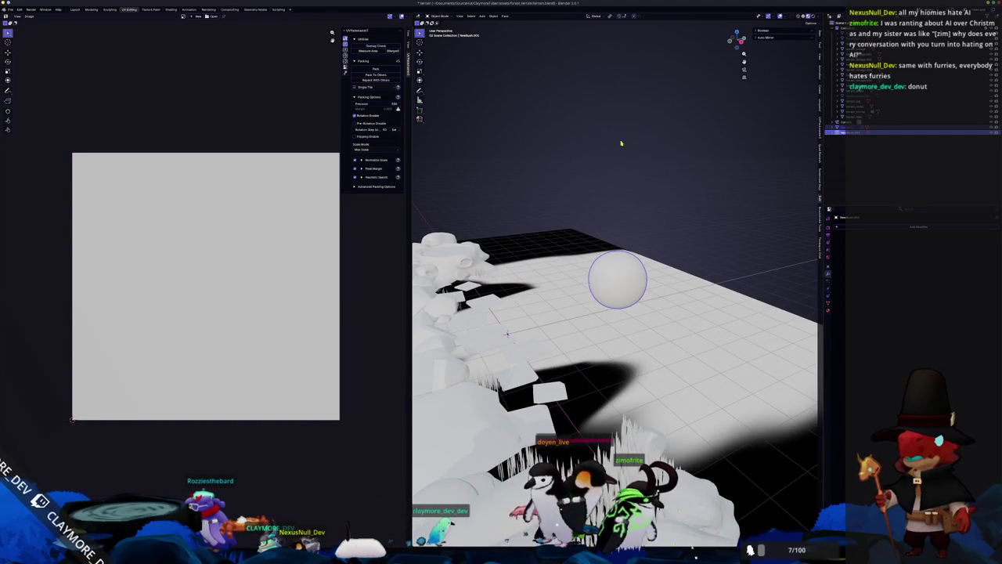
click(493, 17)
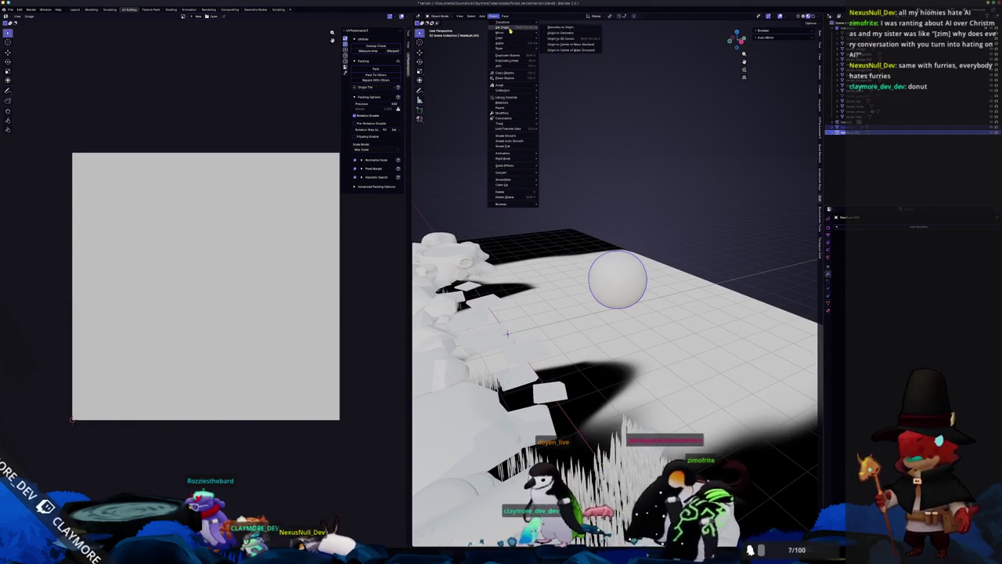
click(569, 50)
Step: Reselect the sphere and deselect all of its geometry in Edit Mode
scroll(644, 164, up, 4)
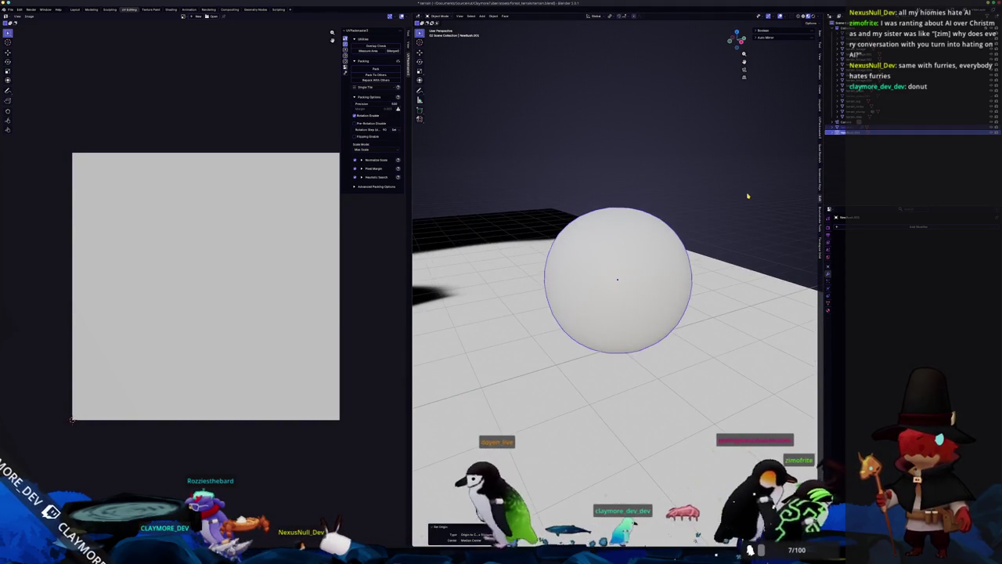
scroll(617, 279, down, 1)
key(alt+a)
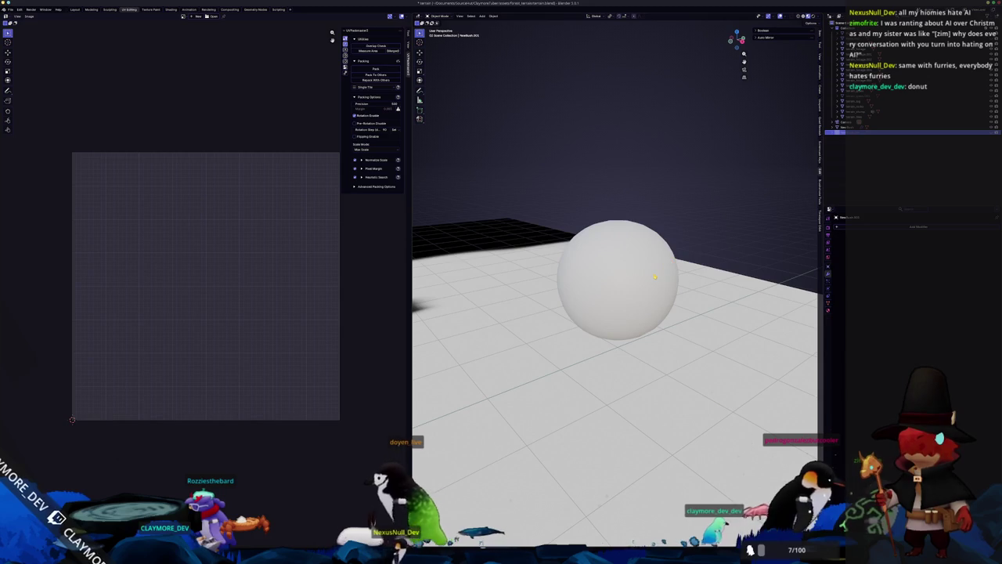
click(654, 276)
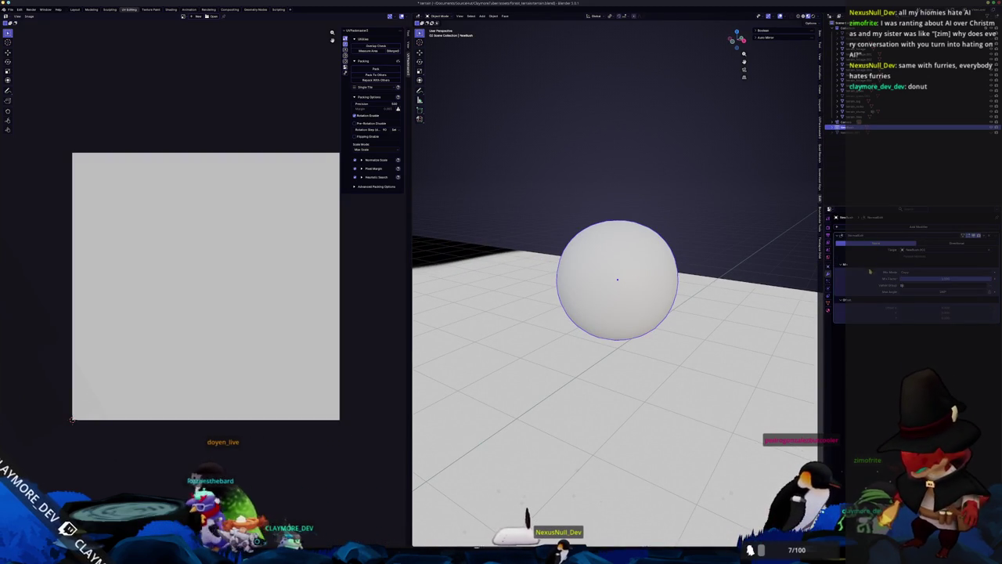
key(Tab)
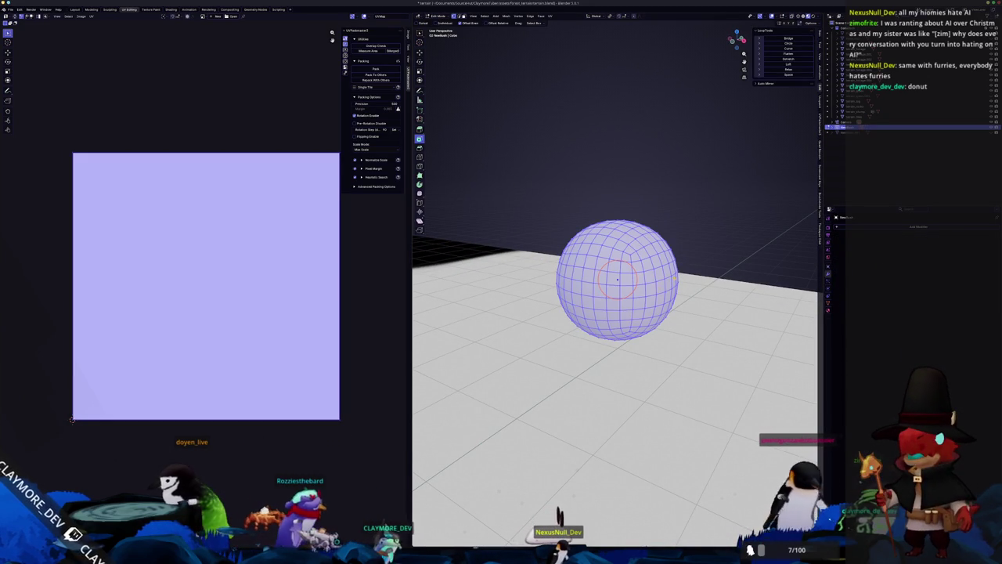
key(alt+a)
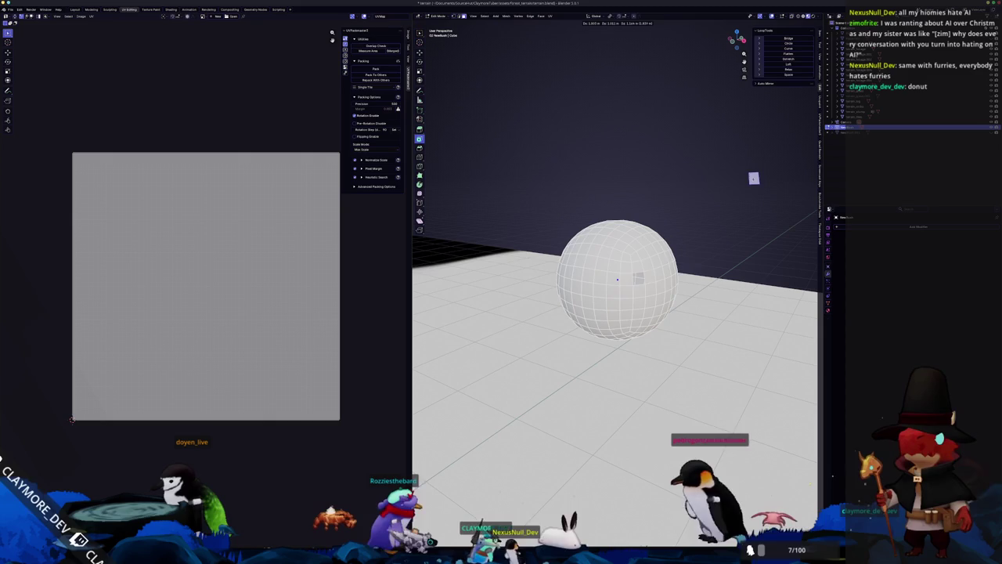
key(Tab)
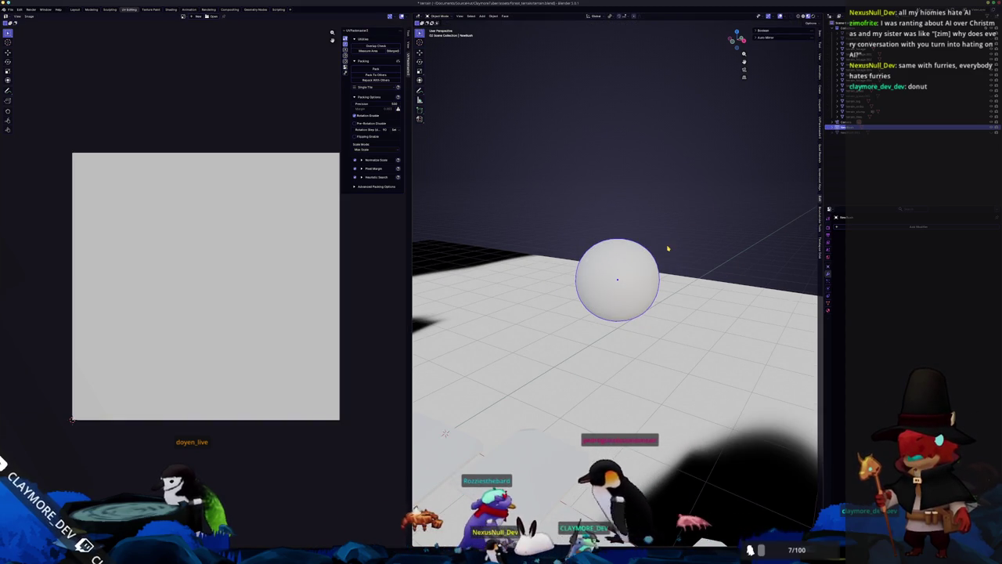
Step: Rework the Outliner selection of the terrain objects and camera before exporting
scroll(666, 245, down, 5)
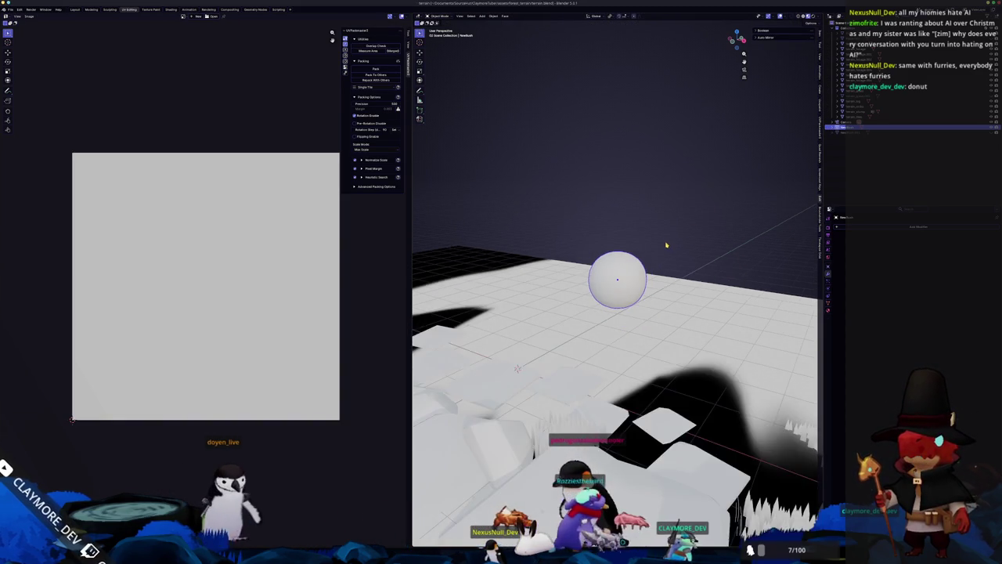
scroll(681, 271, down, 5)
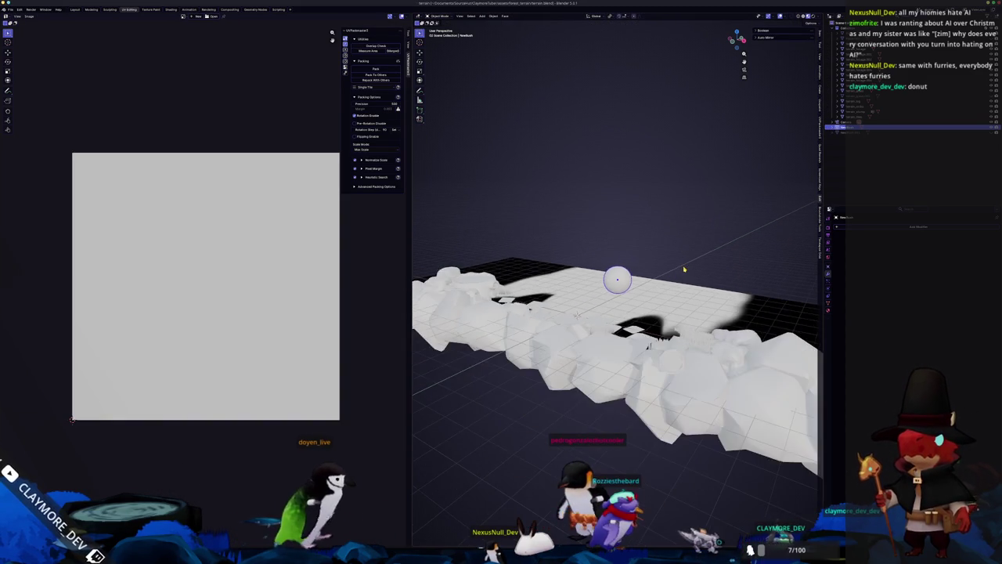
click(843, 123)
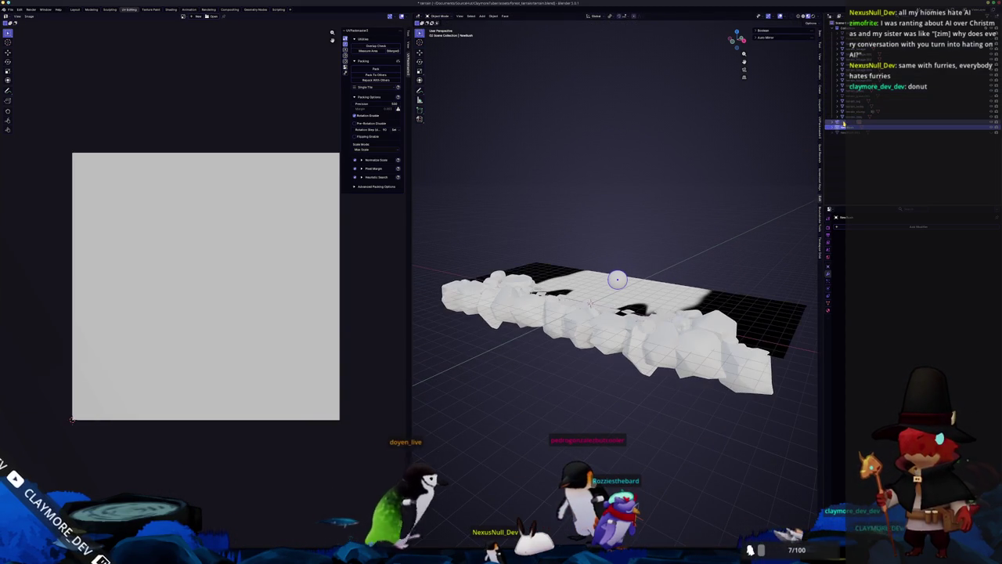
key(a)
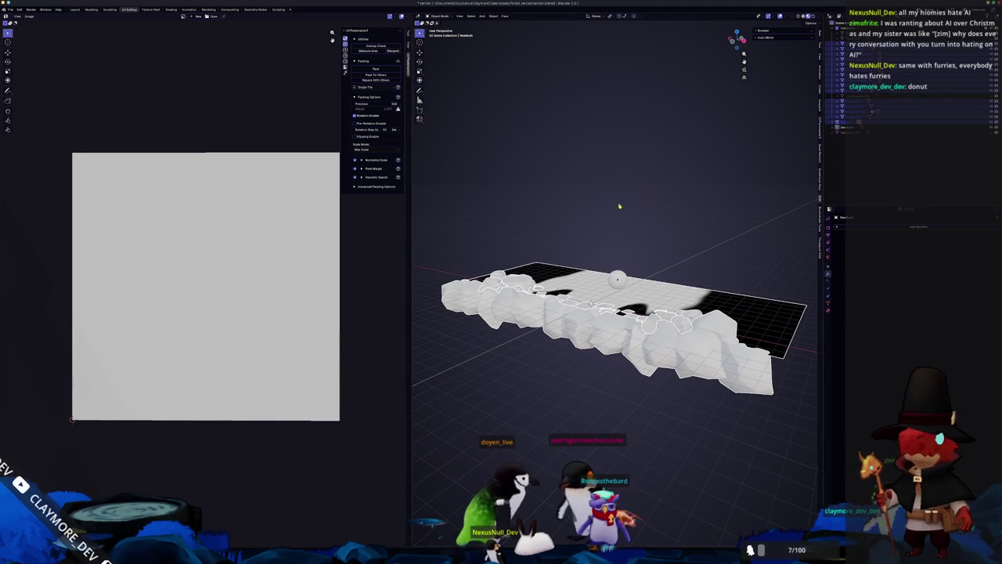
scroll(651, 259, up, 5)
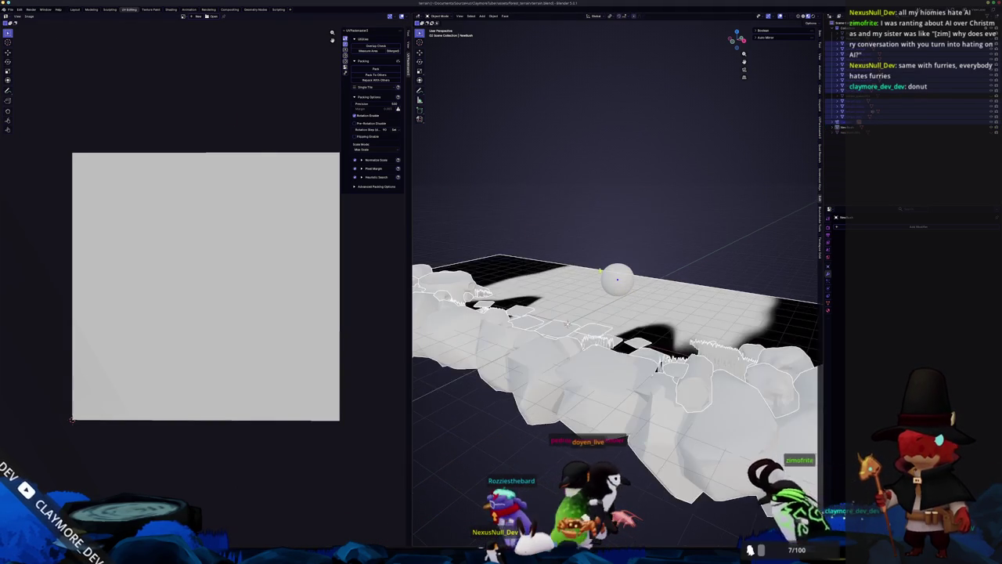
scroll(651, 259, down, 2)
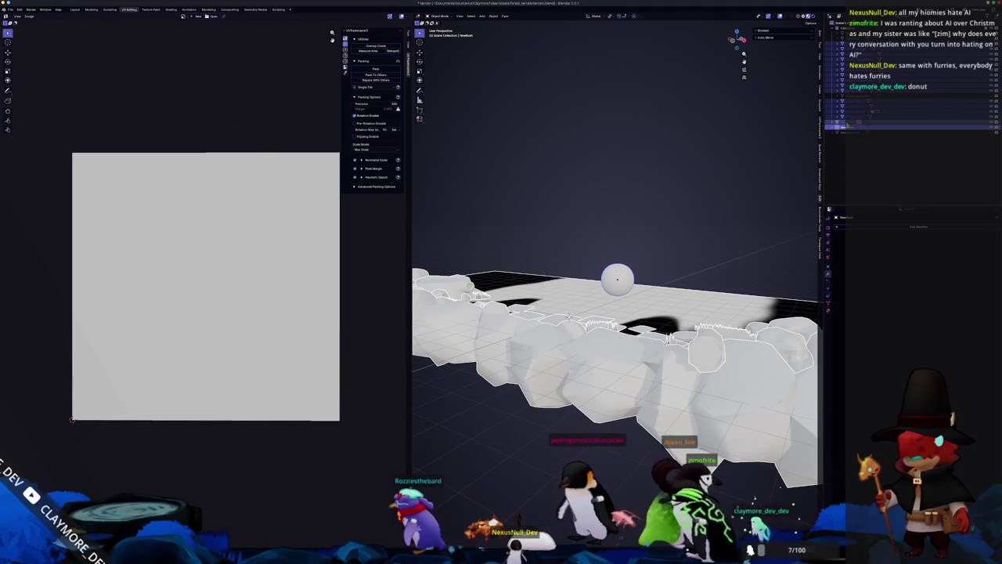
click(843, 123)
scroll(627, 101, down, 2)
Step: Export the scene as glTF 2.0, overwriting terrain.glb
click(10, 9)
mouse_move(32, 94)
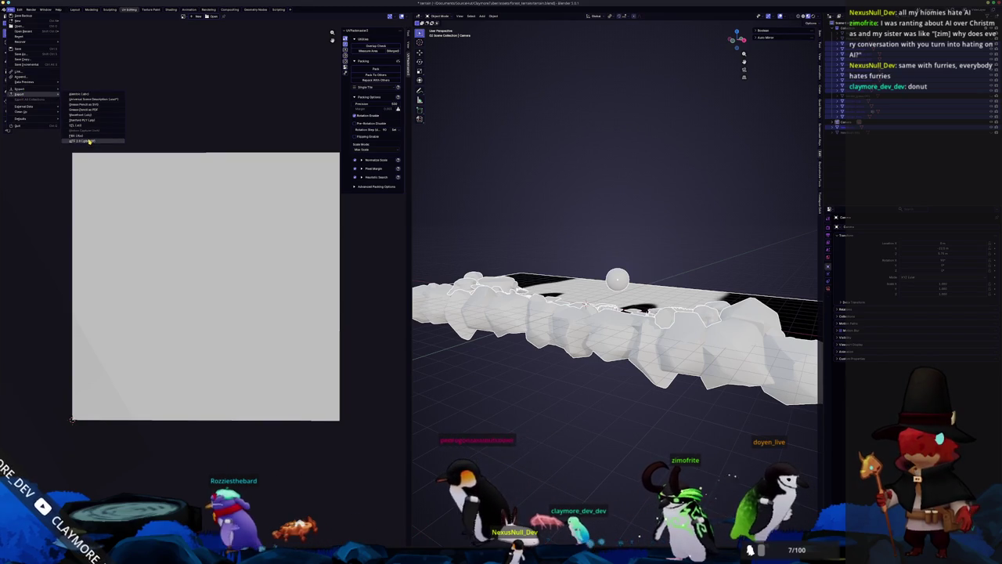
click(90, 141)
click(352, 115)
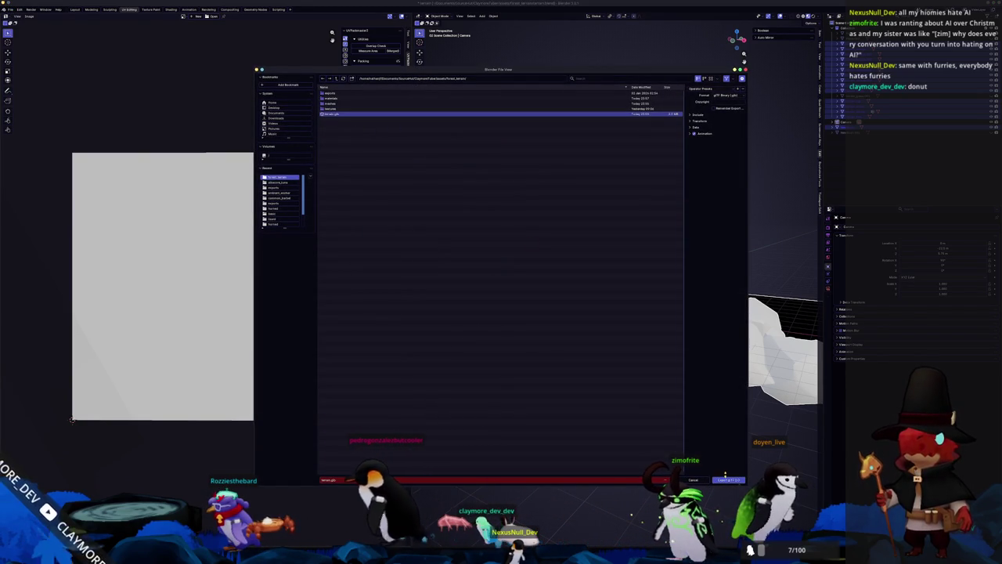
click(728, 480)
key(alt+Tab)
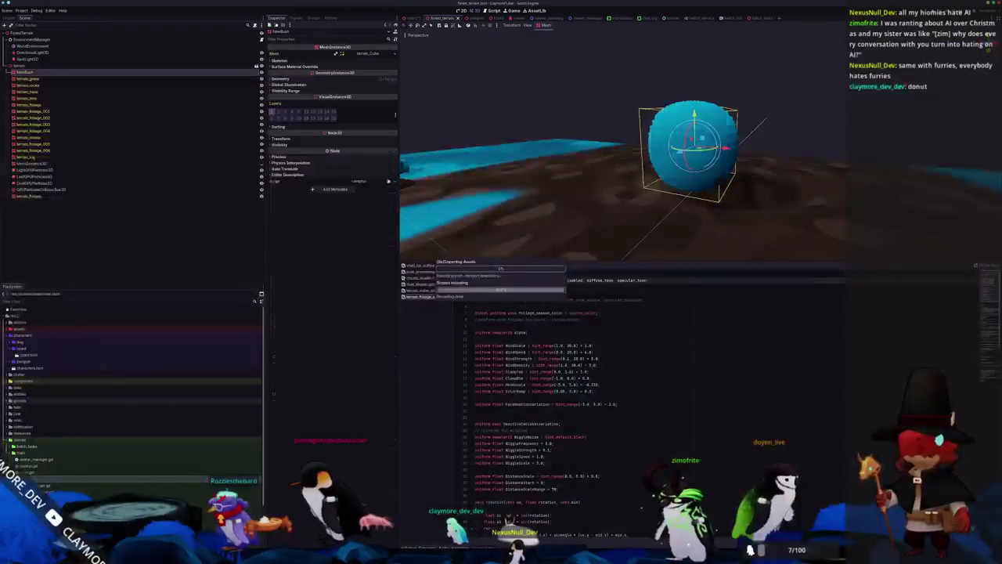
Step: After the reimport, inspect the sphere, scroll through the shader, and expand NewBush's Geometry section
scroll(626, 157, up, 5)
mouse_move(728, 173)
mouse_down()
mouse_move(759, 154)
mouse_move(756, 128)
mouse_move(772, 123)
mouse_move(727, 128)
mouse_move(747, 157)
mouse_move(702, 204)
mouse_up()
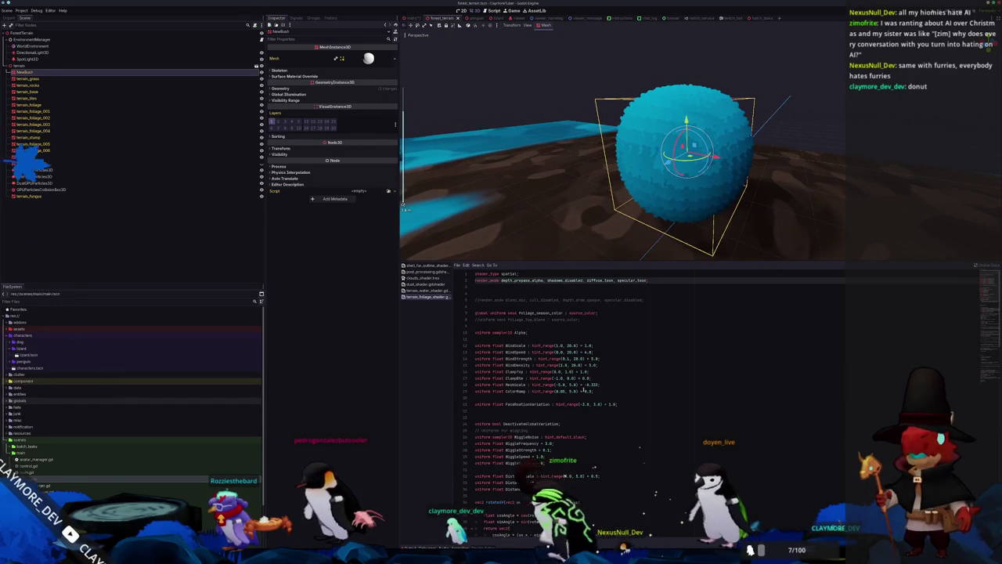
scroll(627, 408, down, 10)
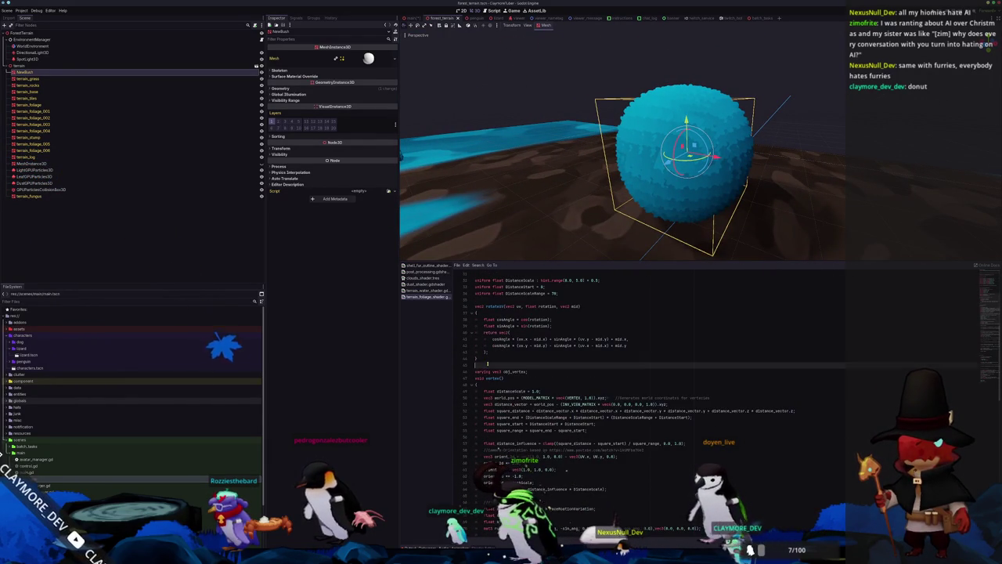
scroll(532, 346, down, 4)
scroll(477, 340, down, 3)
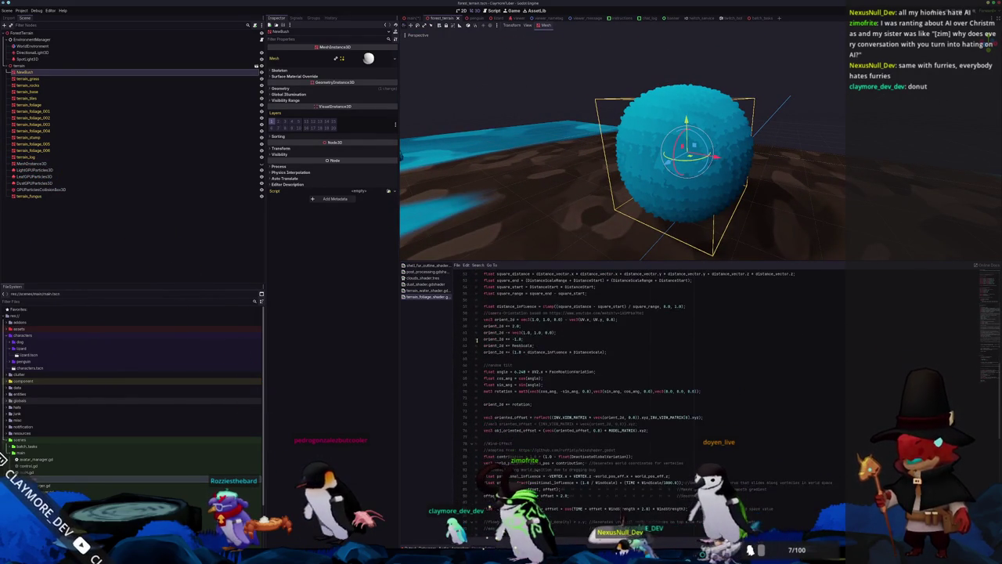
scroll(481, 342, down, 2)
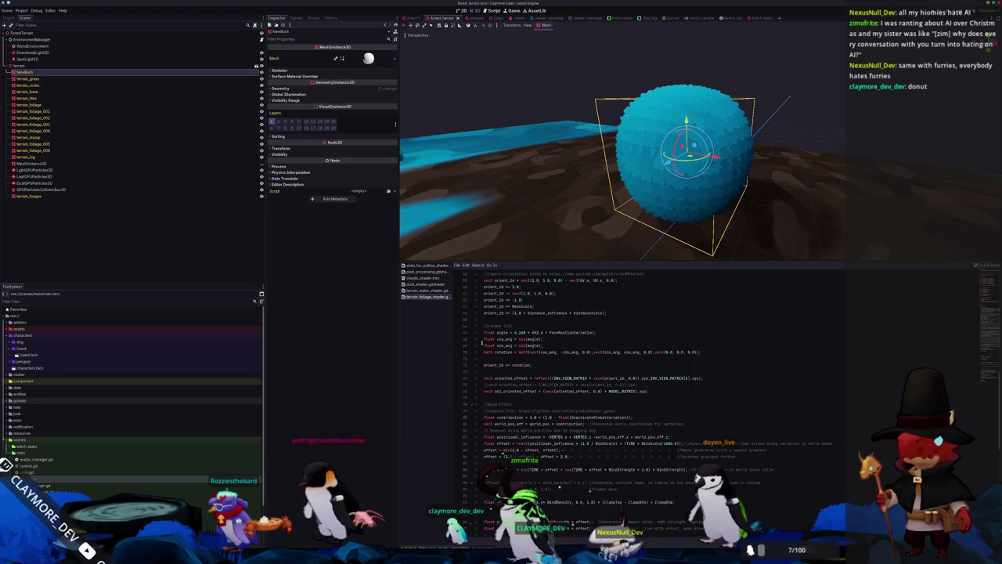
scroll(481, 342, down, 2)
scroll(481, 342, up, 1)
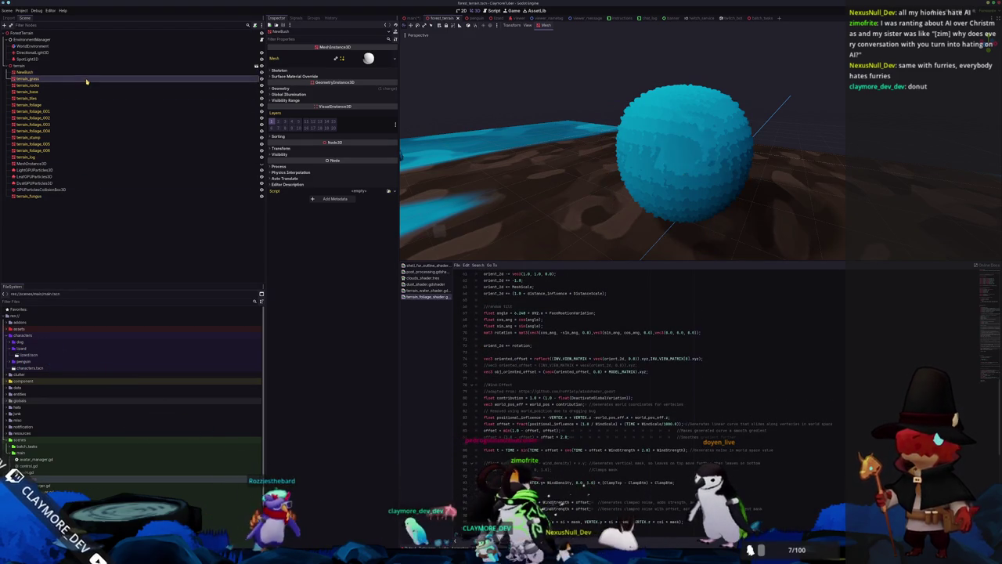
click(285, 89)
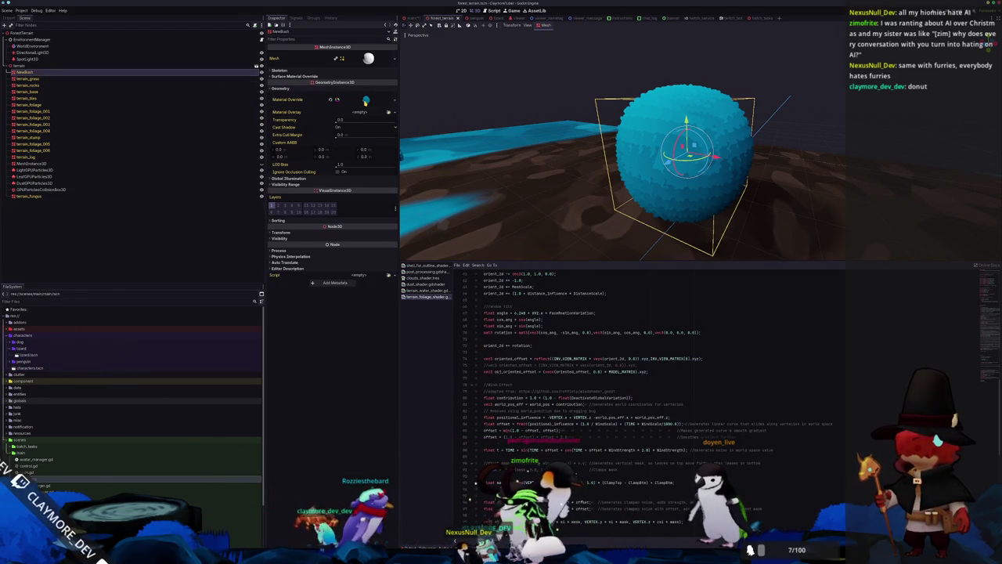
Step: Expand Material Override, set Mesh Scale to -0.333, and inspect the fluffy sphere
click(366, 100)
drag(422, 211, 491, 214)
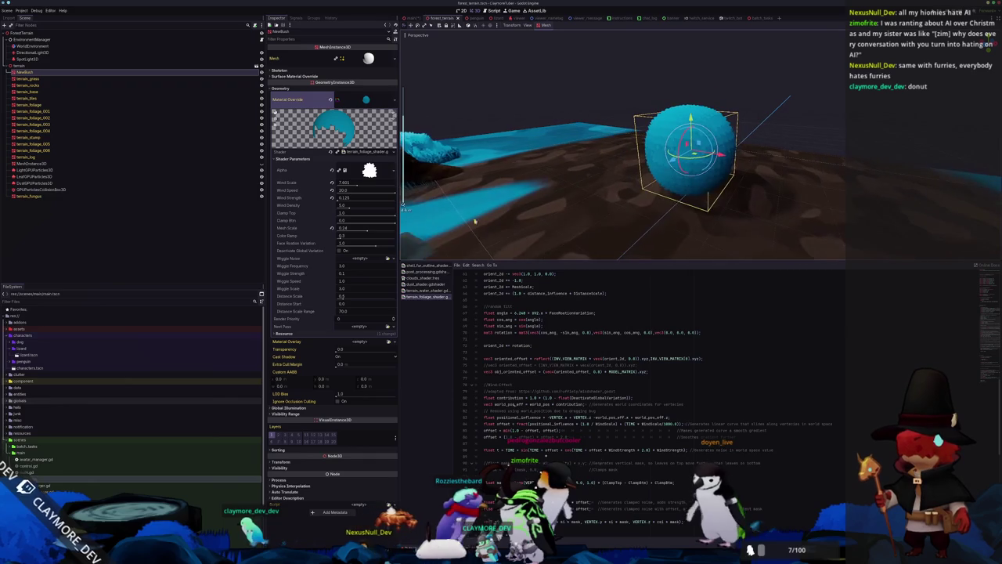
click(333, 228)
mouse_move(486, 195)
mouse_down()
mouse_move(600, 224)
mouse_move(597, 200)
mouse_move(528, 181)
mouse_move(559, 165)
mouse_up()
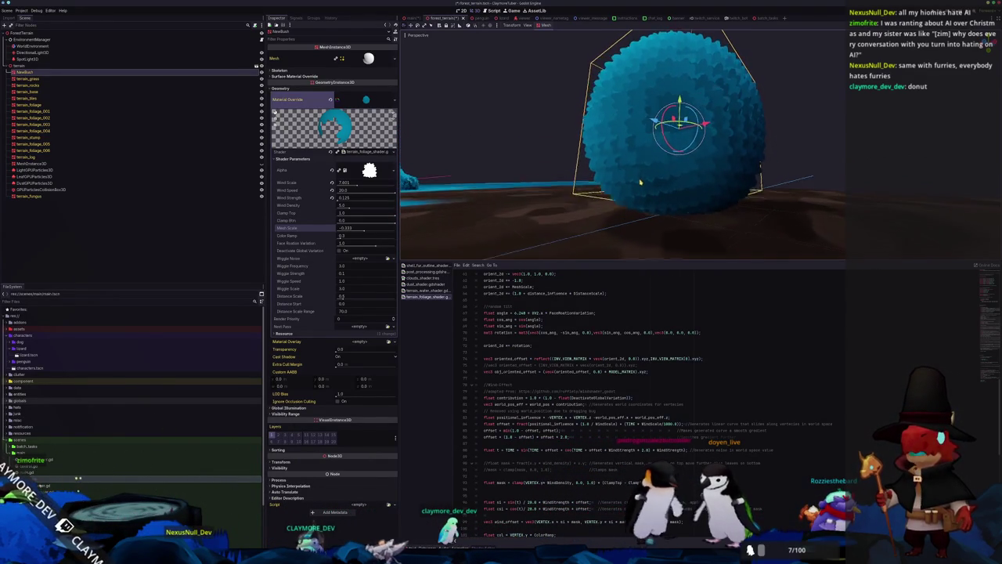
mouse_move(646, 209)
mouse_down()
mouse_move(711, 197)
mouse_move(563, 219)
mouse_move(591, 198)
mouse_move(525, 174)
mouse_move(478, 179)
mouse_move(403, 208)
mouse_up()
Step: Revert Wind Scale to 1.0 and Wind Speed to 4.0, then set Mesh Scale to 0
click(332, 183)
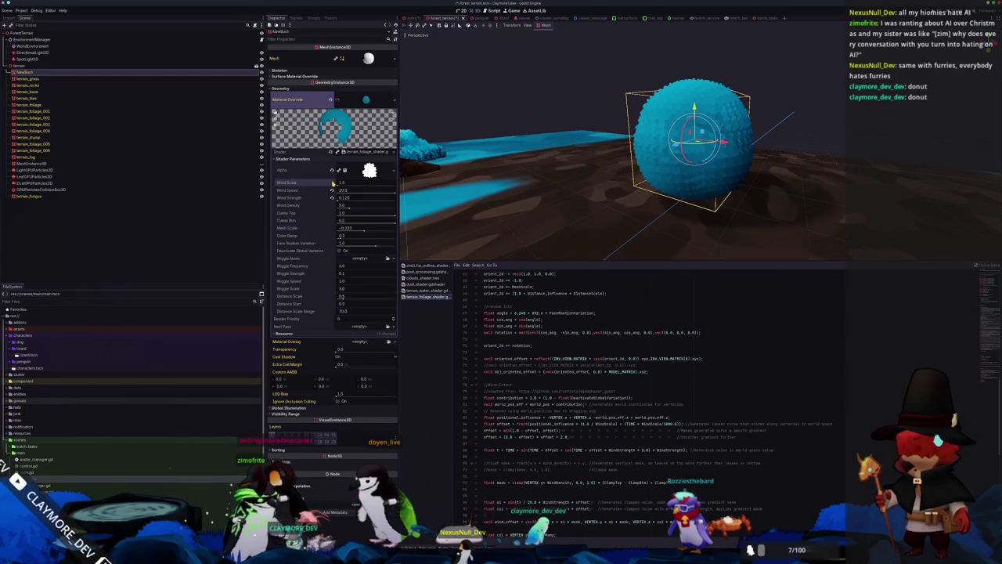
click(332, 191)
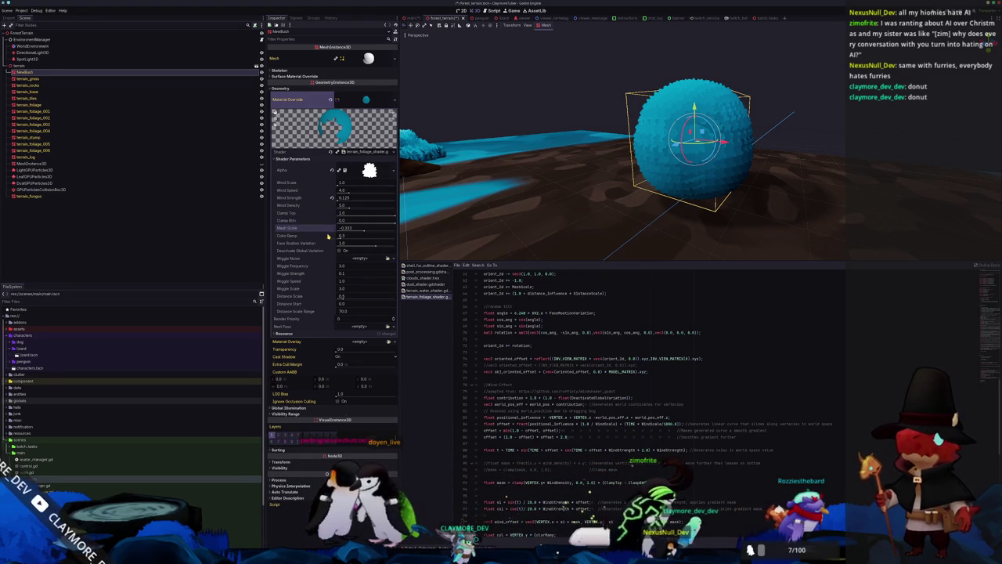
drag(371, 233, 344, 228)
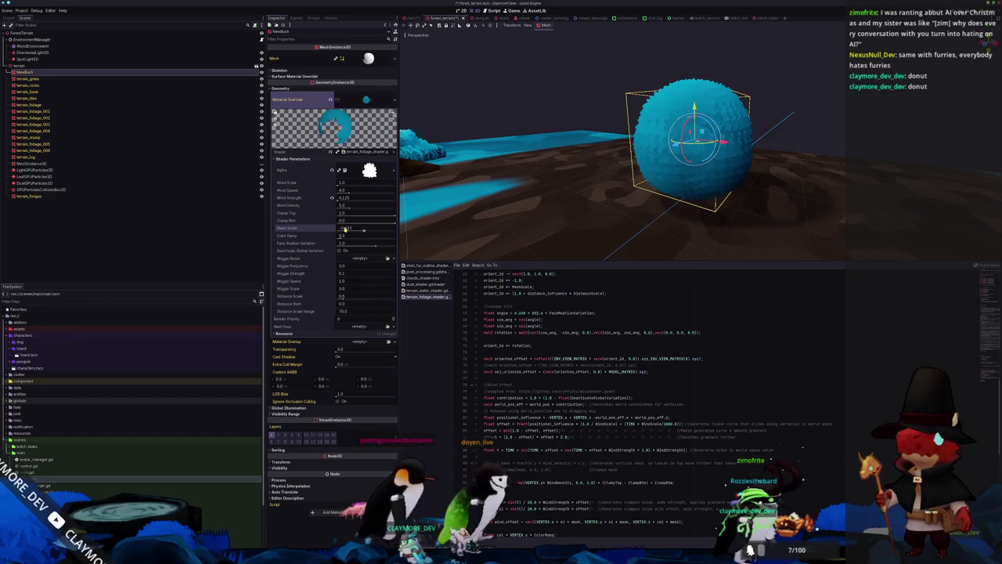
text(0)
key(Return)
Step: Drag Mesh Scale up to fill the sphere, then lower it to a small negative value
scroll(590, 167, up, 3)
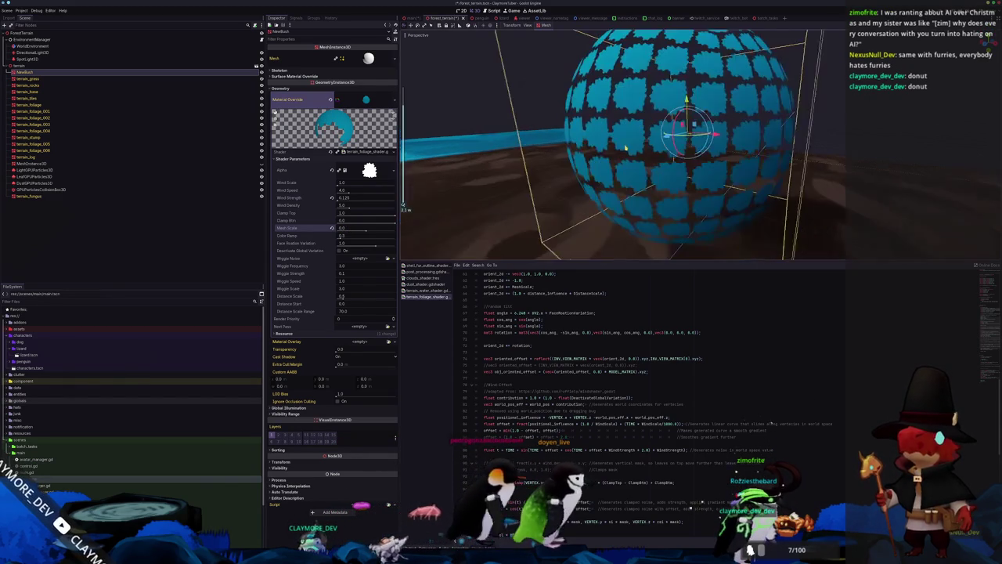
mouse_move(590, 167)
mouse_down()
mouse_move(535, 180)
mouse_move(487, 214)
mouse_up()
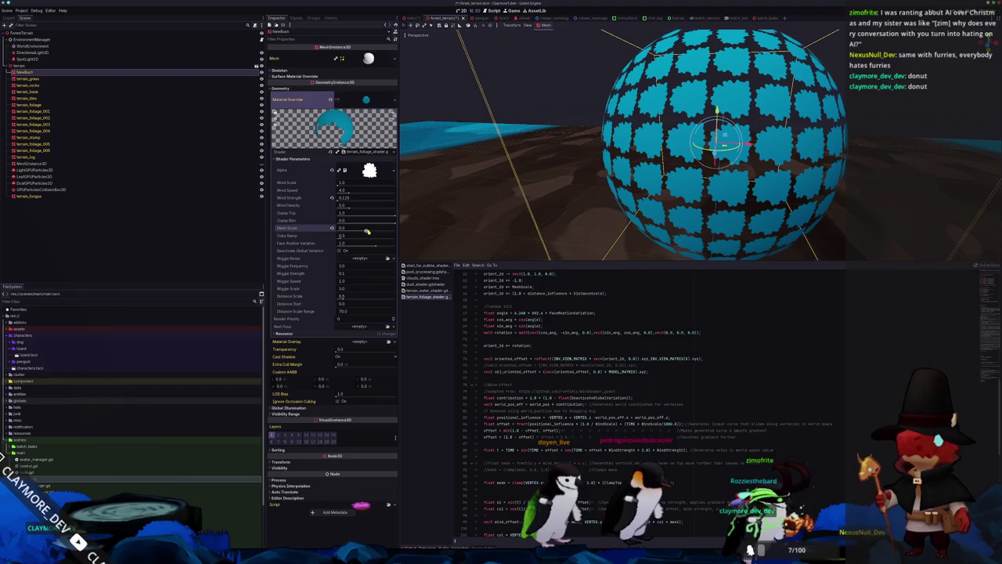
drag(366, 231, 366, 231)
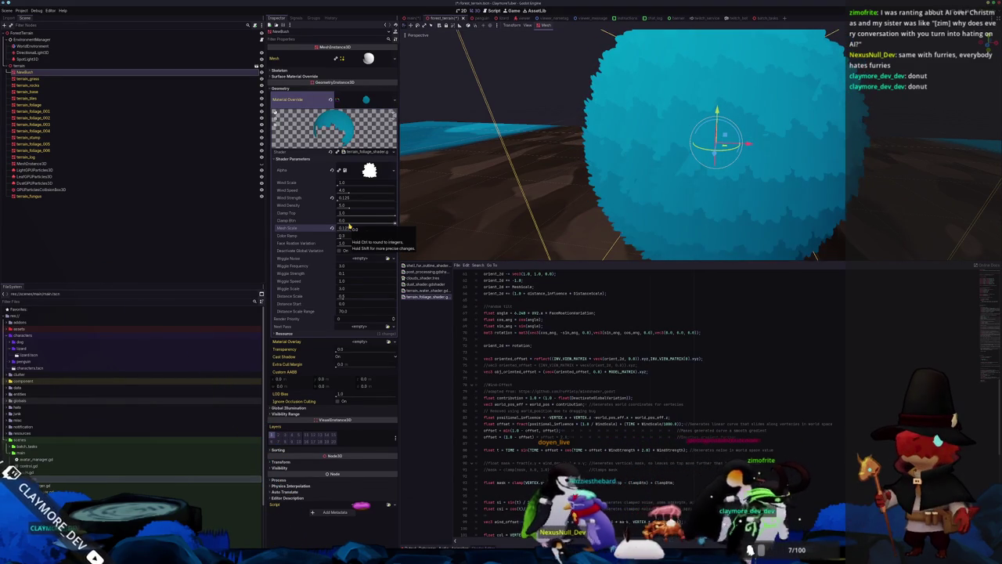
scroll(540, 156, down, 3)
mouse_move(541, 156)
mouse_down()
mouse_move(476, 144)
mouse_move(564, 110)
mouse_up()
scroll(475, 144, up, 5)
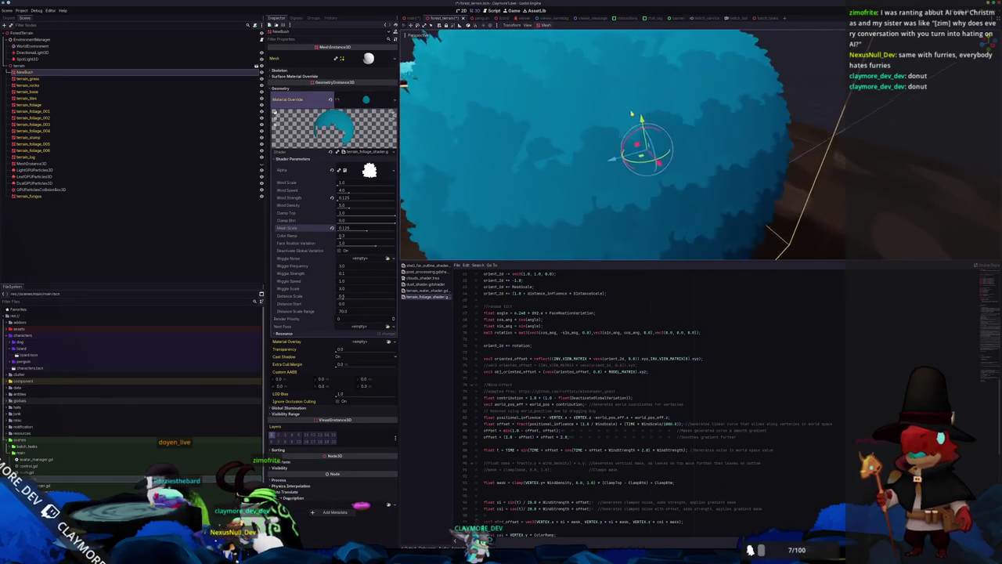
mouse_move(565, 110)
mouse_down()
mouse_move(532, 118)
mouse_move(552, 114)
mouse_move(473, 182)
mouse_move(573, 161)
mouse_move(583, 172)
mouse_move(570, 130)
mouse_move(566, 161)
mouse_up()
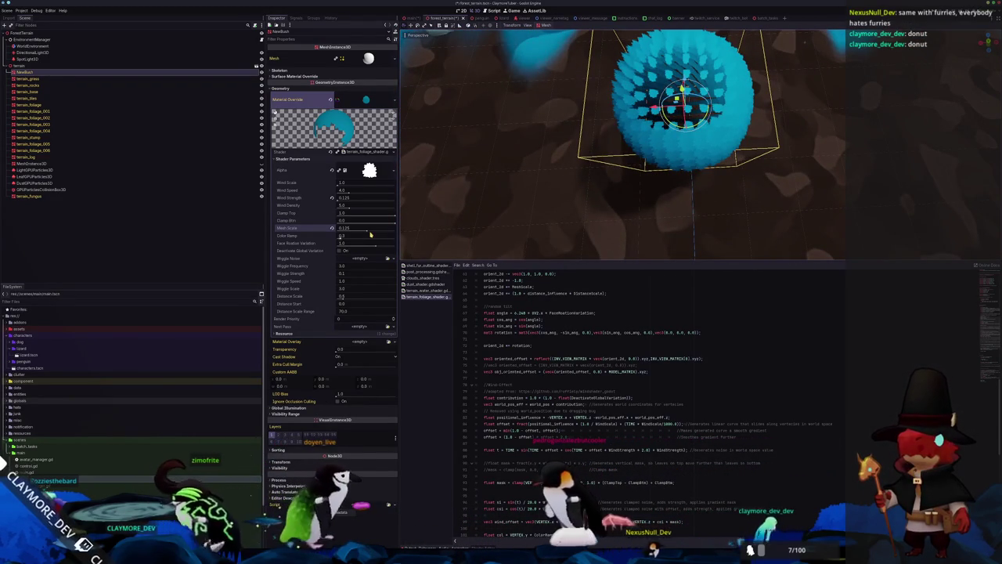
drag(367, 231, 365, 233)
scroll(492, 358, down, 7)
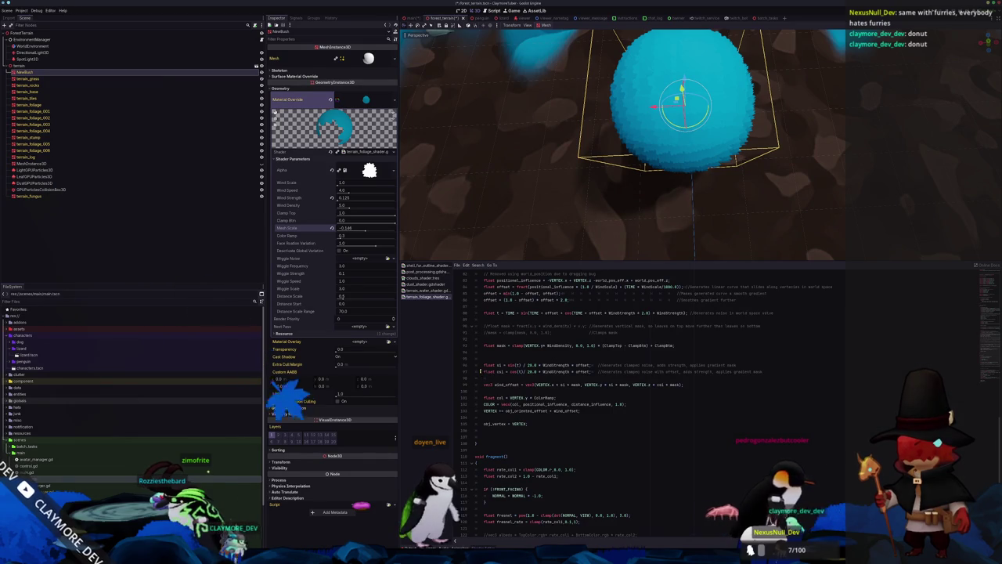
Step: Review the foliage shader code, orbit to the sphere, and jump to the Fresnel uniforms at the top
scroll(479, 371, up, 6)
scroll(482, 368, up, 9)
scroll(482, 370, down, 5)
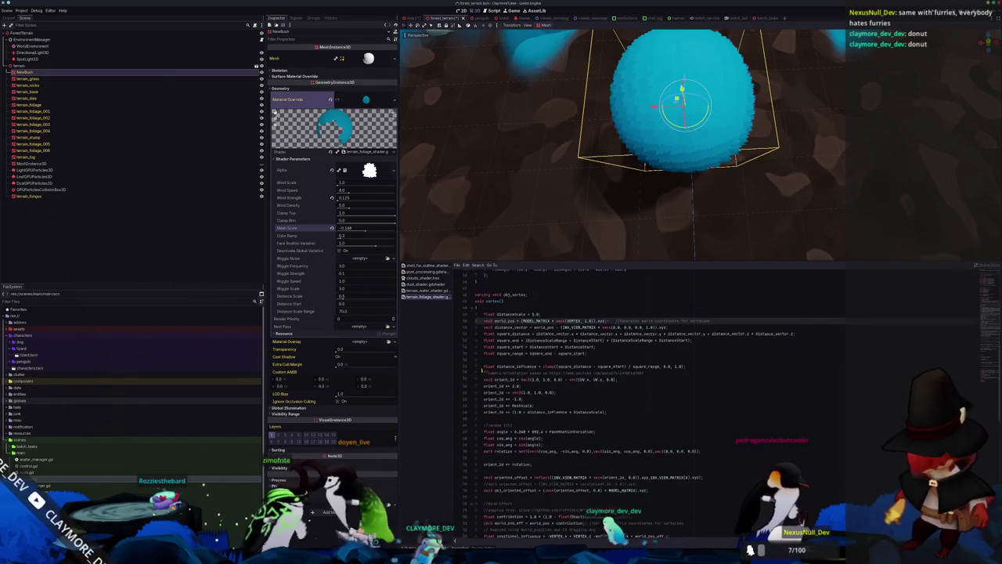
scroll(483, 370, up, 11)
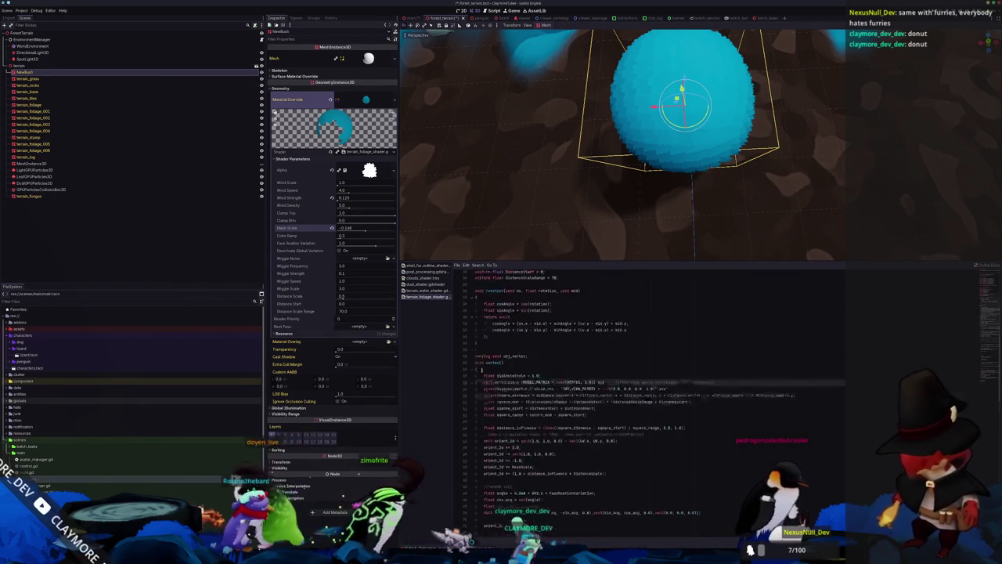
scroll(611, 377, down, 20)
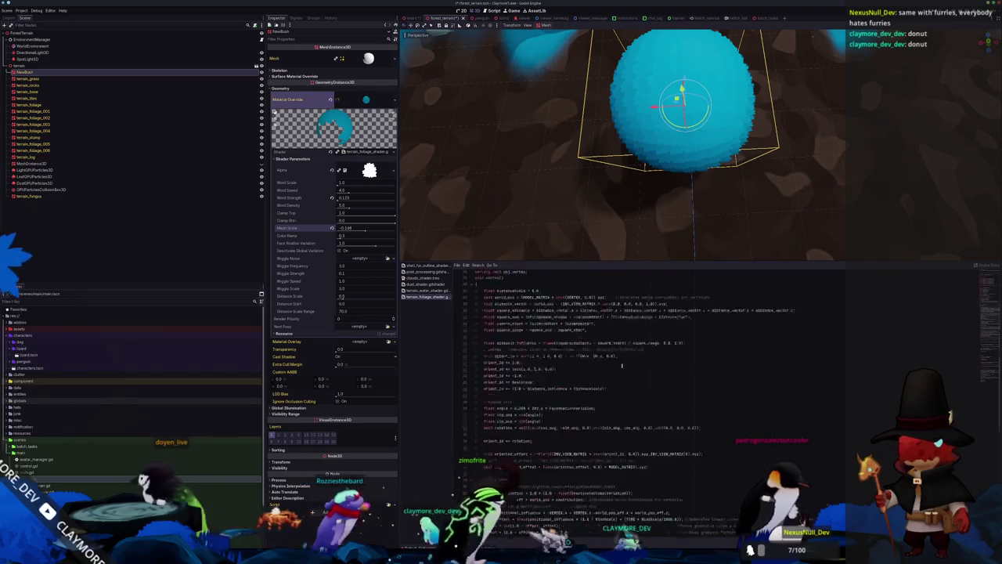
scroll(611, 376, down, 2)
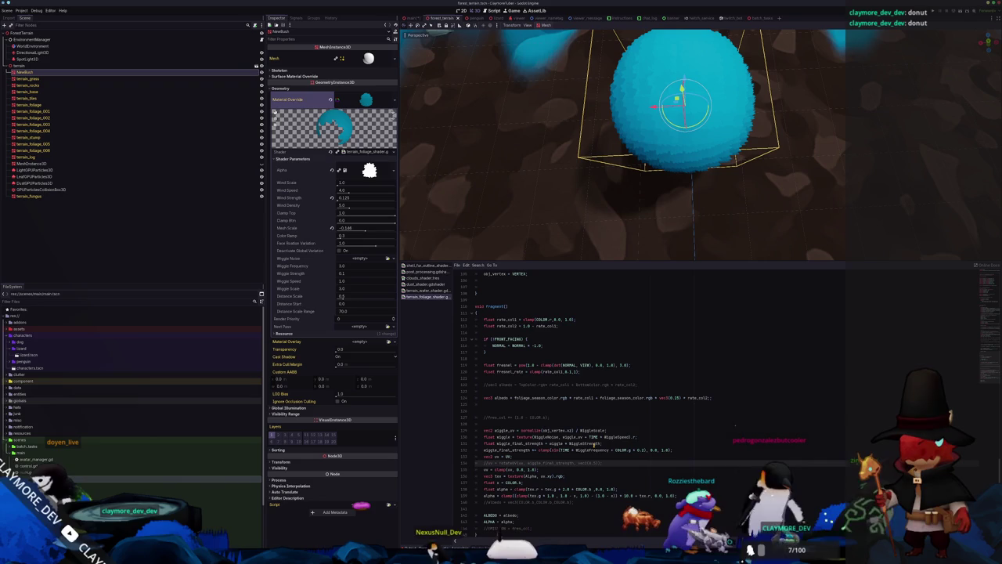
drag(557, 204, 599, 154)
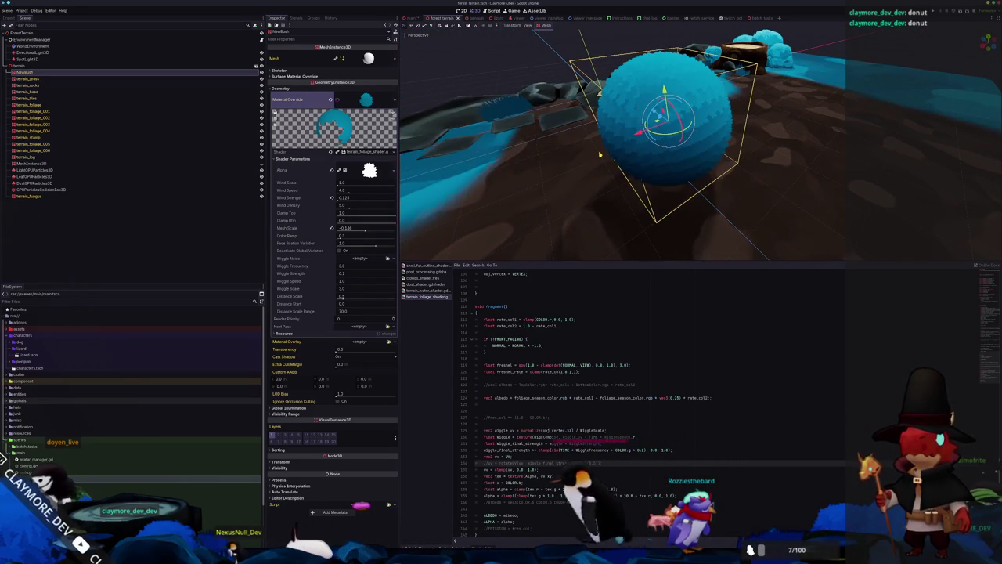
scroll(599, 155, up, 3)
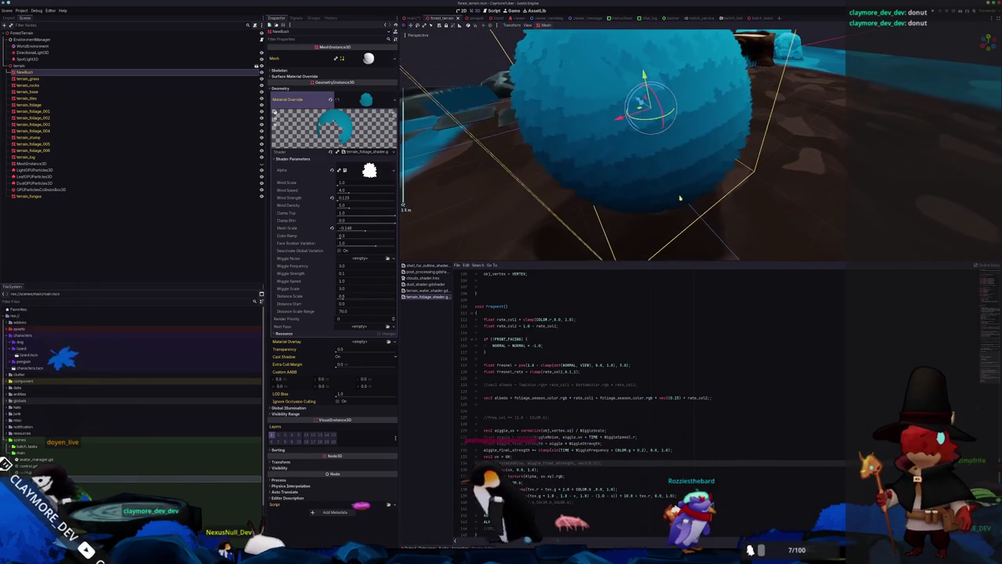
key(ctrl+Home)
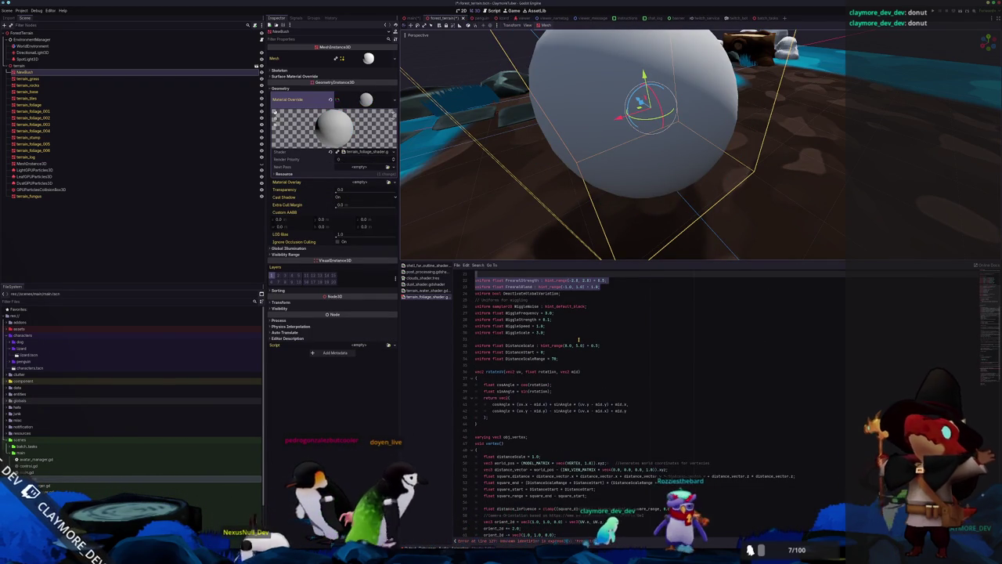
Step: Delete the fres_col lines from the foliage shader
scroll(567, 195, down, 3)
scroll(652, 411, down, 15)
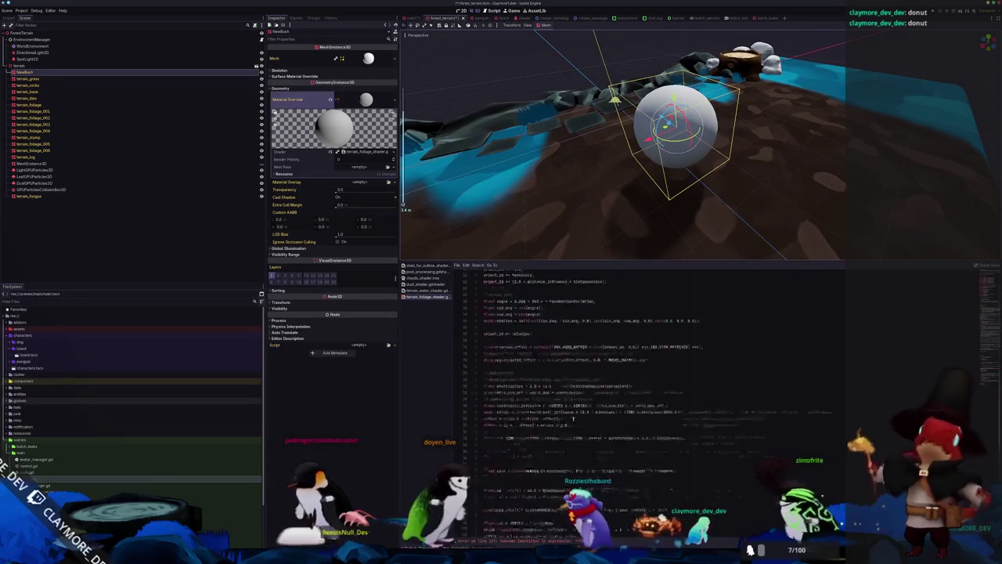
scroll(652, 411, down, 3)
drag(548, 440, 468, 406)
key(Delete)
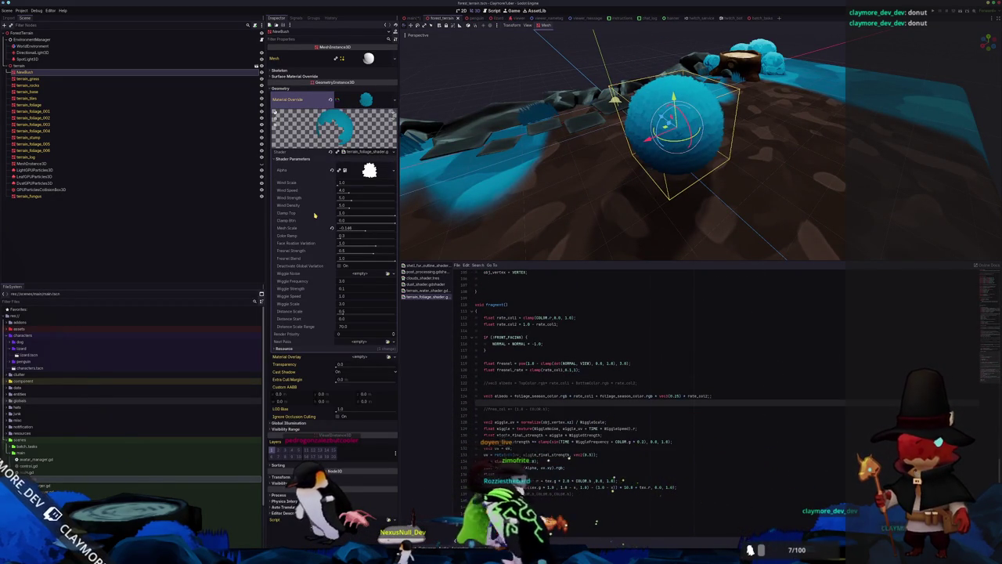
Step: Quick Load the foliage shader material as Material Override, make it unique recursively, and show Shader Parameters
click(394, 102)
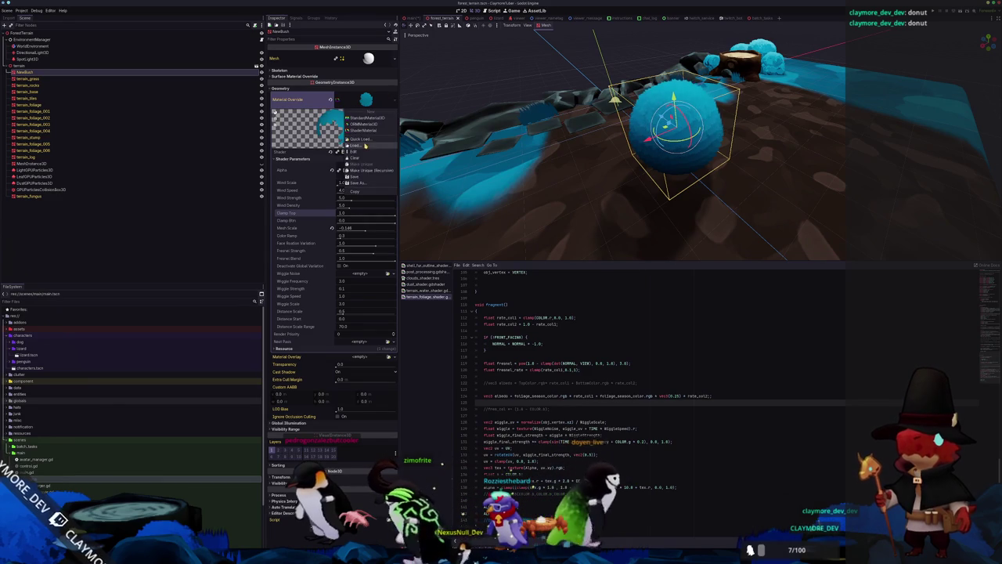
click(360, 139)
key(Return)
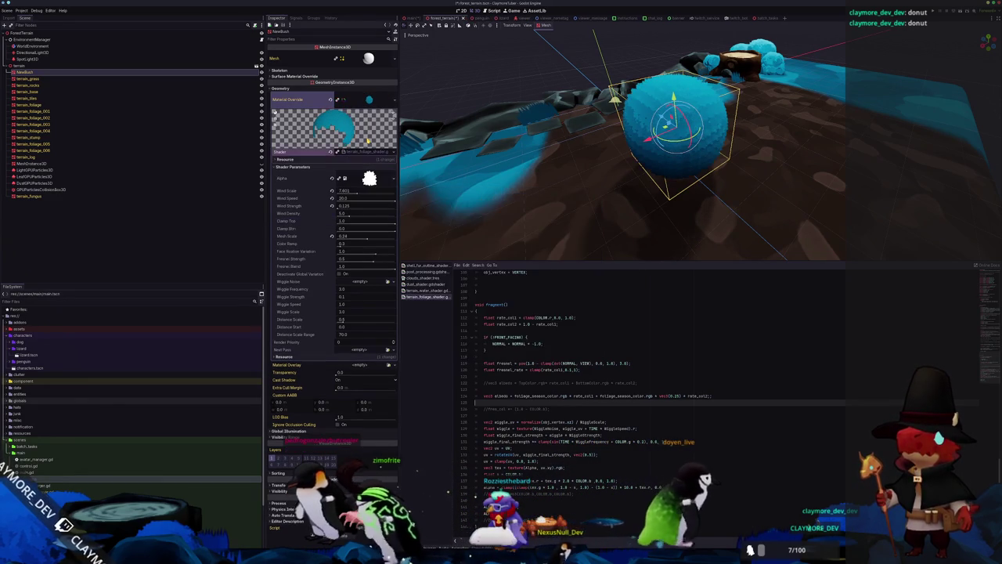
click(394, 102)
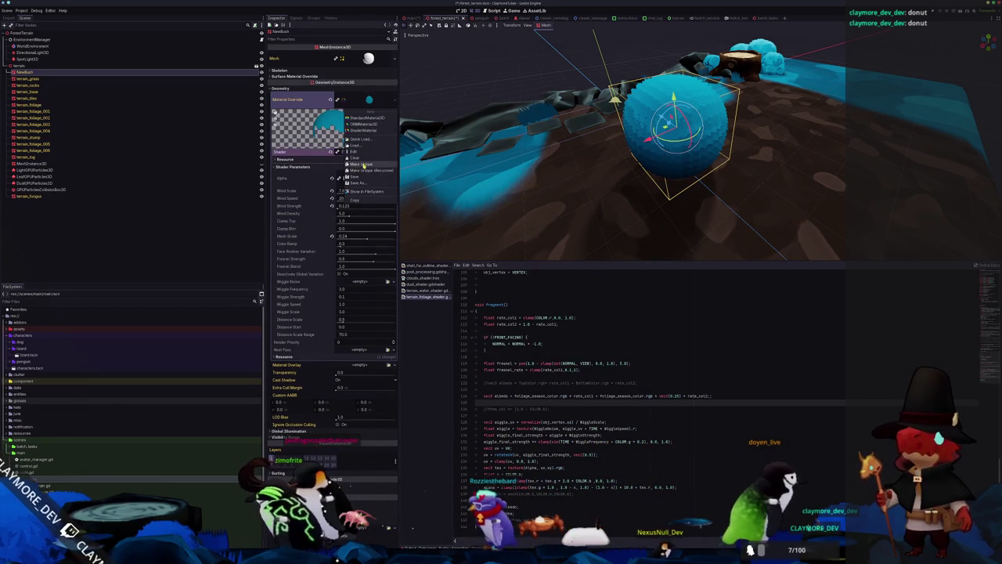
click(362, 170)
click(475, 327)
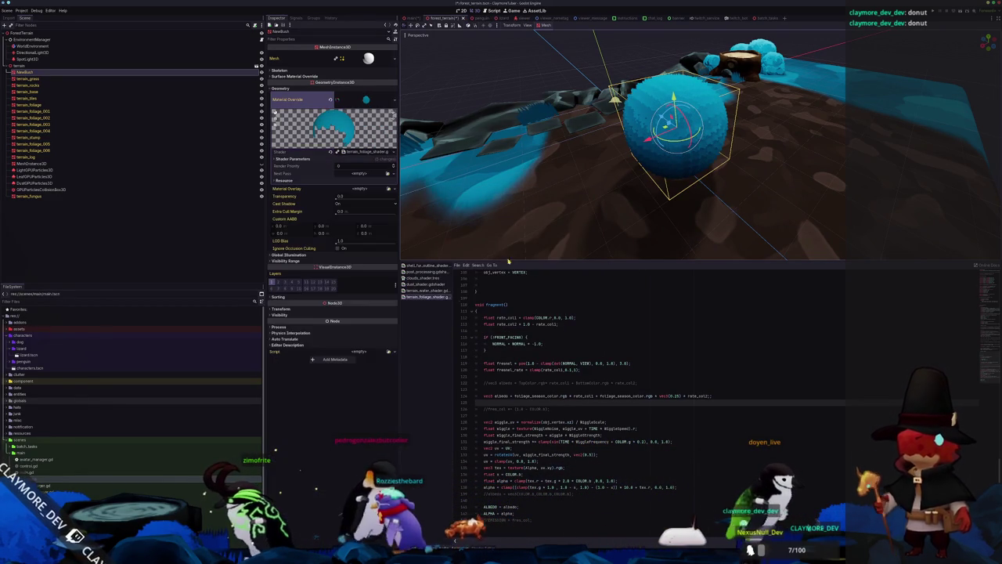
click(313, 159)
scroll(552, 146, up, 3)
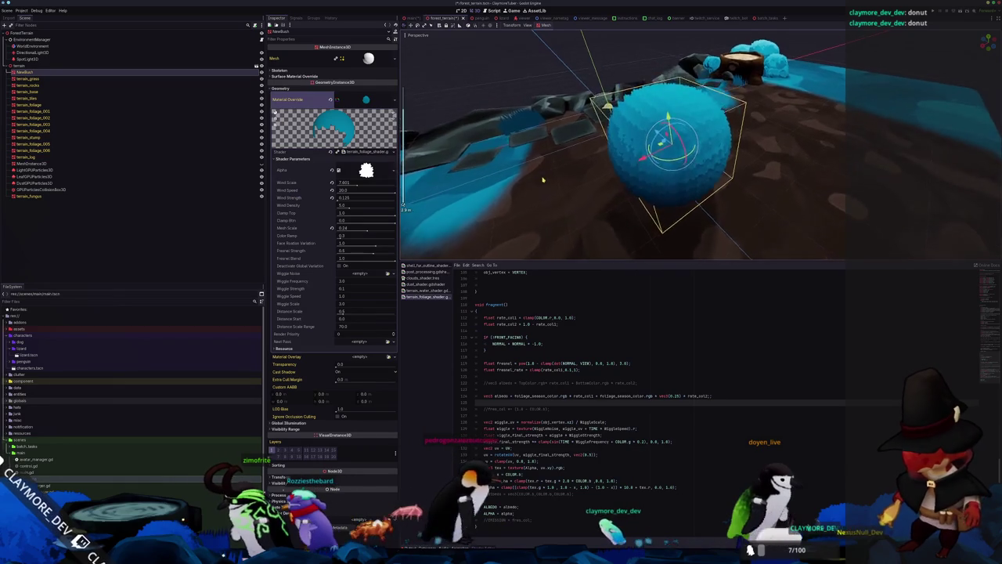
scroll(541, 186, up, 2)
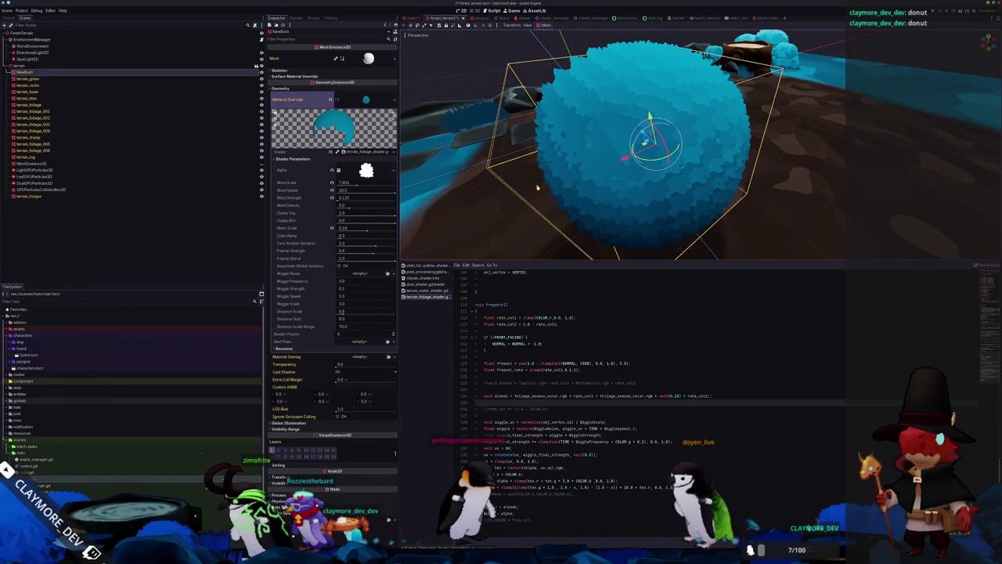
drag(537, 186, 489, 155)
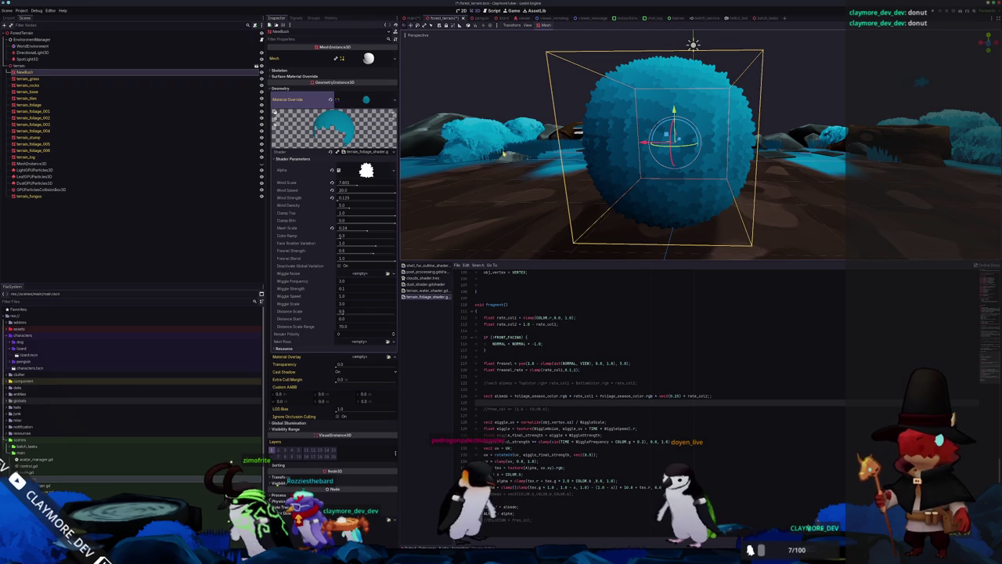
mouse_move(548, 180)
mouse_down()
mouse_move(543, 155)
mouse_move(459, 159)
mouse_move(557, 167)
mouse_move(515, 125)
mouse_move(570, 138)
mouse_move(560, 137)
mouse_up()
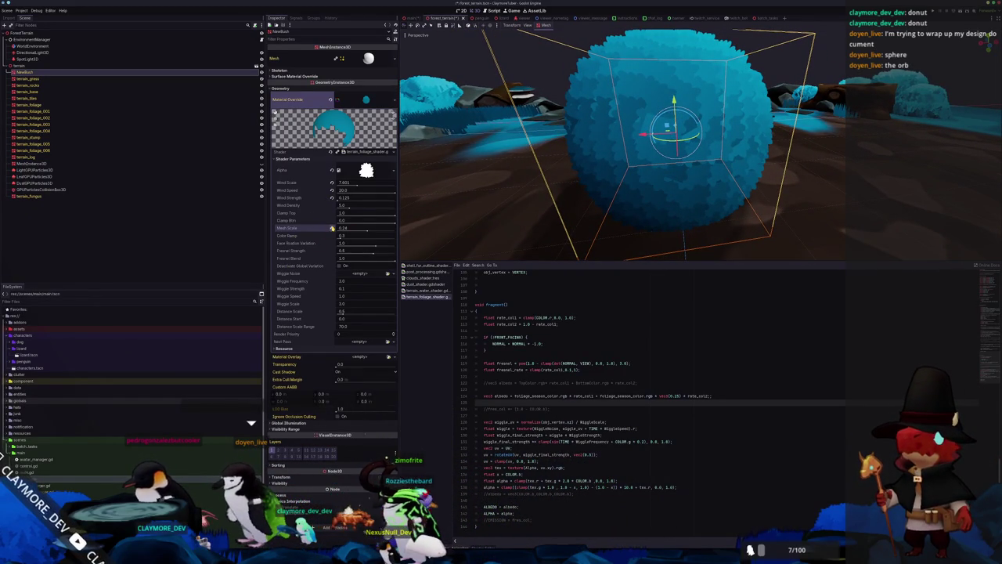
Step: Orbit the viewport to look down on the bush sphere from above
mouse_move(560, 137)
mouse_down()
mouse_move(578, 219)
mouse_move(505, 203)
mouse_move(527, 215)
mouse_move(532, 127)
mouse_move(538, 209)
mouse_move(542, 145)
mouse_move(537, 206)
mouse_move(543, 167)
mouse_up()
scroll(541, 383, up, 1)
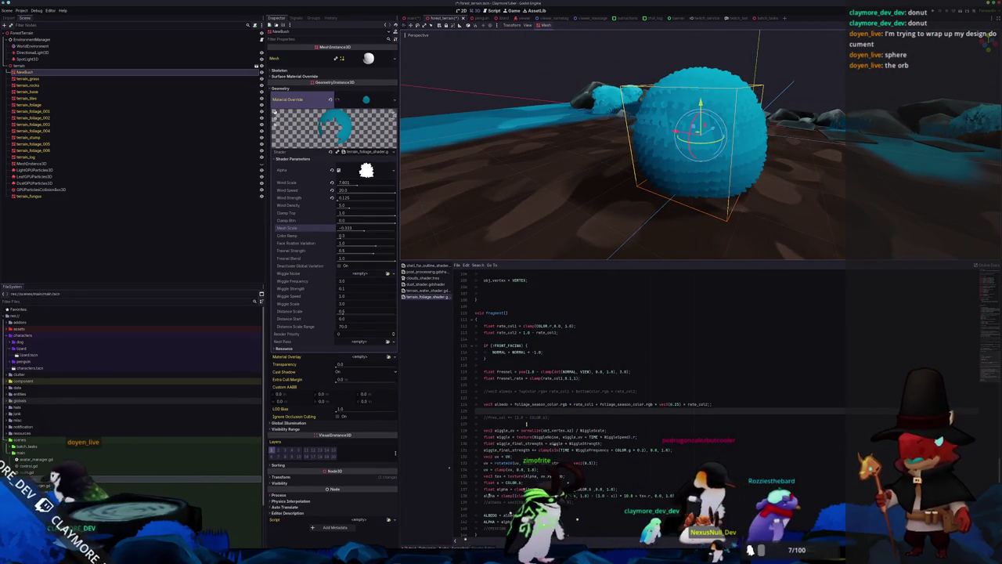
scroll(527, 425, up, 10)
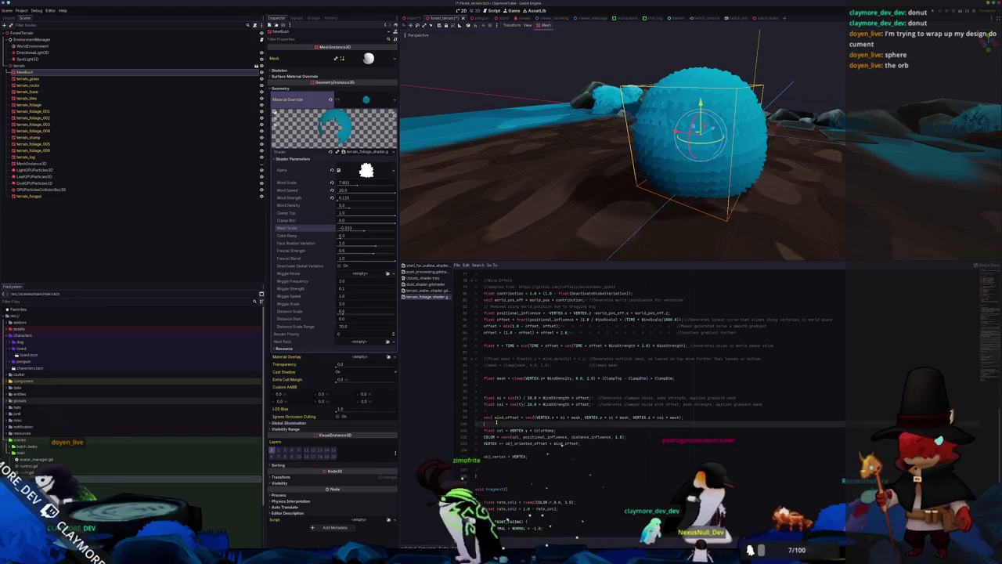
scroll(496, 416, up, 5)
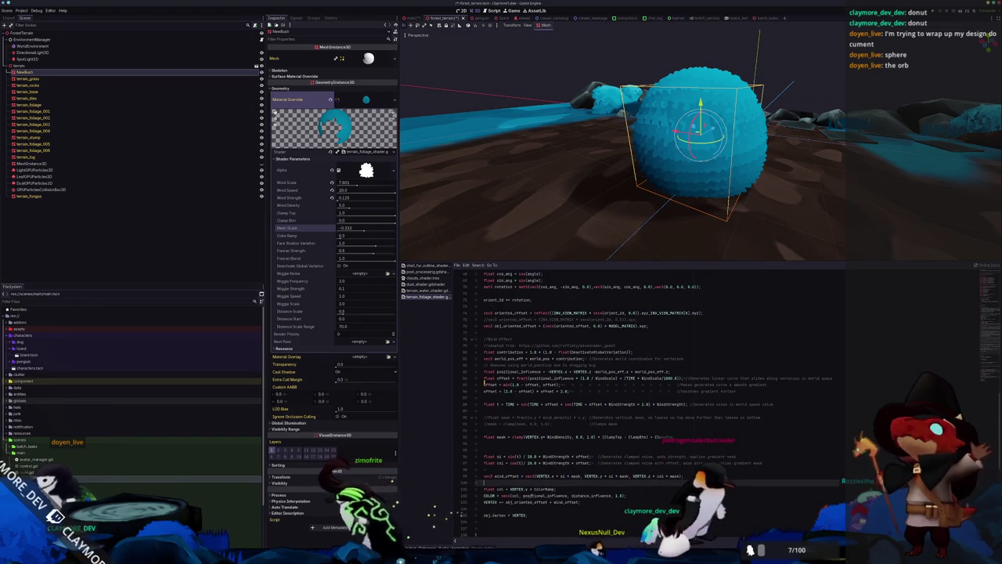
scroll(485, 383, up, 3)
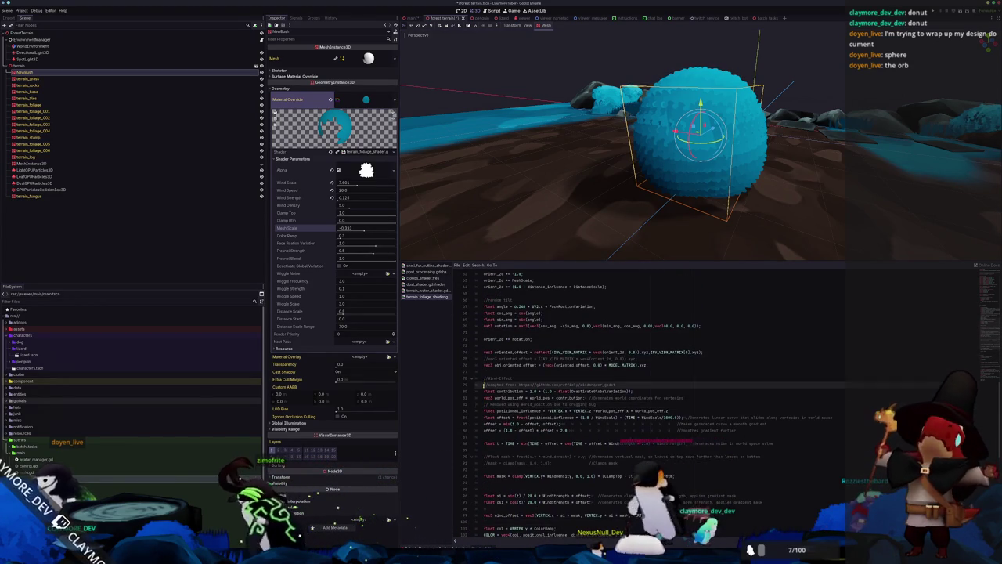
scroll(485, 385, up, 6)
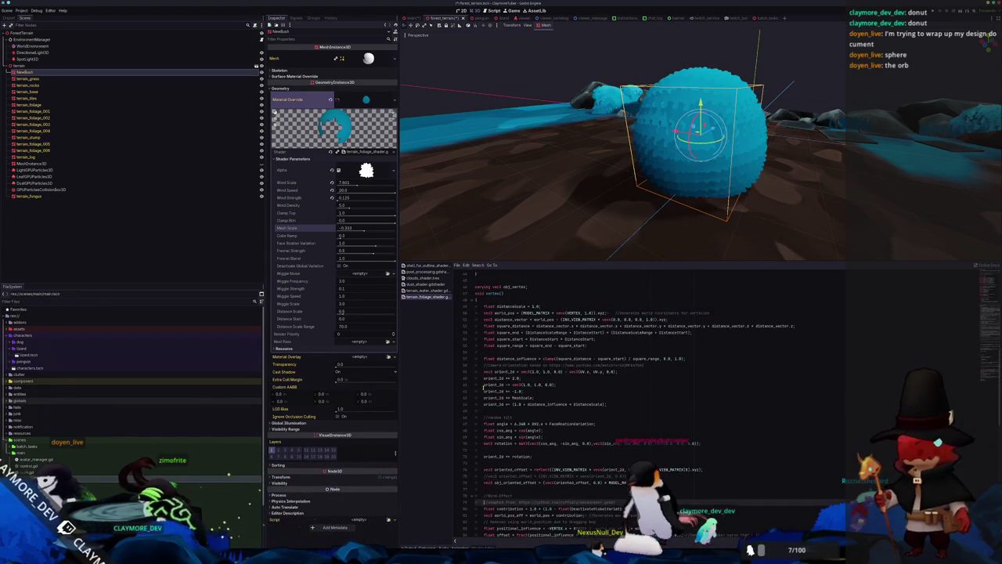
click(483, 385)
key(shift+Down)
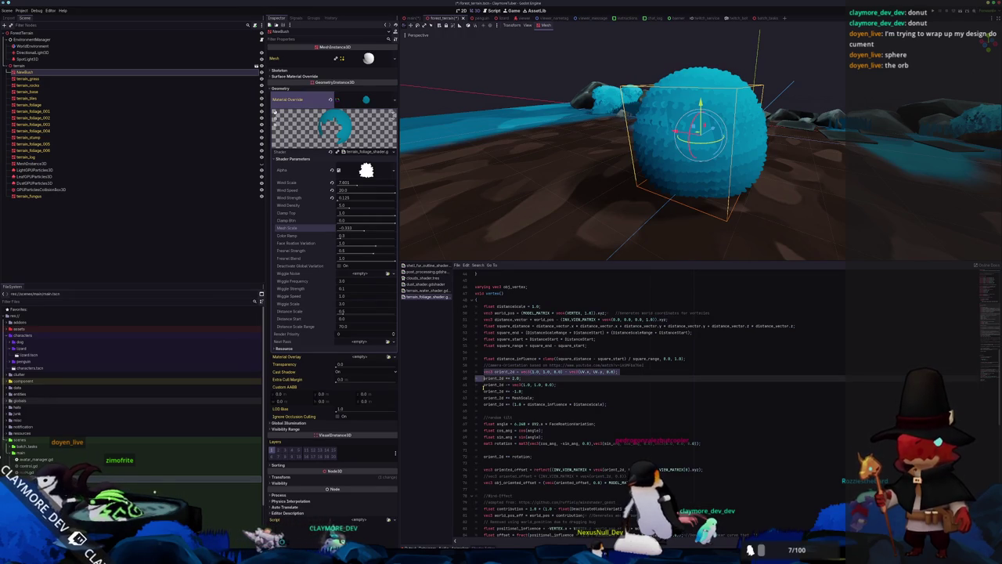
key(Down)
key(Down)
key(Down)
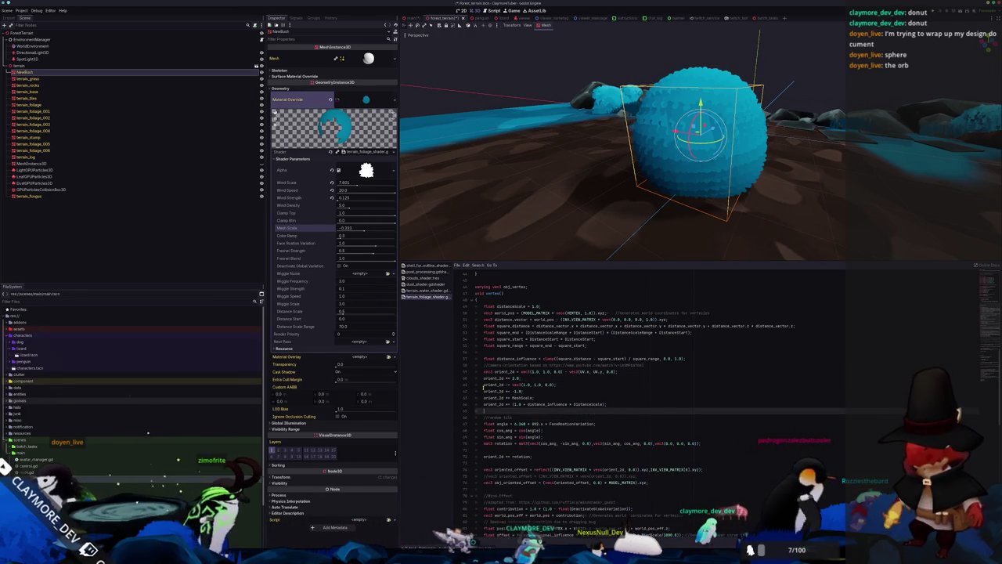
key(Down)
key(Down)
key(Down)
key(Down)
key(Down)
key(Down)
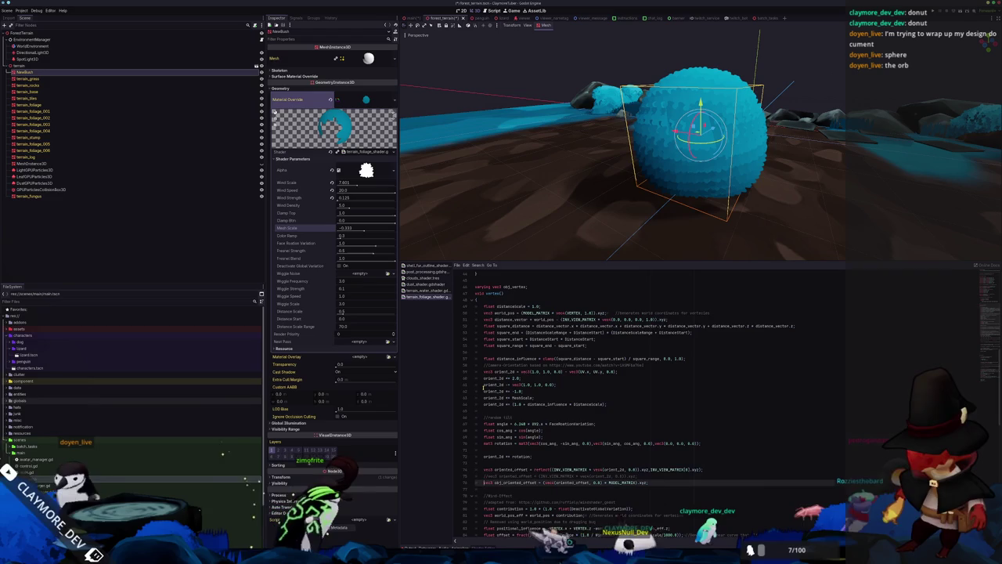
scroll(626, 392, down, 9)
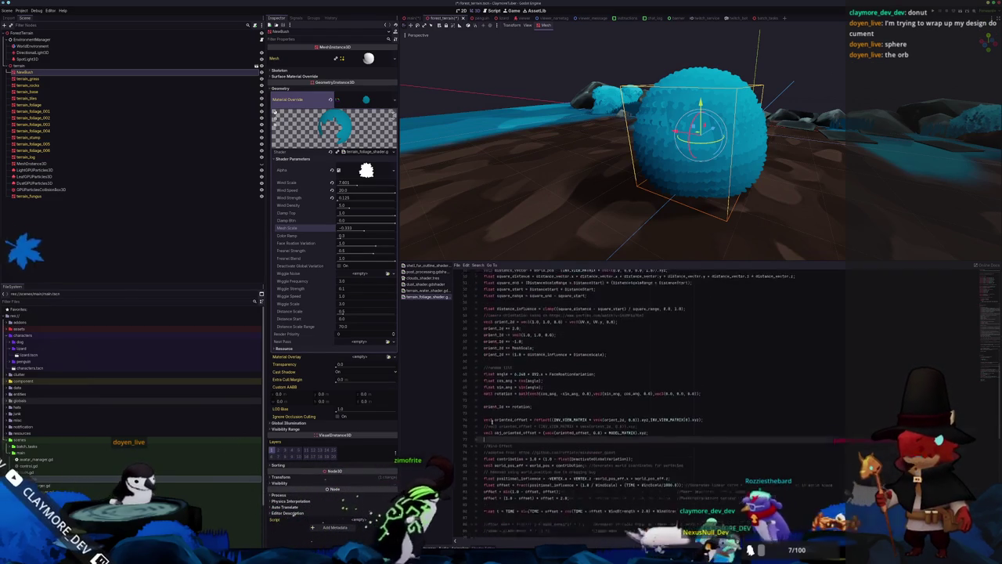
click(517, 495)
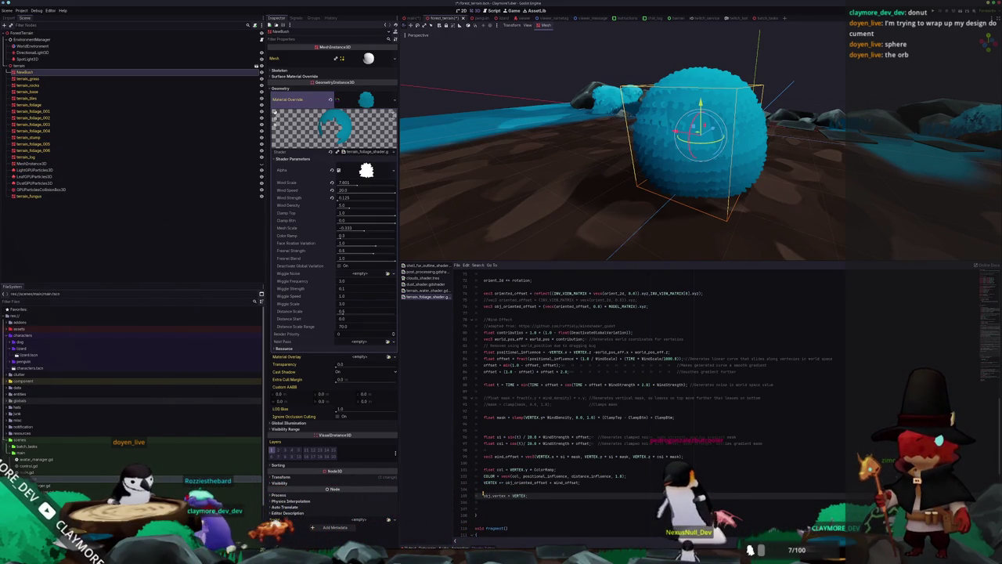
Step: Reapply the VERTEX += offset line and save, restoring the fluffy sphere
click(486, 484)
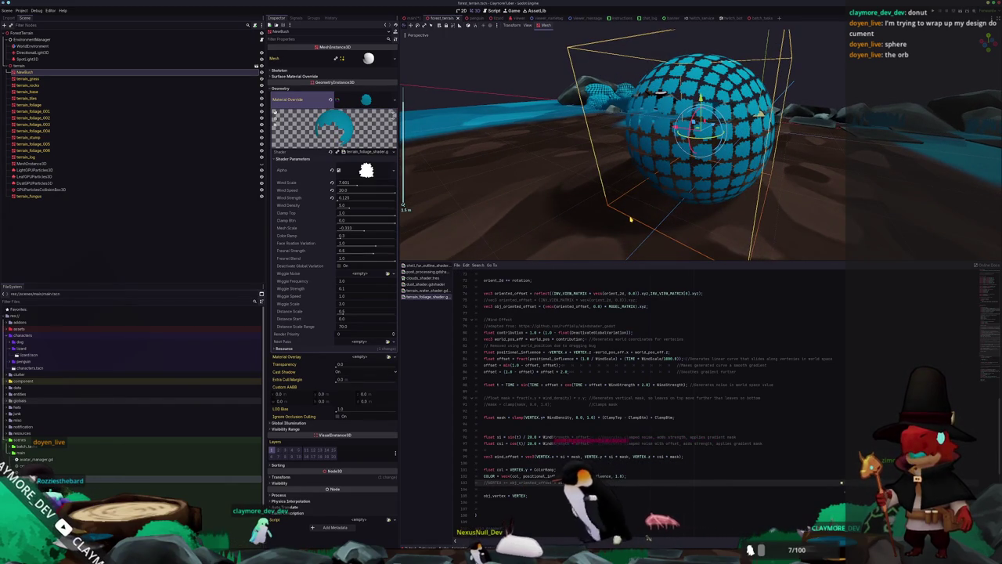
mouse_move(614, 223)
mouse_down()
mouse_move(512, 214)
mouse_move(562, 197)
mouse_up()
key(ctrl+s)
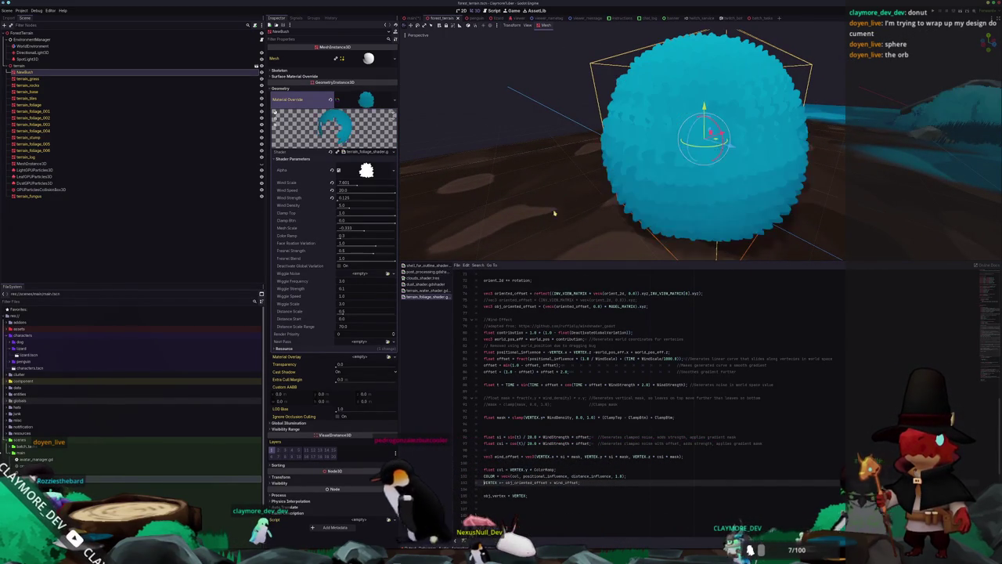
Step: Highlight the uses of obj_oriented_offset and MODEL_MATRIX in the offset calculation
double_click(533, 482)
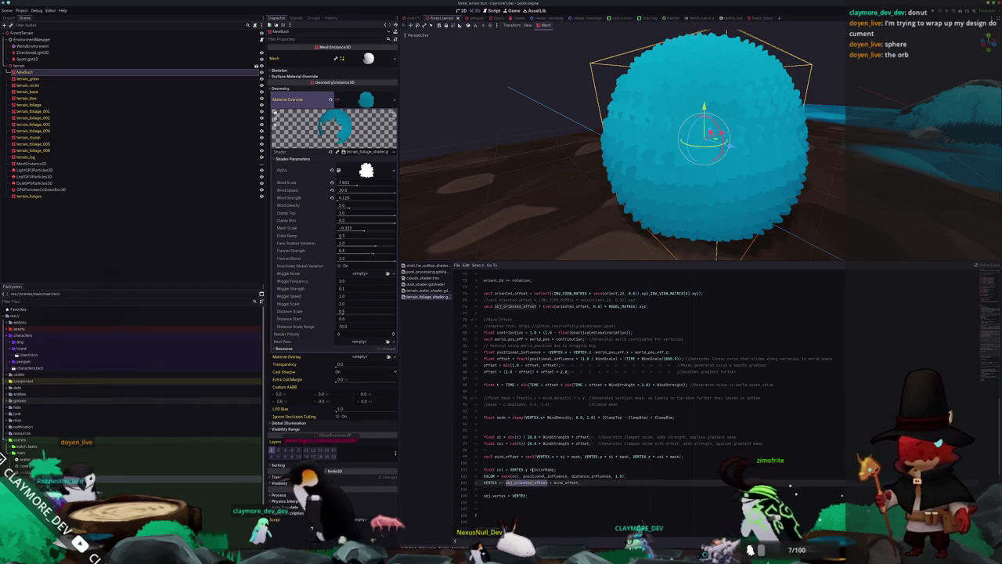
scroll(523, 467, up, 2)
scroll(524, 467, up, 1)
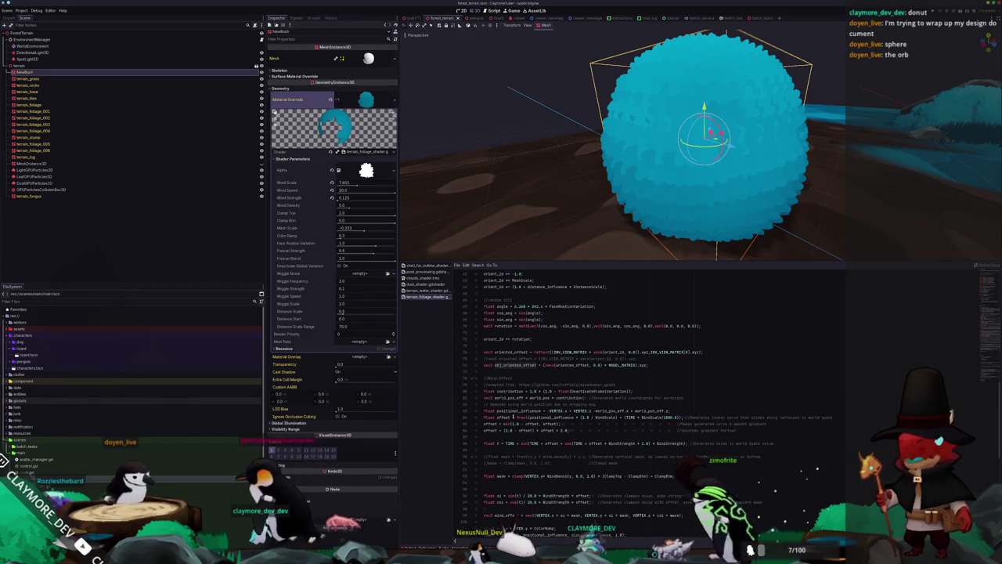
click(530, 370)
double_click(611, 365)
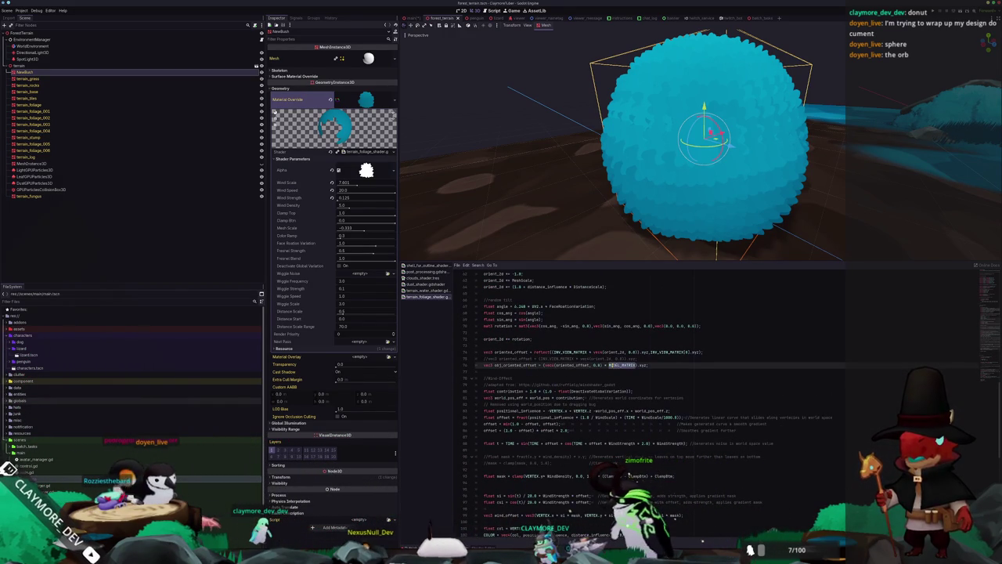
scroll(612, 364, up, 1)
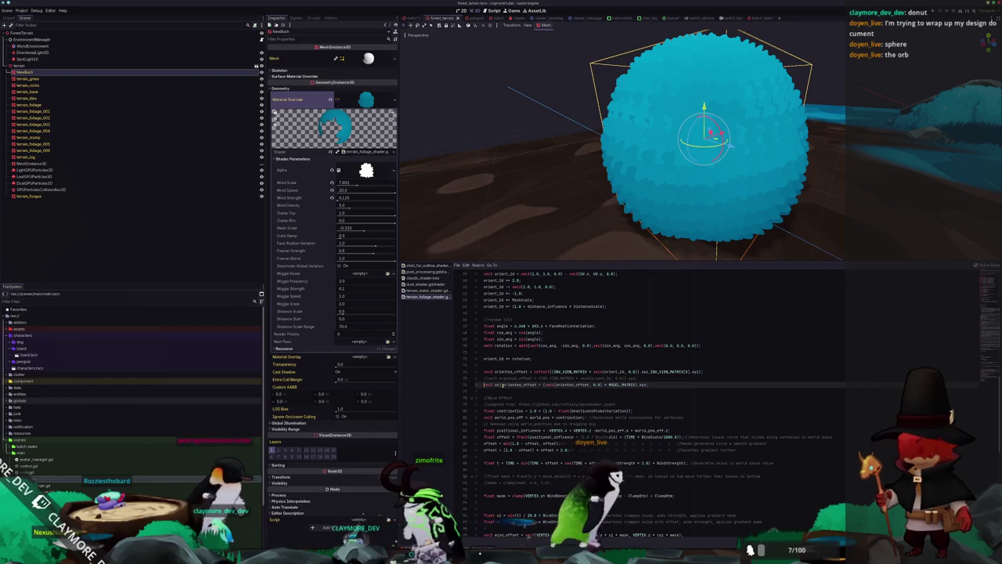
scroll(501, 388, down, 5)
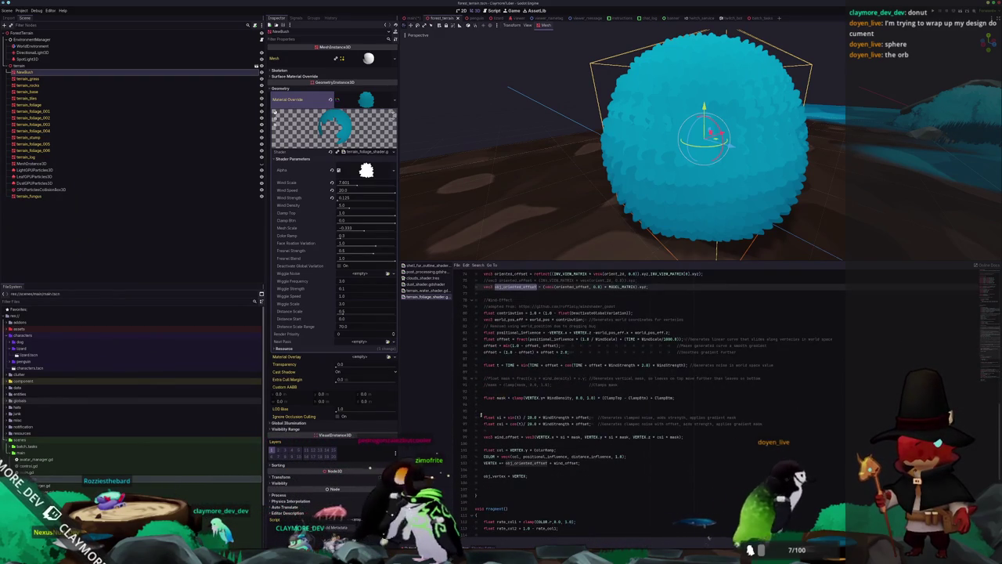
scroll(505, 397, up, 4)
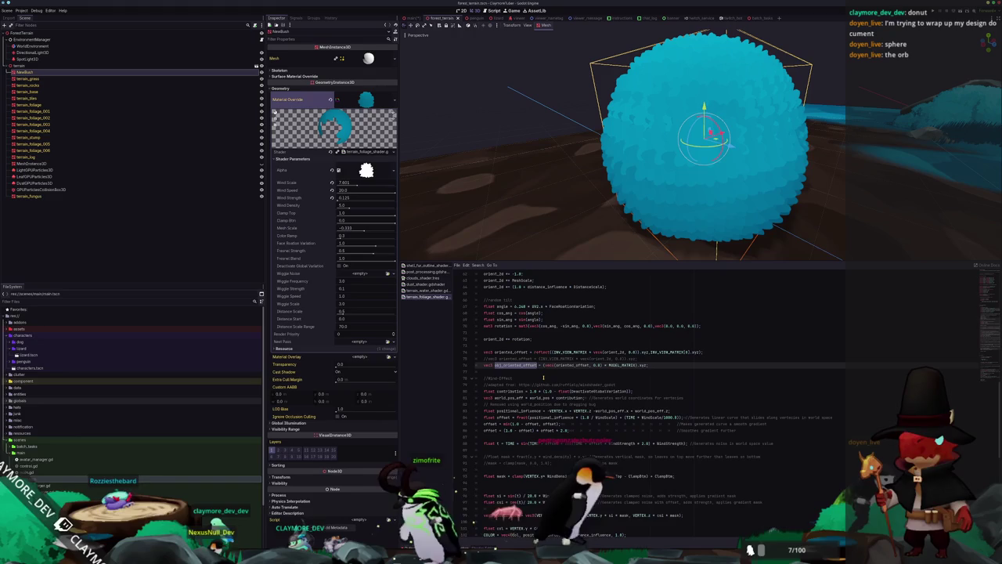
scroll(544, 378, up, 1)
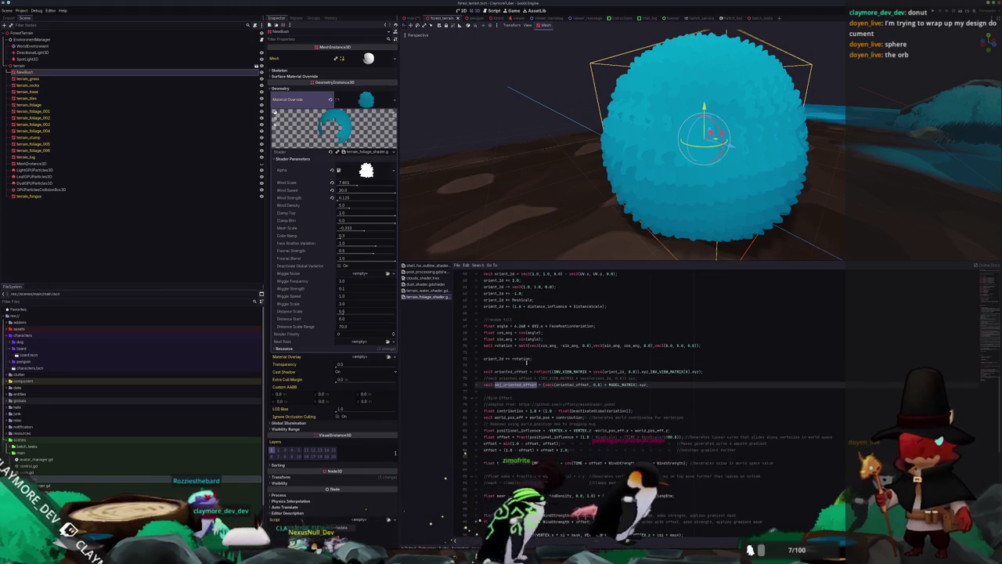
Step: Inspect orient_2d's uses, comment out orient_2d *= rotation, and save the scene
double_click(487, 358)
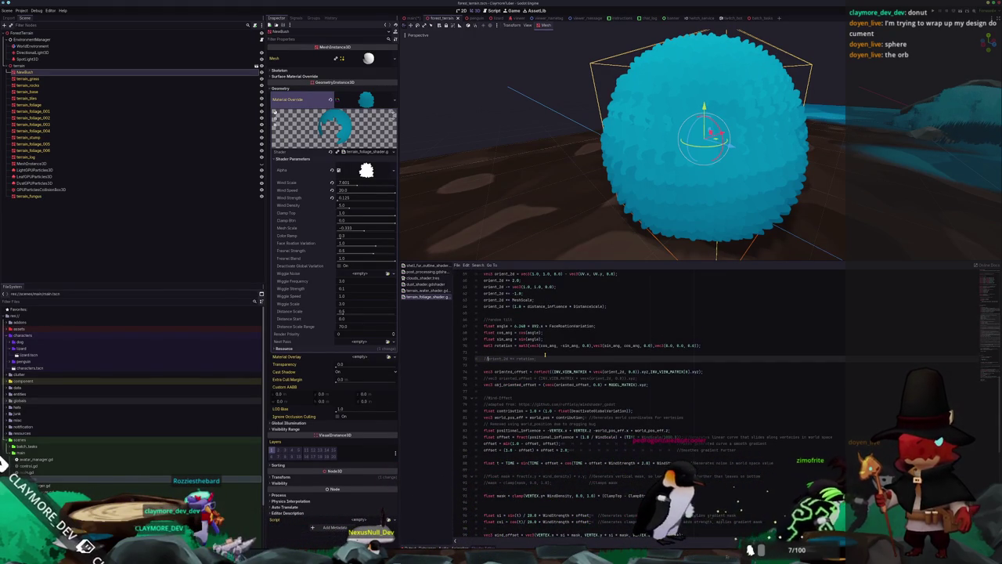
scroll(626, 210, down, 3)
scroll(628, 212, up, 2)
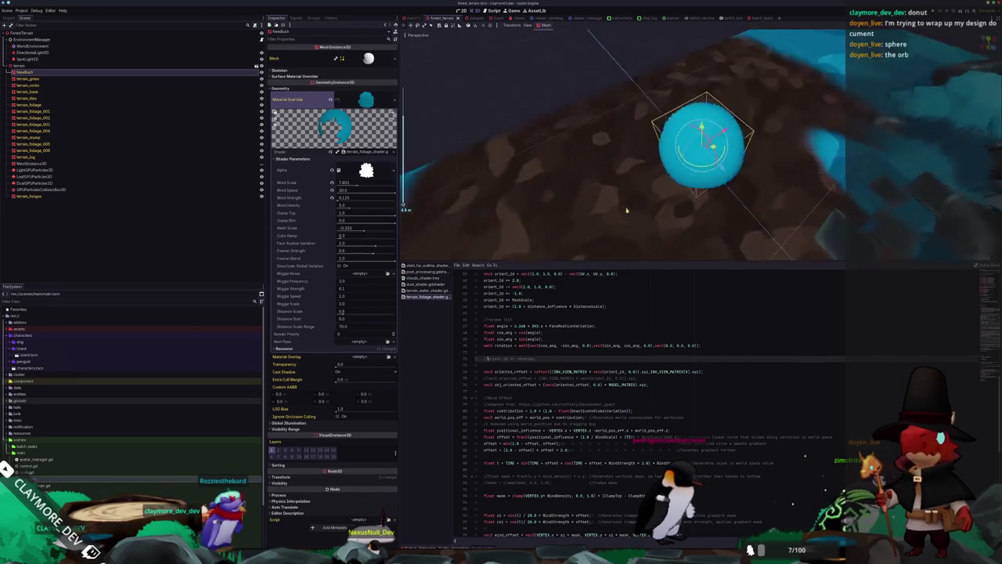
scroll(627, 169, down, 2)
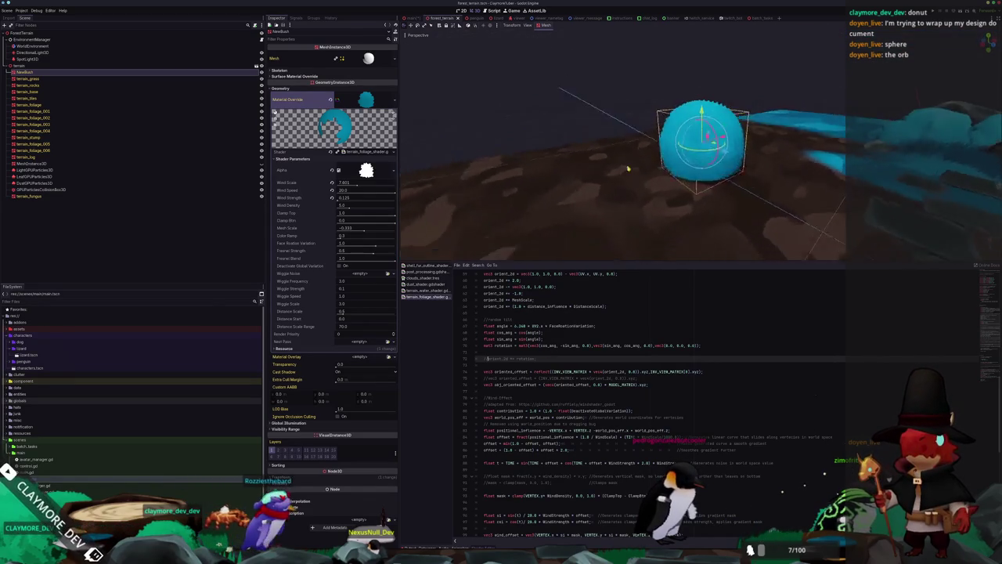
scroll(626, 167, up, 5)
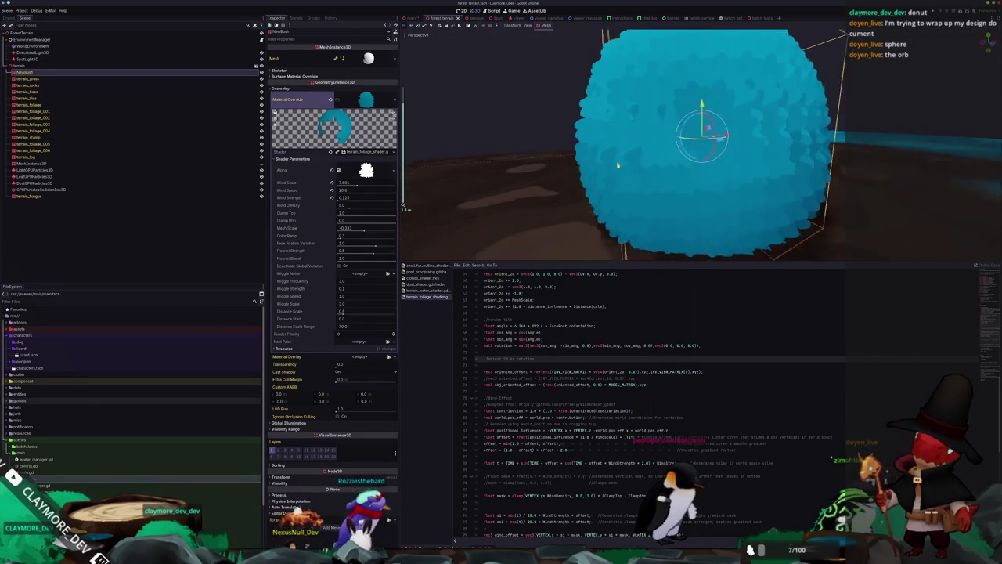
mouse_move(617, 165)
mouse_down()
mouse_move(464, 167)
mouse_move(642, 196)
mouse_up()
key(ctrl+s)
scroll(501, 354, up, 2)
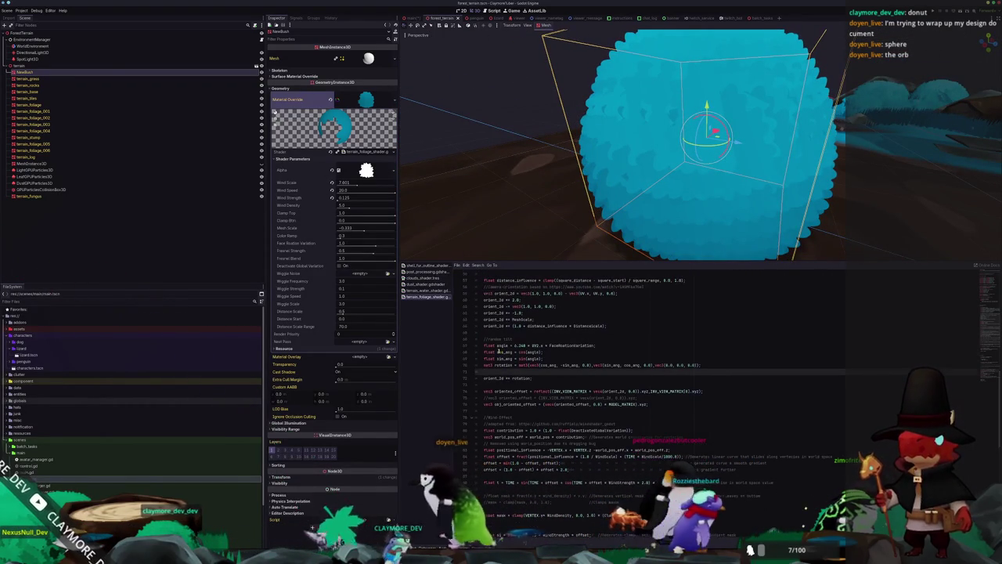
click(491, 351)
scroll(548, 344, up, 1)
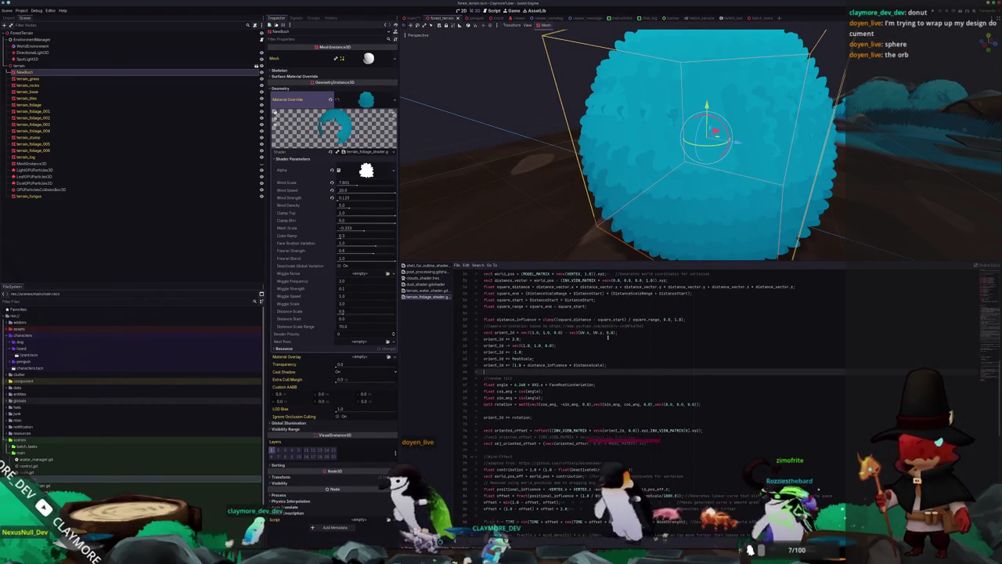
key(Up)
key(Up)
key(Up)
key(Up)
key(Up)
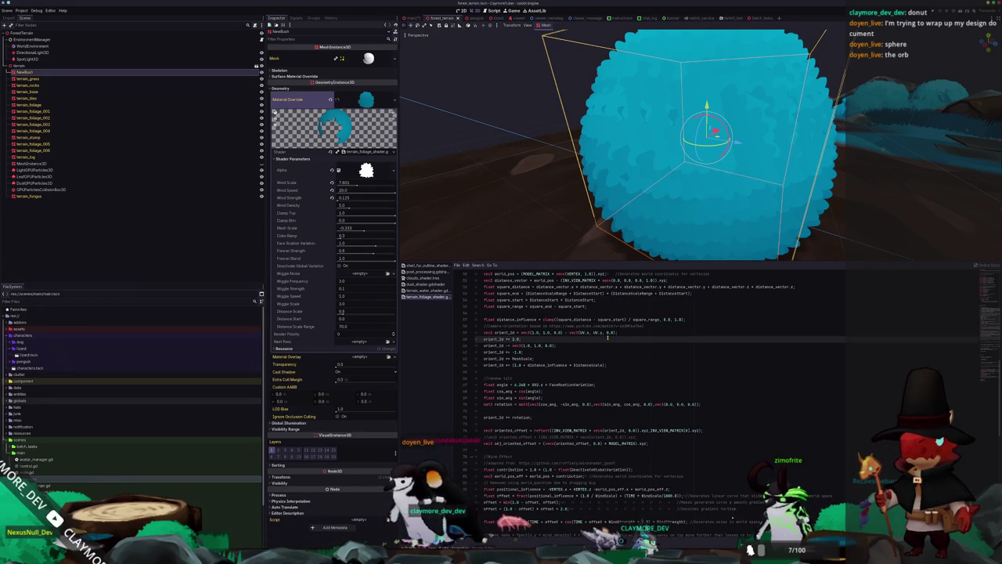
key(Up)
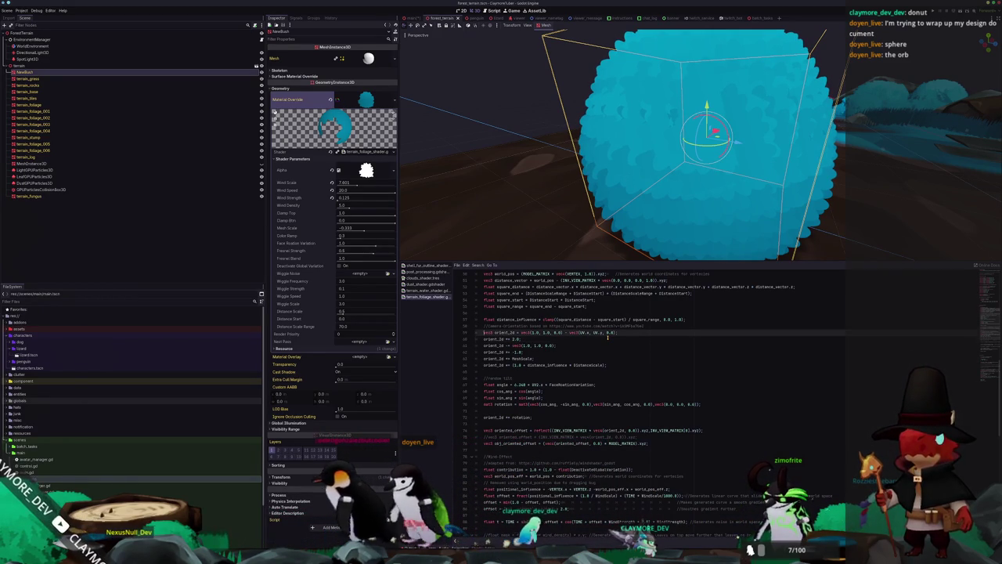
scroll(603, 336, up, 2)
click(598, 352)
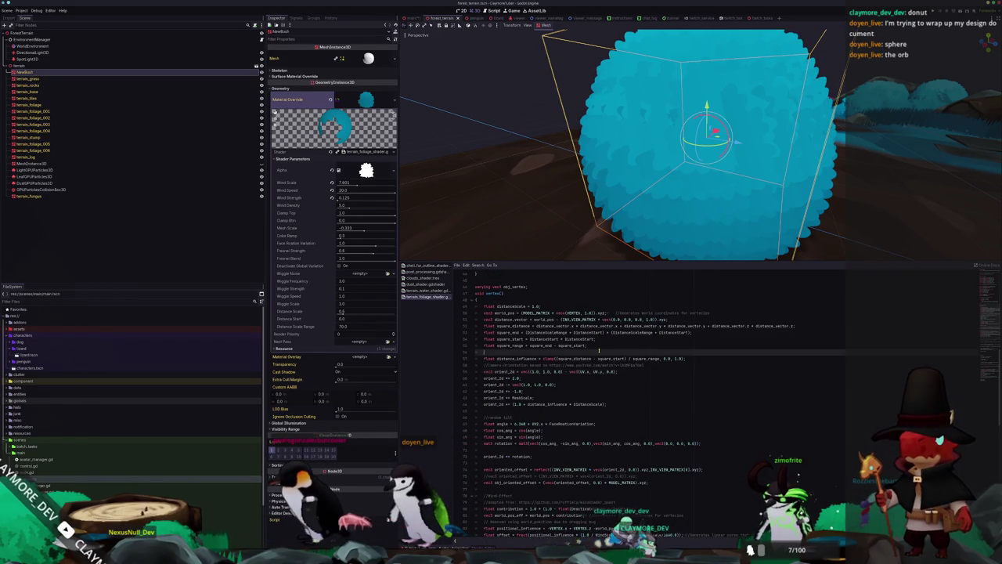
click(506, 314)
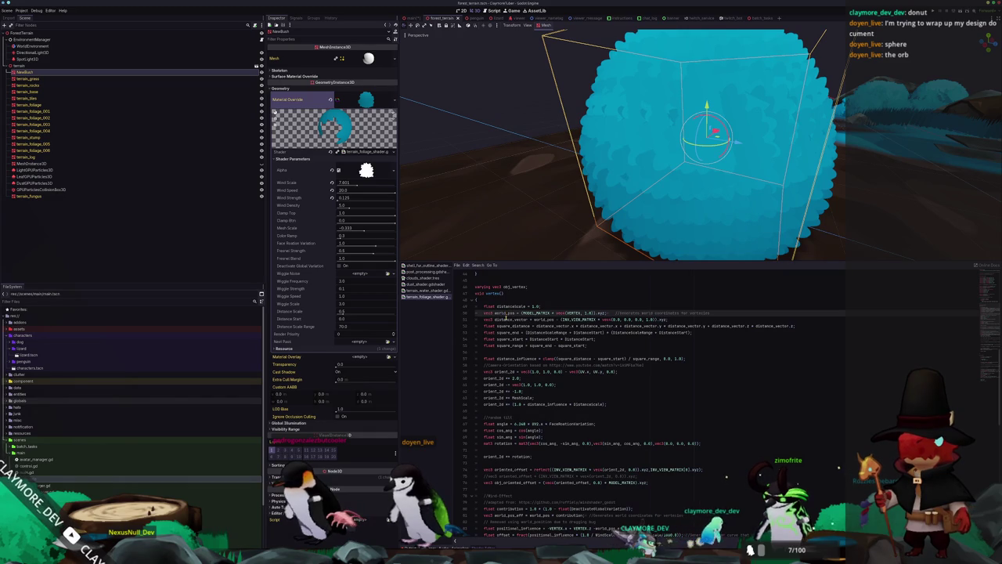
click(505, 320)
click(506, 326)
click(507, 332)
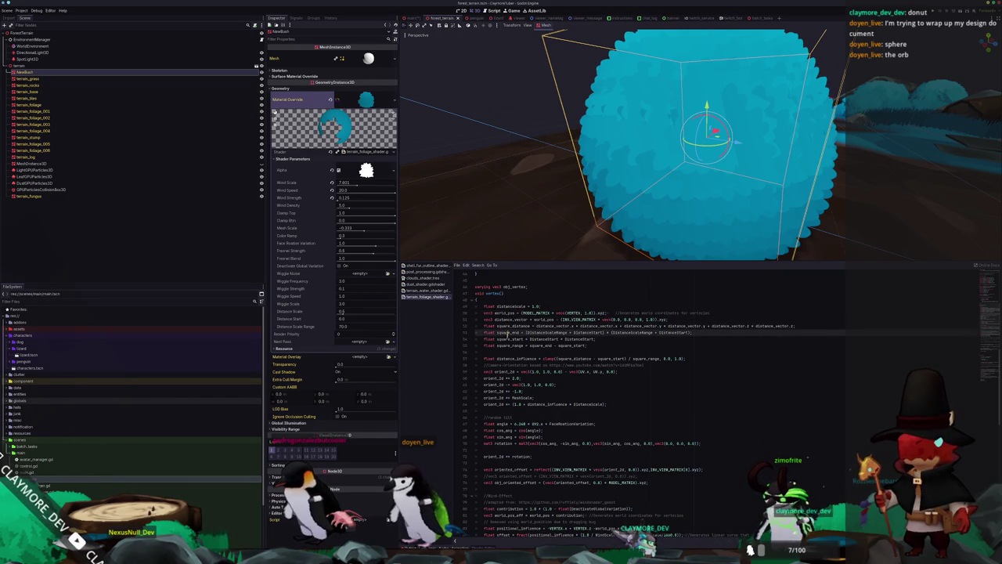
click(507, 338)
click(508, 345)
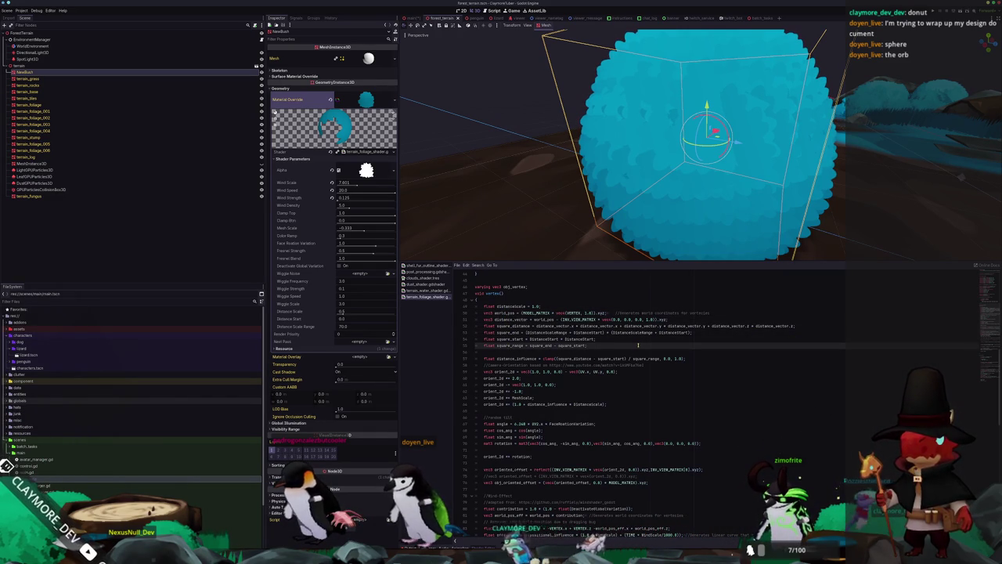
scroll(638, 344, up, 10)
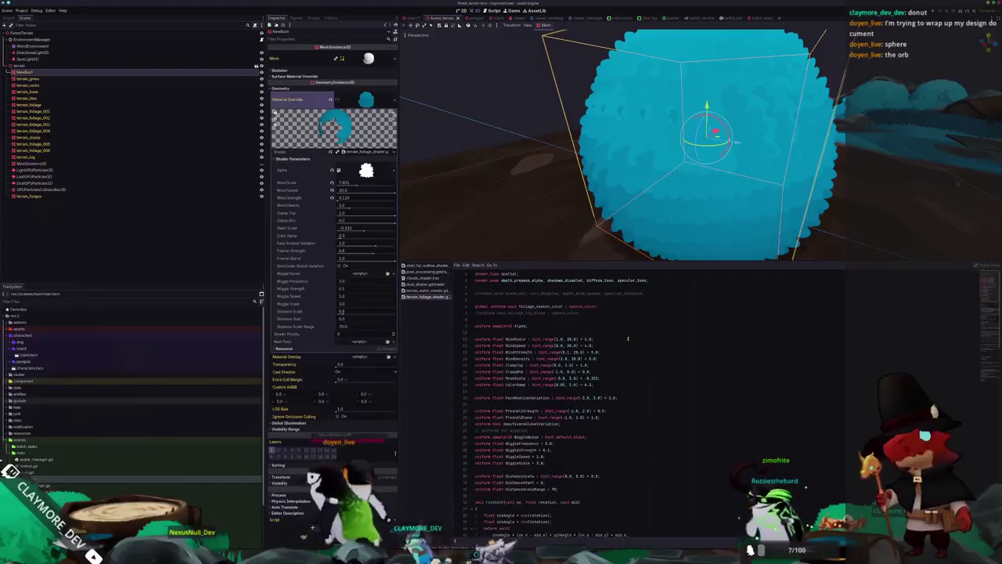
Step: Add world_vertex_coords to the foliage shader's render_mode
click(571, 288)
click(592, 280)
text(, unsh)
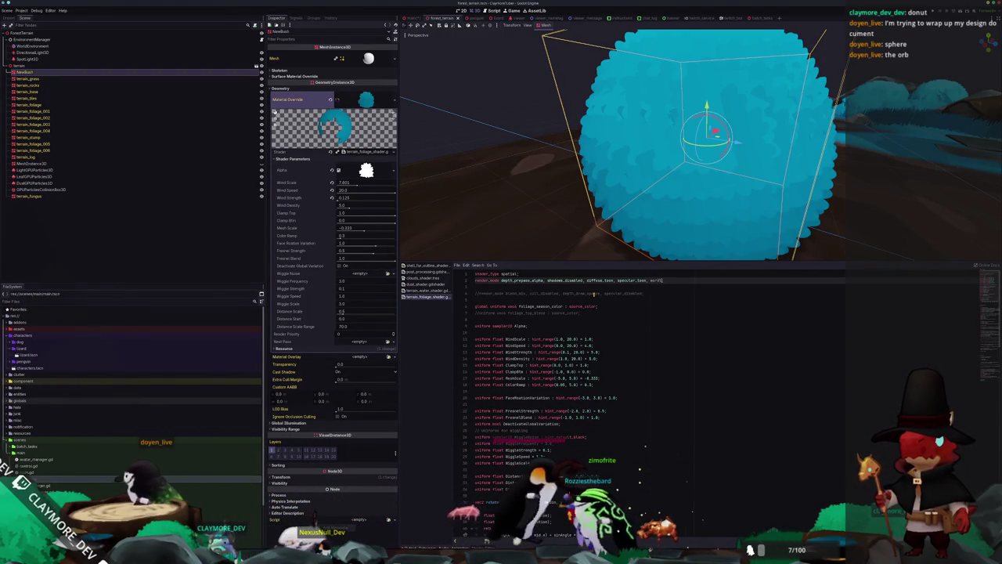
key(BackSpace)
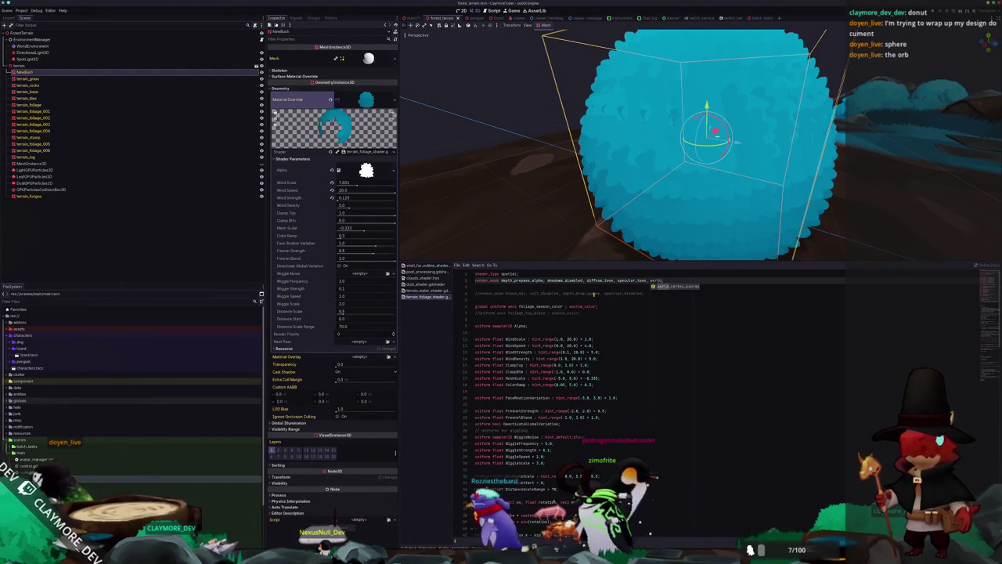
scroll(581, 186, down, 4)
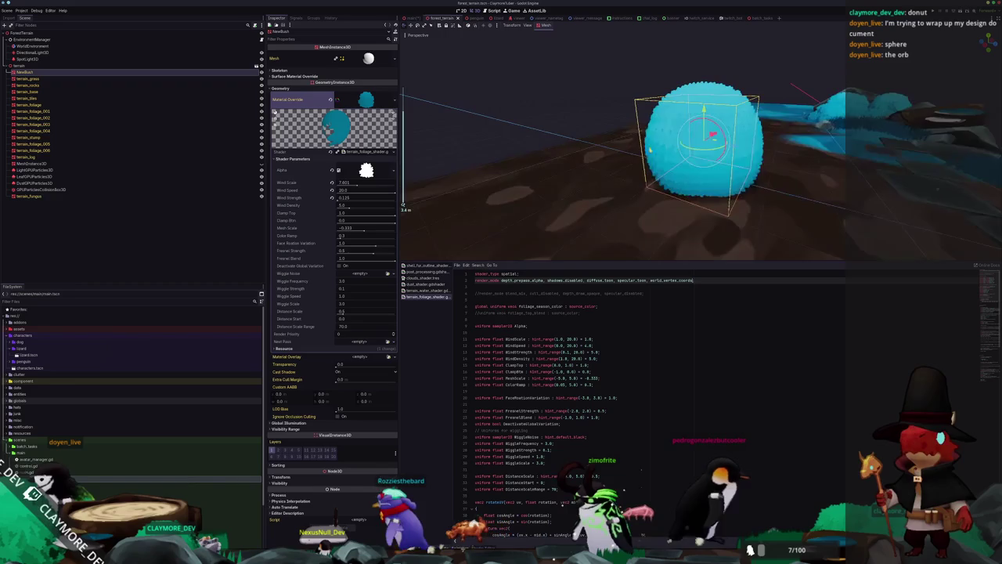
mouse_move(696, 109)
mouse_down()
mouse_move(692, 26)
mouse_move(695, 131)
mouse_up()
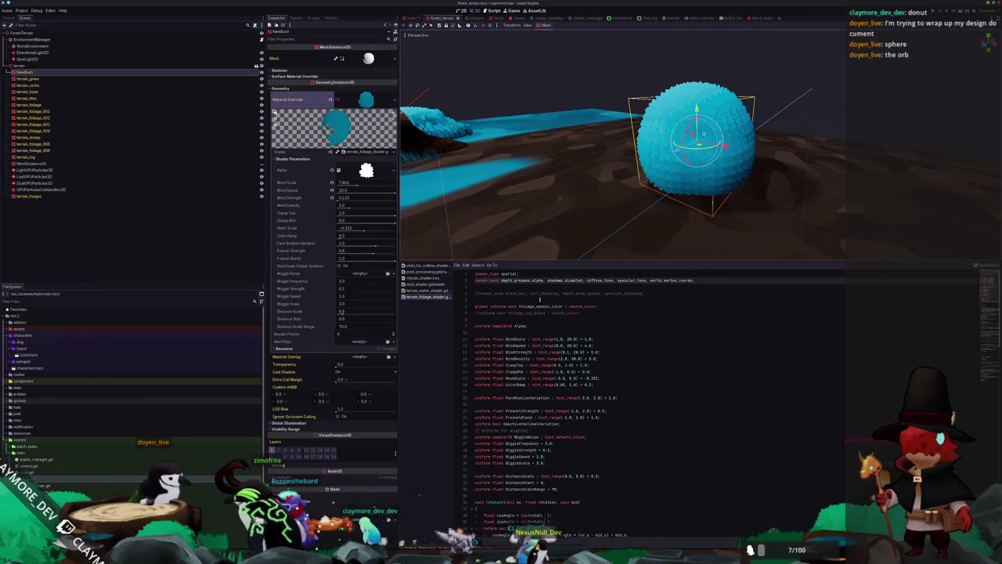
Step: Remove world_vertex_coords from render_mode again
click(665, 280)
key(ctrl+Delete)
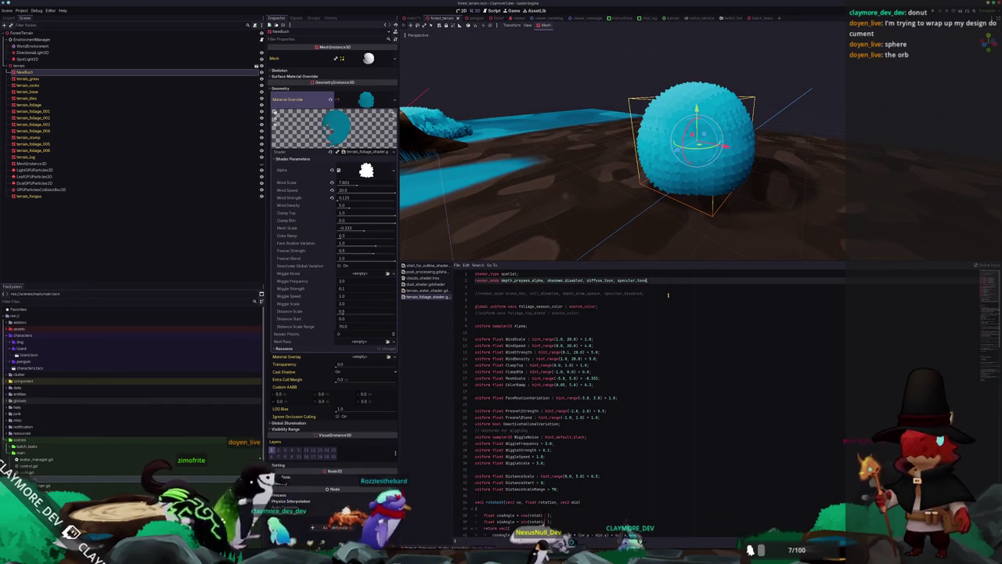
scroll(668, 294, down, 3)
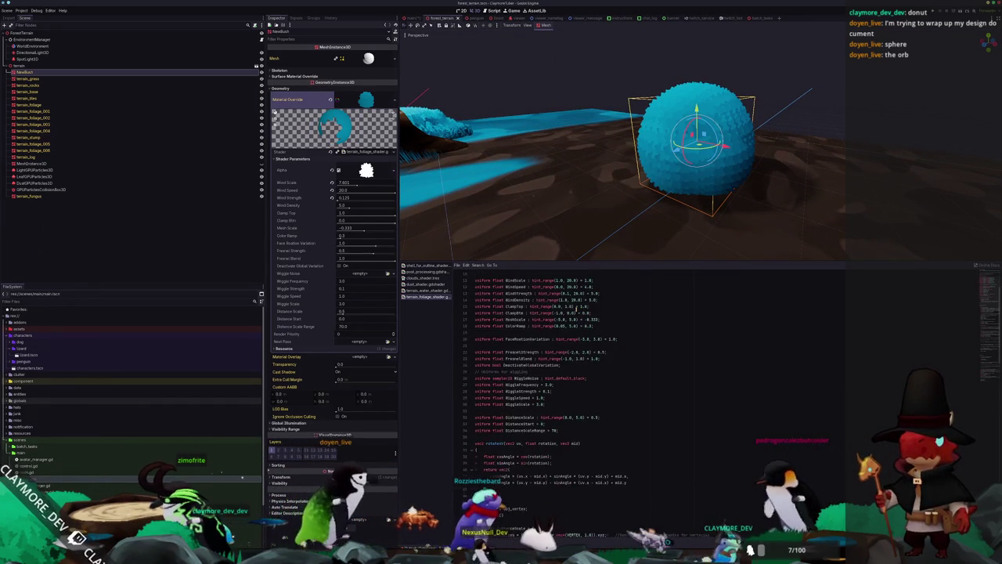
scroll(576, 309, down, 2)
Step: Raise Face Rotation Variation to 1.488, then select the three oriented offset lines
click(517, 308)
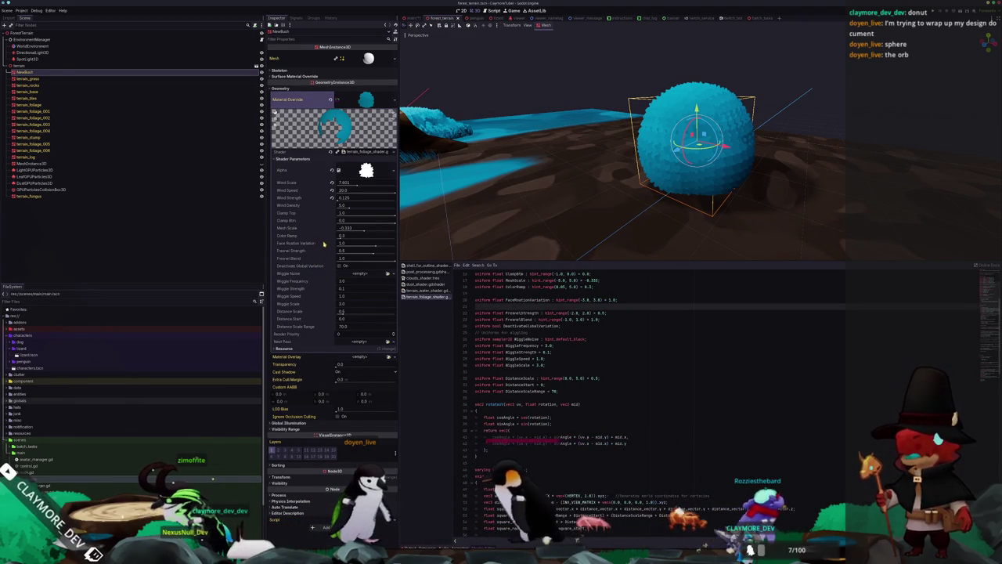
drag(341, 245, 385, 249)
scroll(508, 403, down, 15)
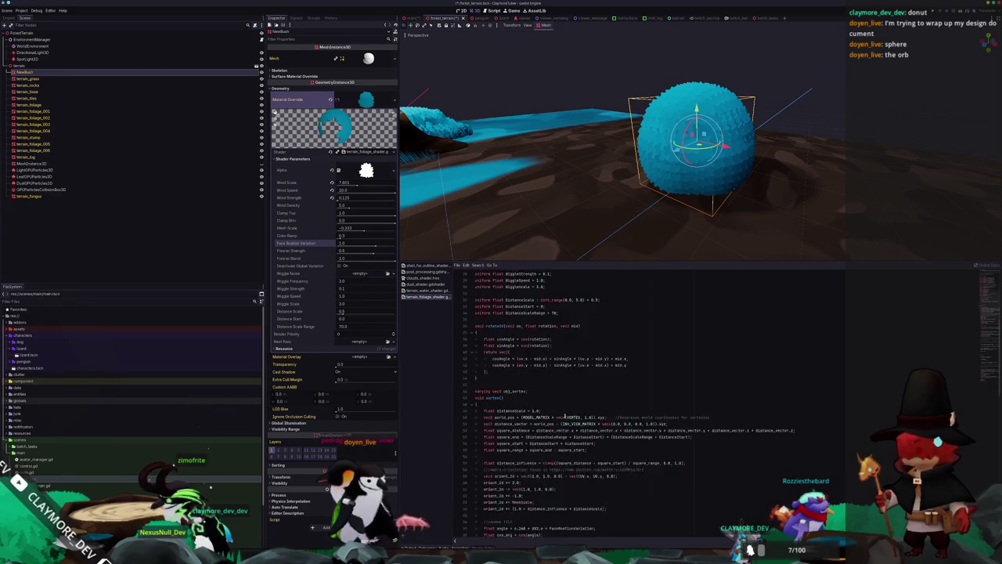
scroll(510, 404, down, 4)
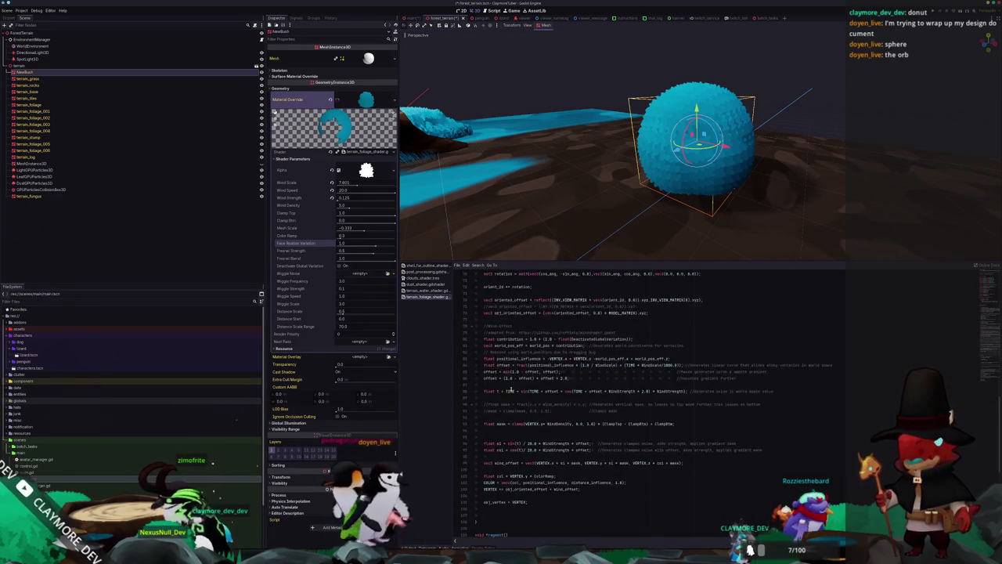
scroll(526, 401, up, 5)
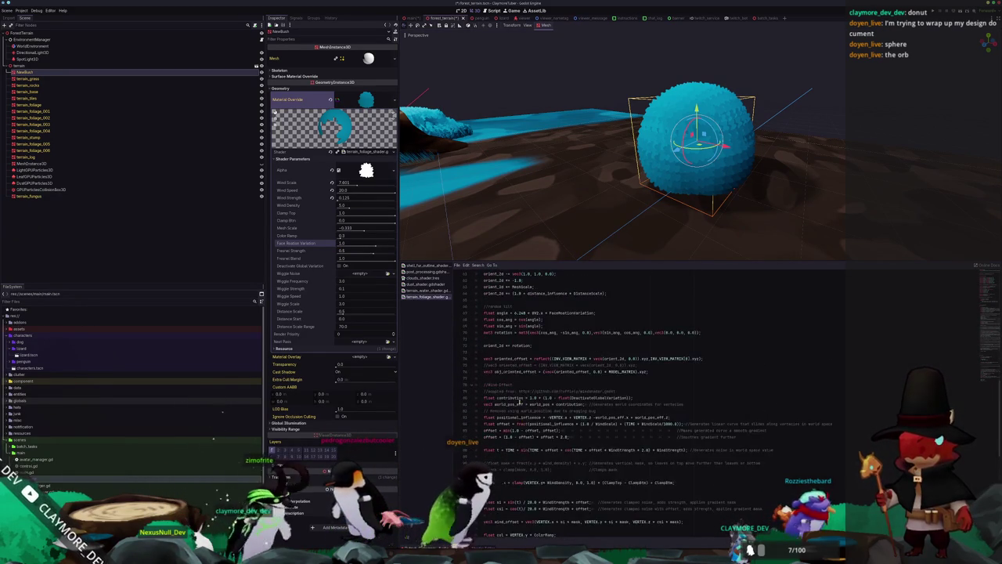
scroll(597, 398, up, 2)
click(495, 398)
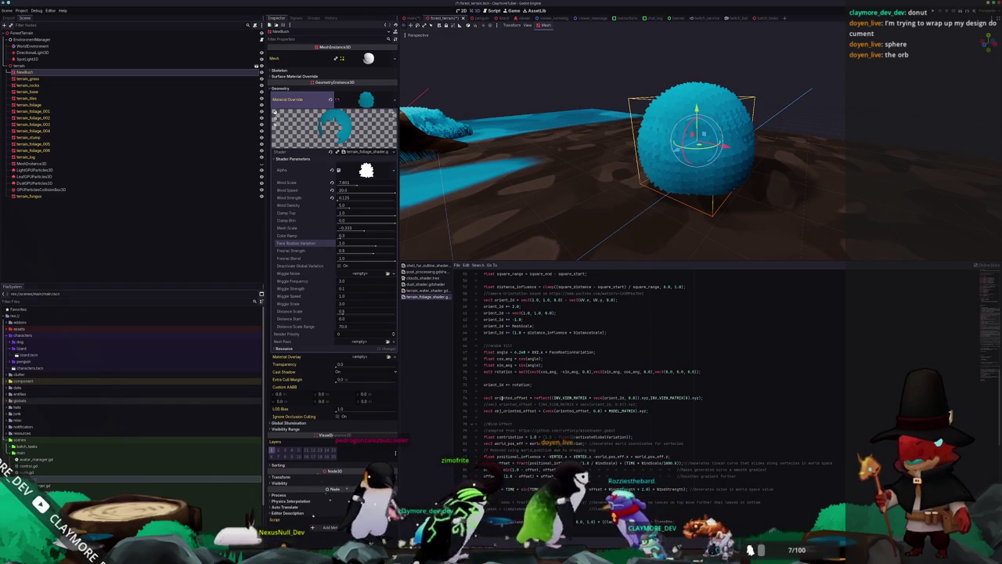
drag(648, 408, 463, 397)
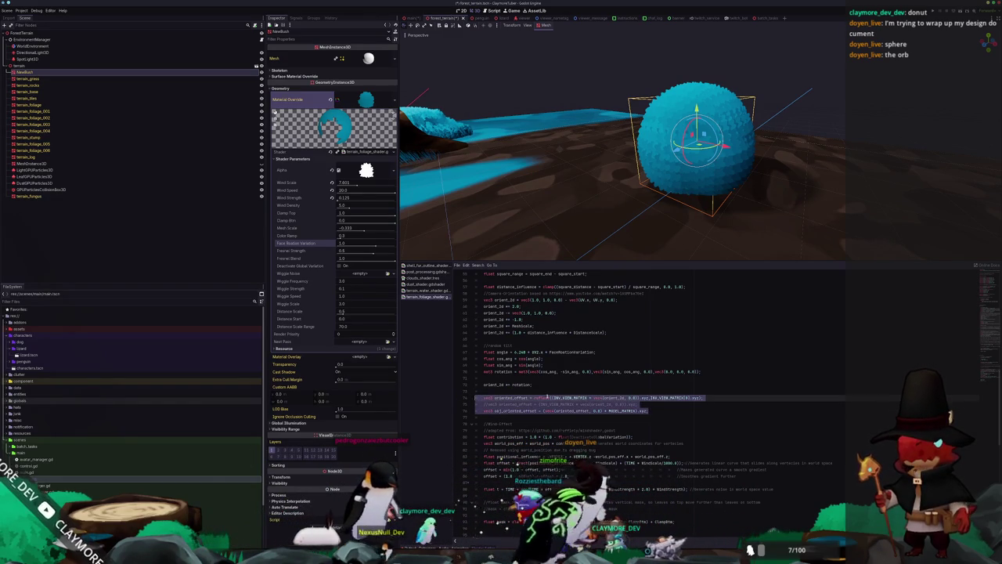
double_click(570, 397)
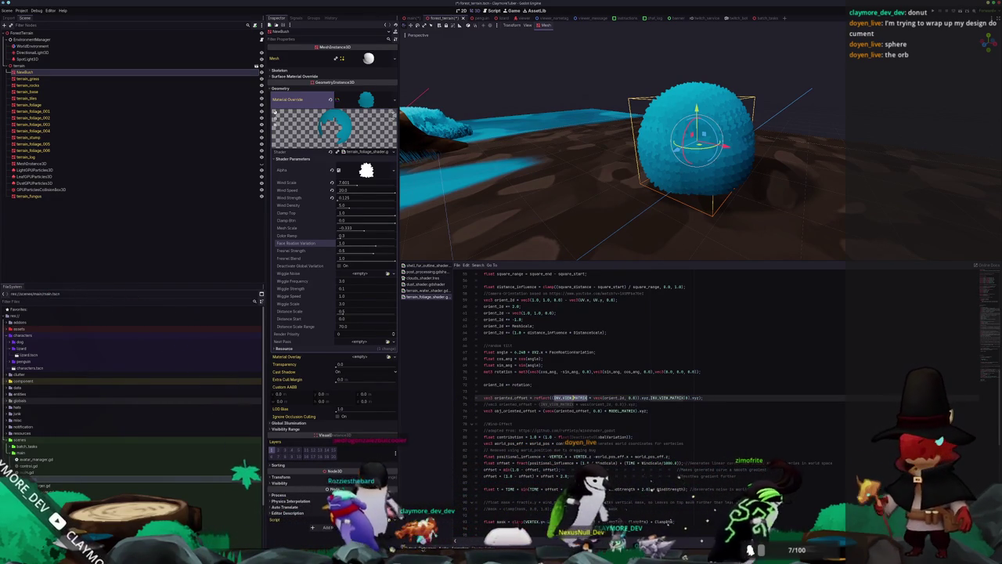
click(482, 405)
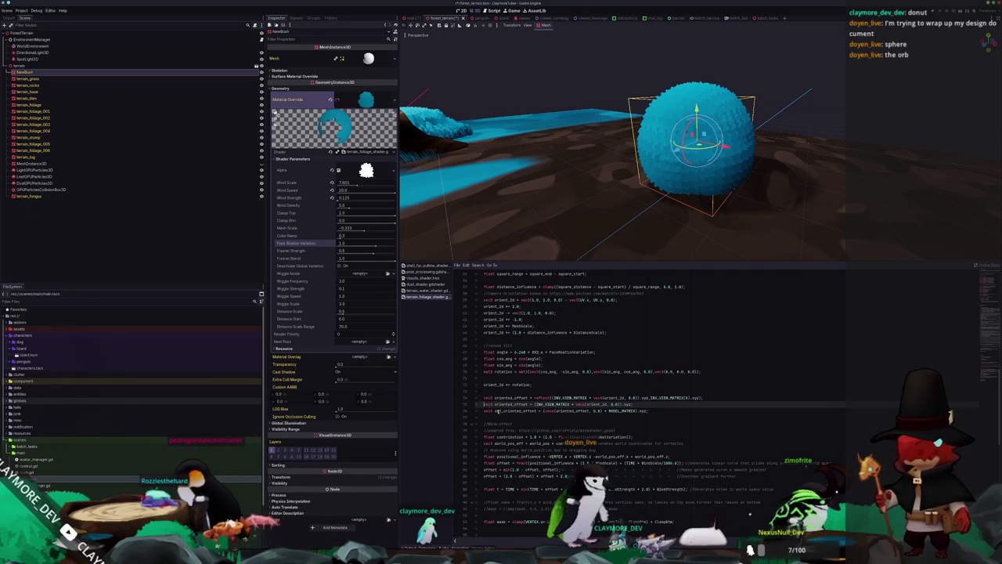
key(ctrl+k)
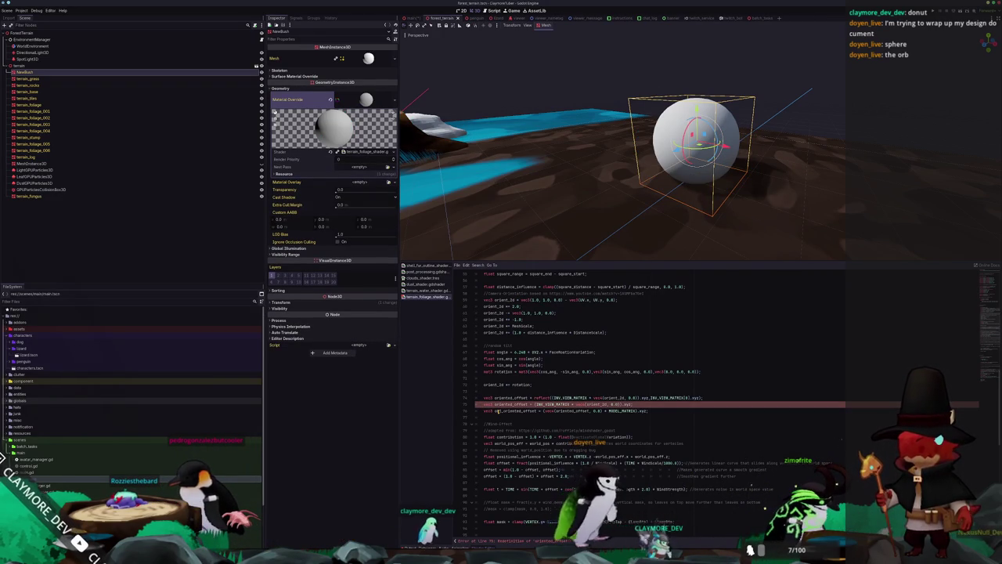
key(Up)
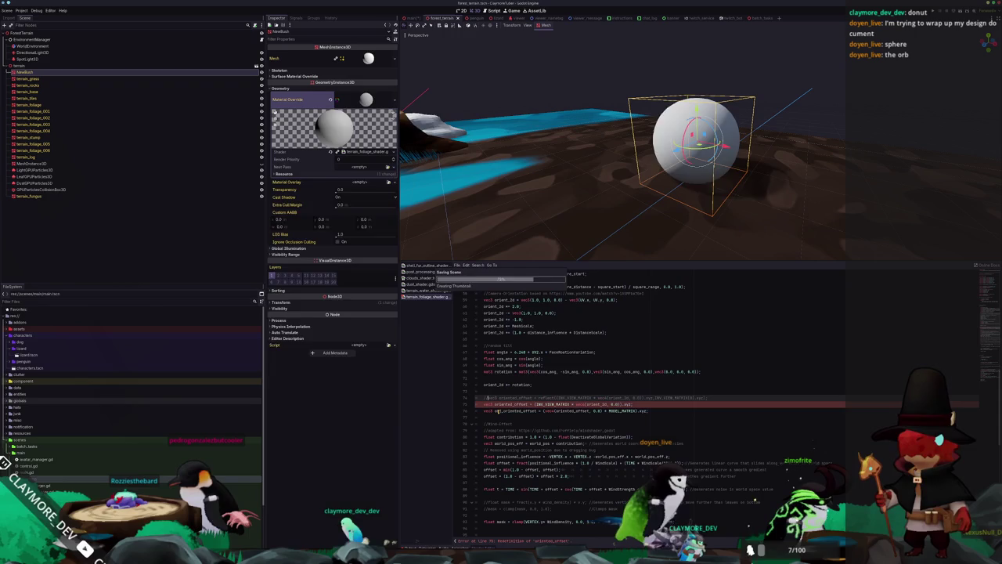
key(Up)
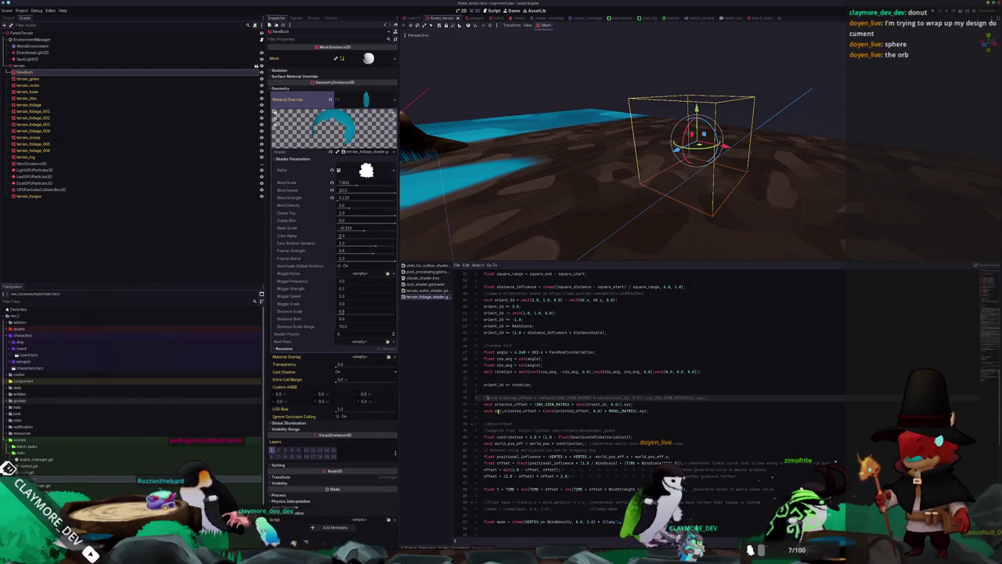
key(Down)
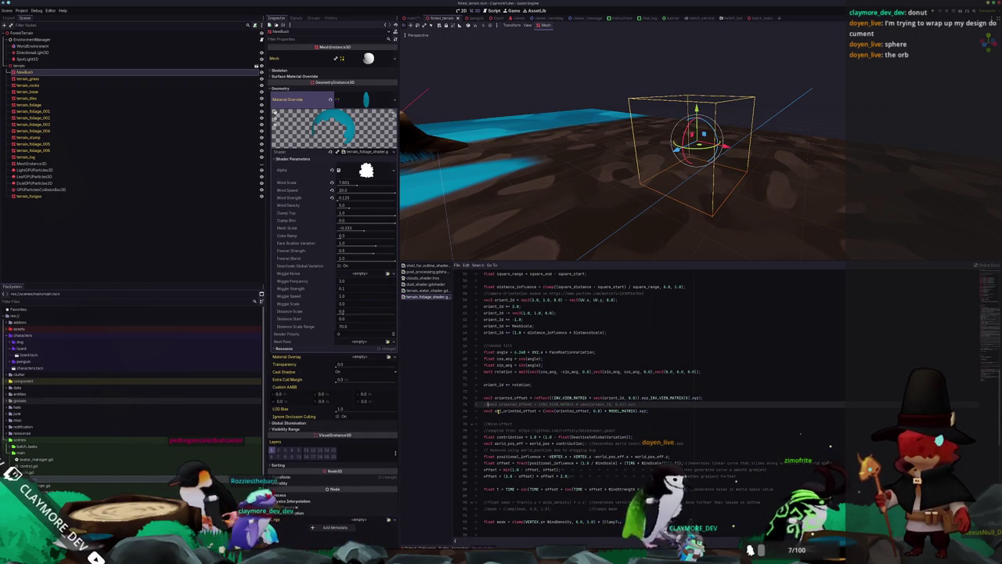
key(Up)
key(ctrl+d)
key(Down)
key(Down)
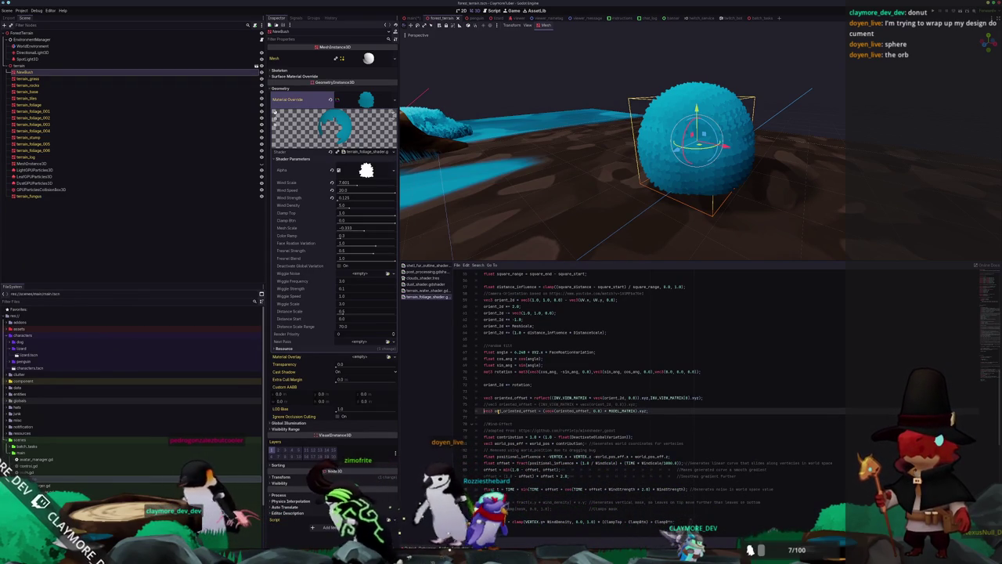
Step: Add the line 'vec3 obj_oriented_offset = oriented_offset;' above the MODEL_MATRIX version
key(Return)
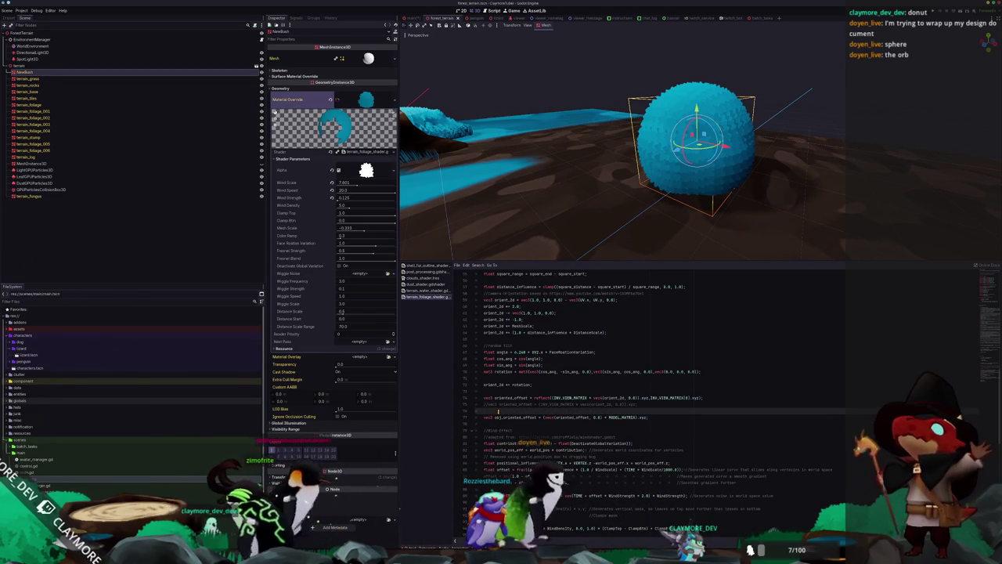
text(vec3 obj_oriented_offset = oriented_offset)
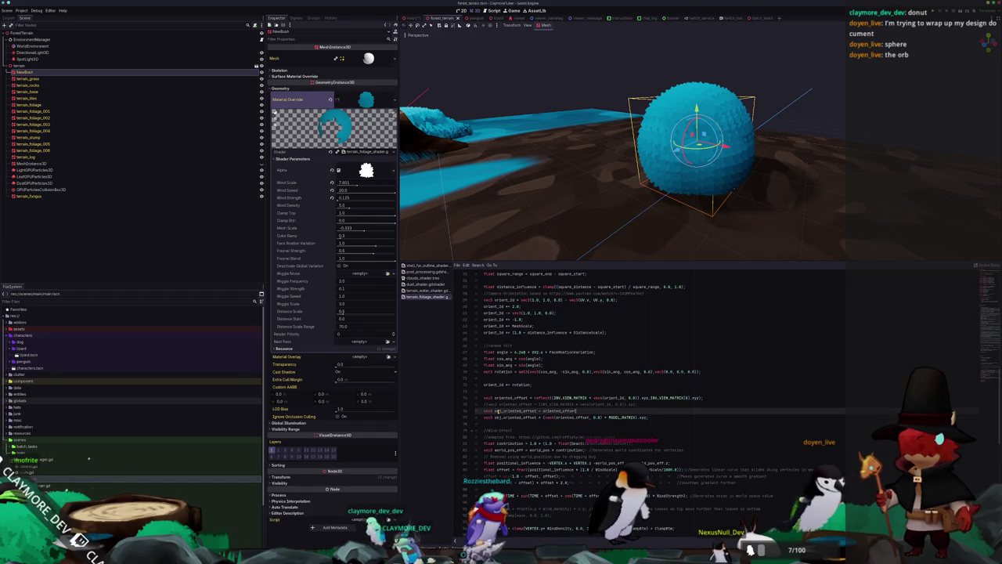
key(Down)
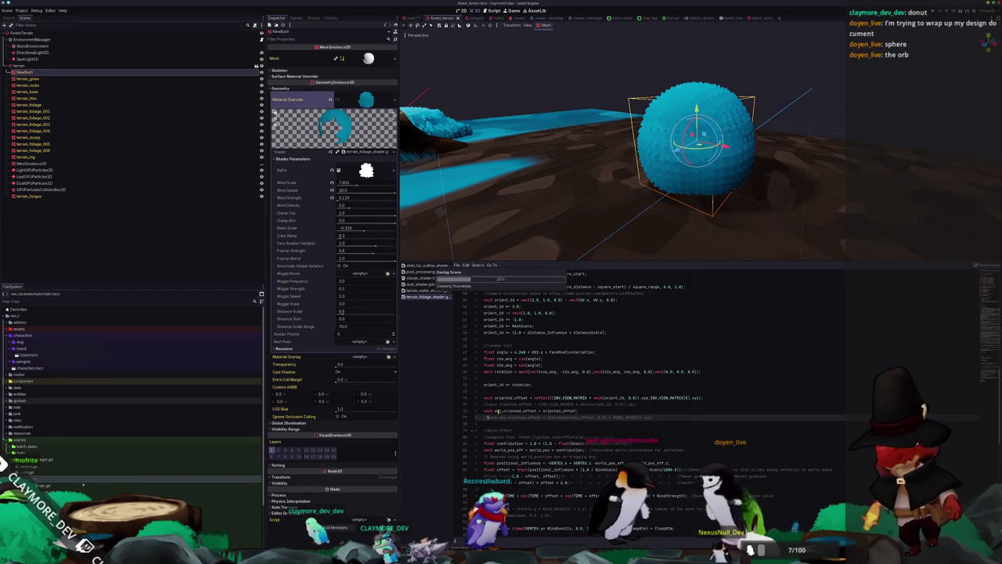
mouse_move(626, 157)
mouse_down()
mouse_move(579, 165)
mouse_move(569, 215)
mouse_up()
drag(689, 98, 693, 217)
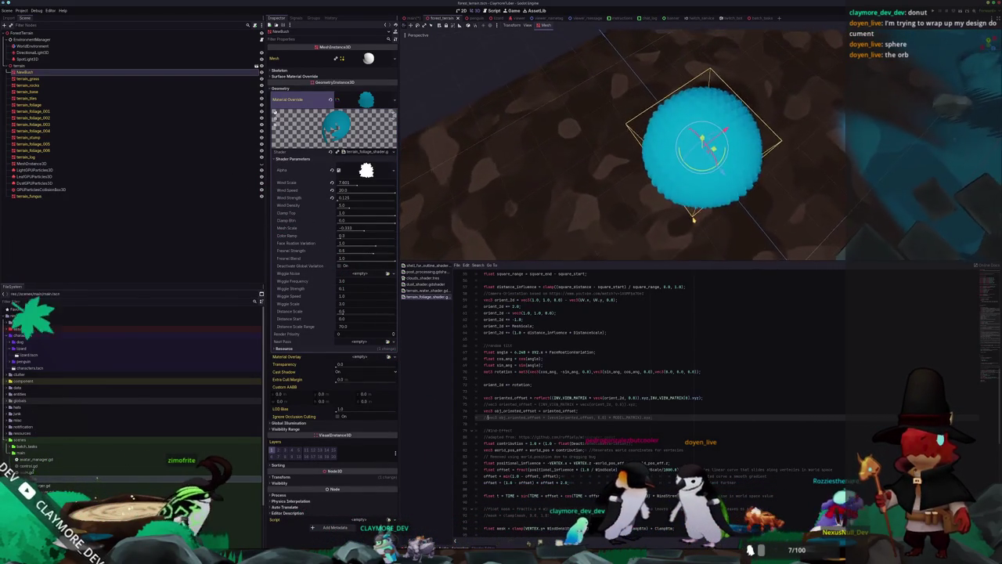
scroll(694, 219, up, 4)
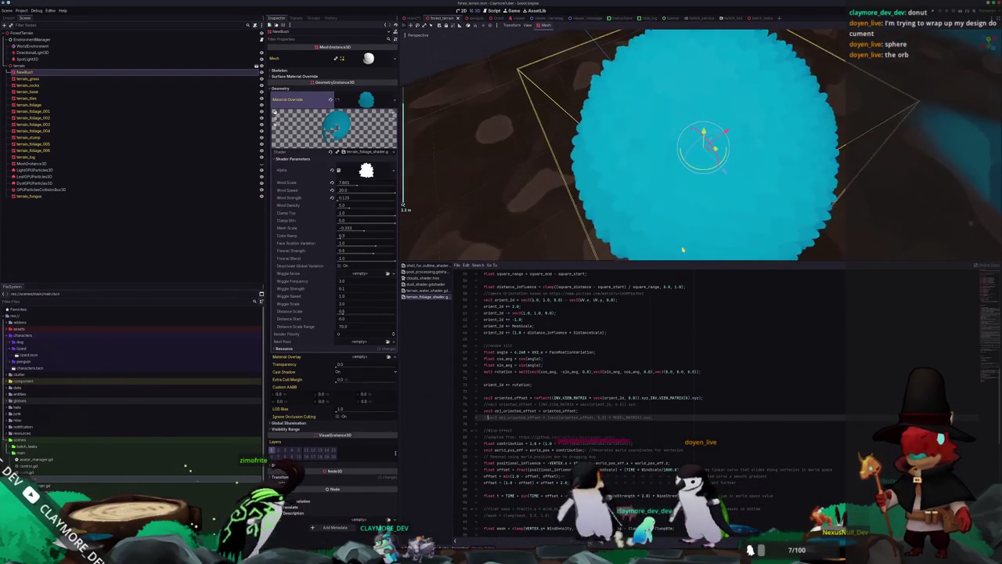
scroll(683, 250, down, 3)
drag(666, 226, 666, 196)
drag(667, 180, 668, 157)
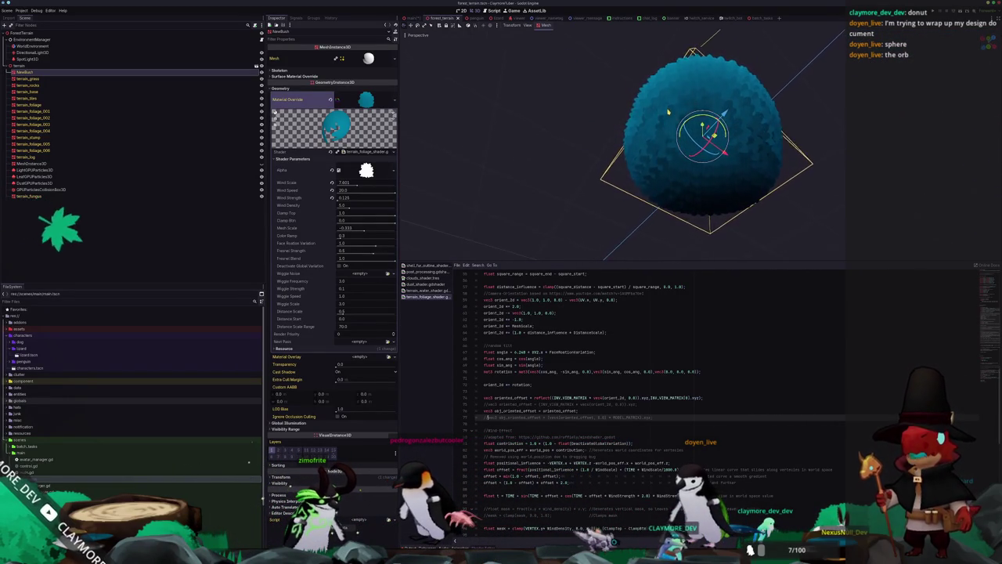
drag(668, 116, 666, 217)
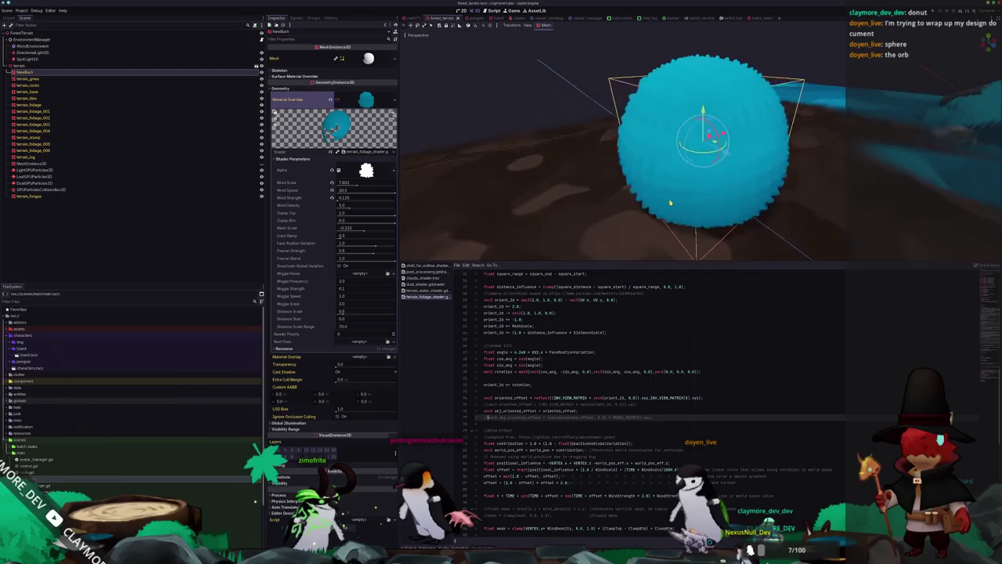
scroll(666, 216, up, 5)
scroll(671, 218, down, 3)
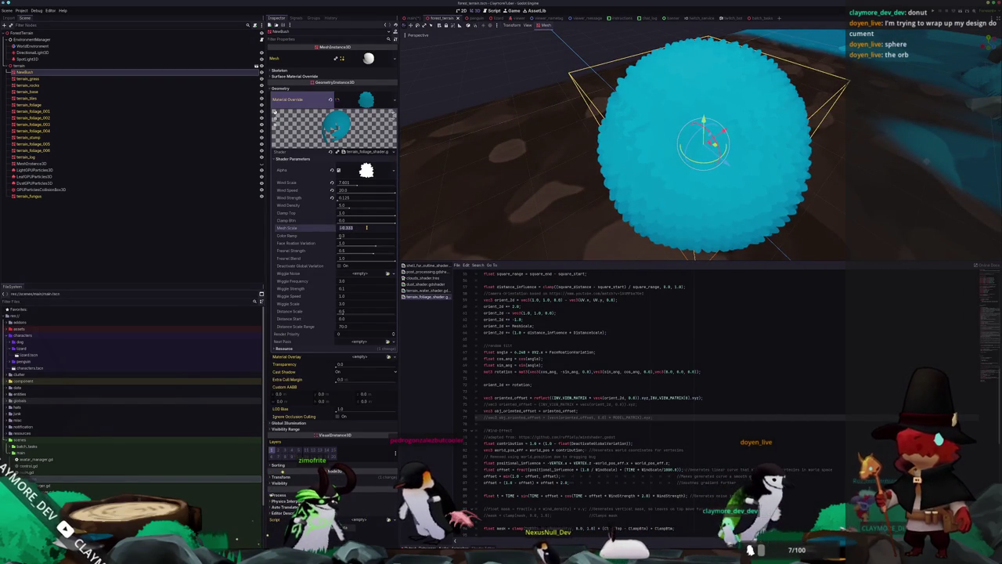
text(.125)
key(Return)
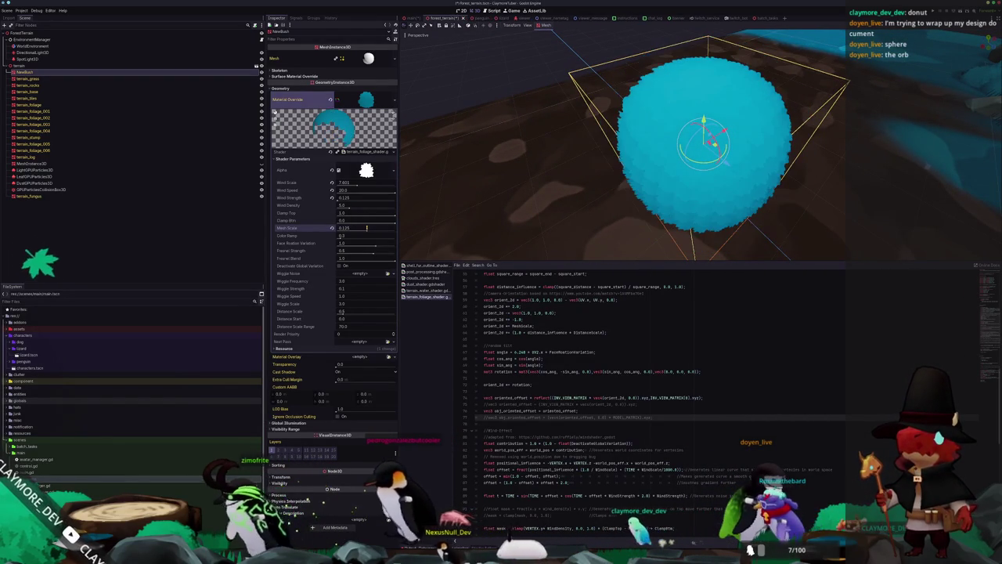
scroll(619, 188, down, 3)
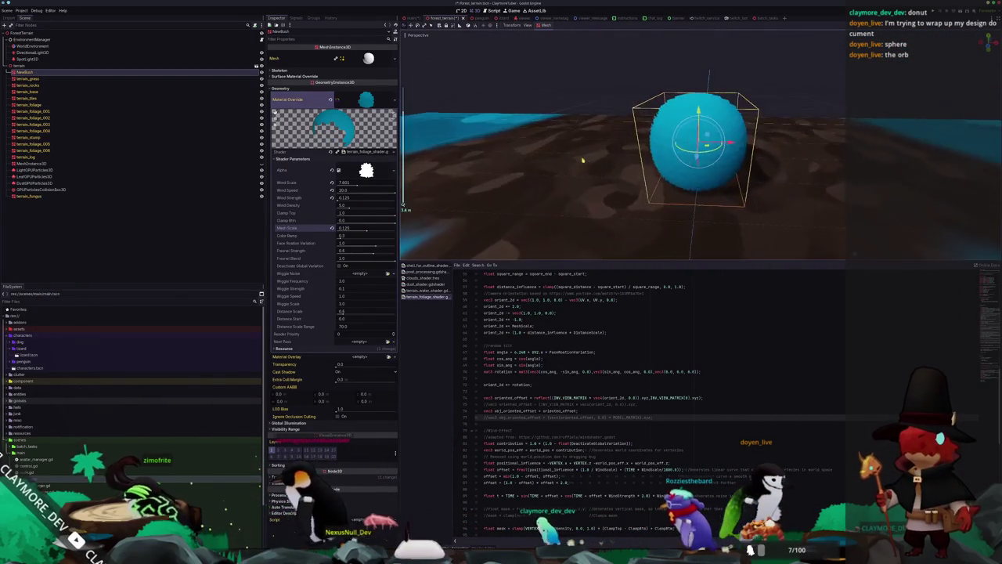
scroll(622, 140, up, 5)
drag(622, 140, 595, 149)
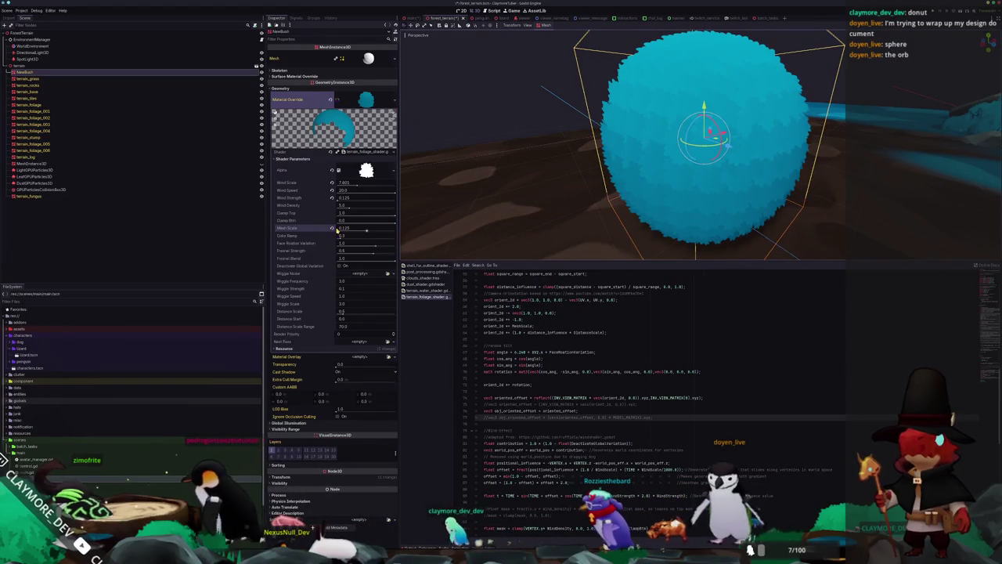
drag(365, 233, 361, 241)
mouse_move(503, 198)
mouse_down()
mouse_move(551, 221)
mouse_move(553, 206)
mouse_move(600, 202)
mouse_move(403, 206)
mouse_move(562, 209)
mouse_move(563, 186)
mouse_move(557, 192)
mouse_move(656, 165)
mouse_move(784, 156)
mouse_up()
scroll(557, 193, up, 3)
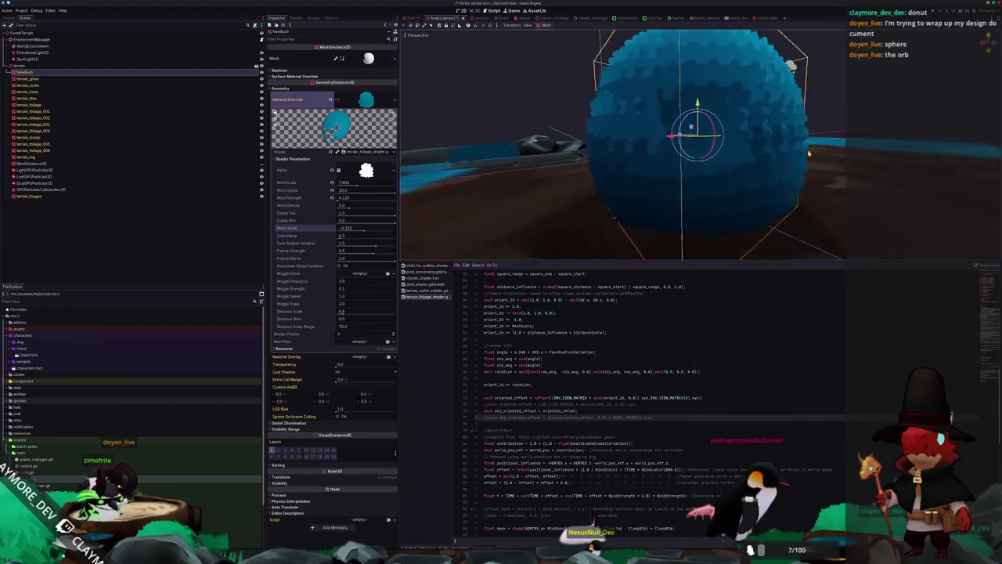
mouse_move(853, 156)
mouse_down()
mouse_move(926, 148)
mouse_move(773, 188)
mouse_move(799, 212)
mouse_move(809, 204)
mouse_move(760, 208)
mouse_move(732, 169)
mouse_move(729, 196)
mouse_up()
key(r)
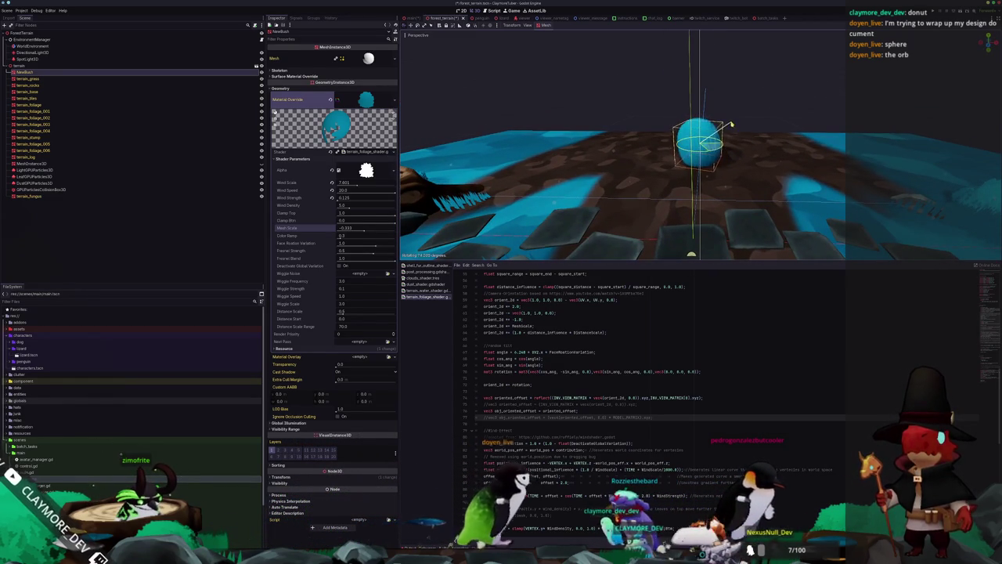
Step: Finish rotating the sphere and orbit around it to confirm the foliage stays evenly fluffy
click(725, 121)
scroll(751, 125, up, 5)
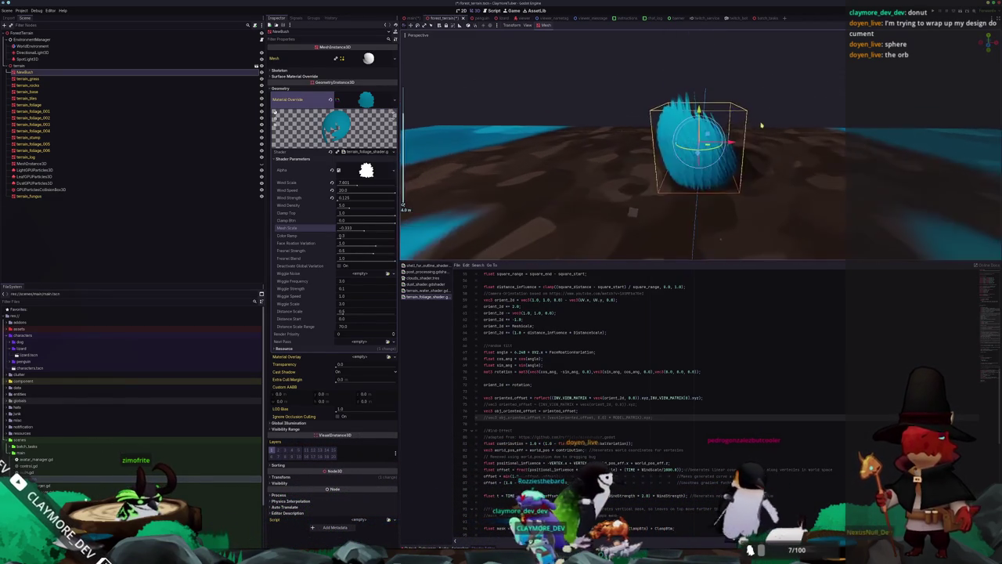
mouse_move(777, 129)
mouse_down()
mouse_move(754, 141)
mouse_move(987, 134)
mouse_move(415, 164)
mouse_move(403, 205)
mouse_up()
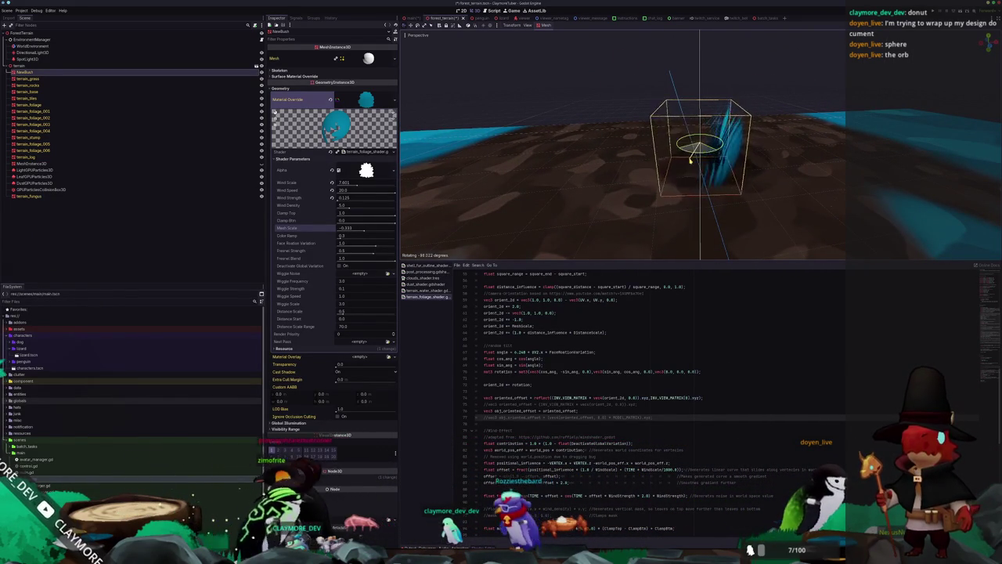
mouse_move(690, 177)
mouse_down()
mouse_move(741, 213)
mouse_move(674, 168)
mouse_move(734, 154)
mouse_move(724, 180)
mouse_up()
scroll(626, 217, up, 3)
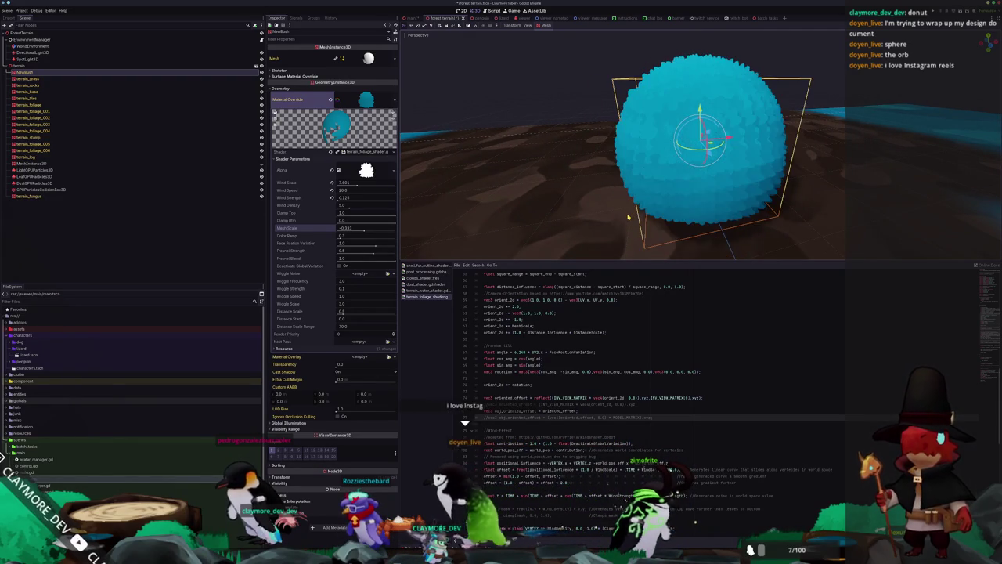
scroll(417, 153, down, 3)
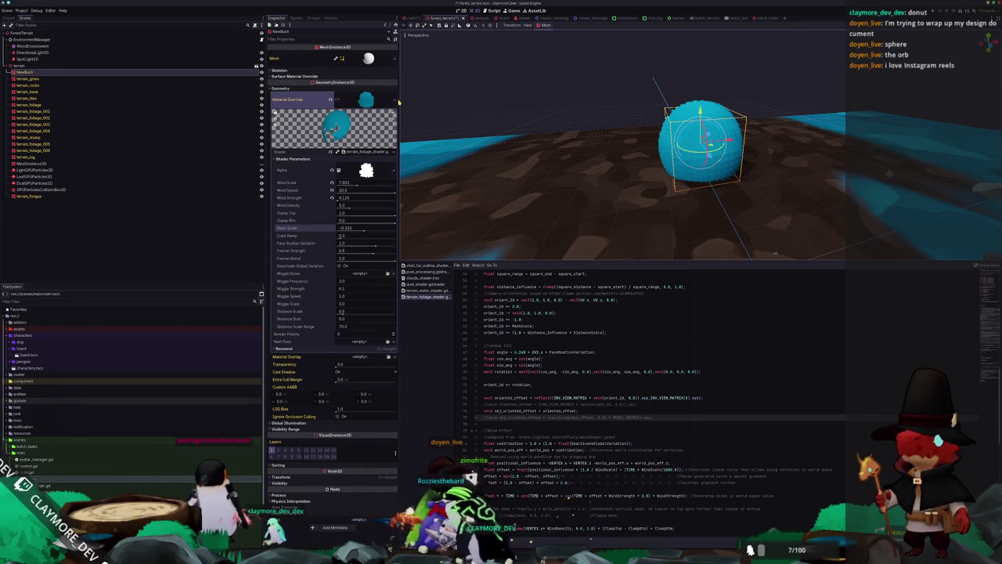
scroll(505, 119, up, 4)
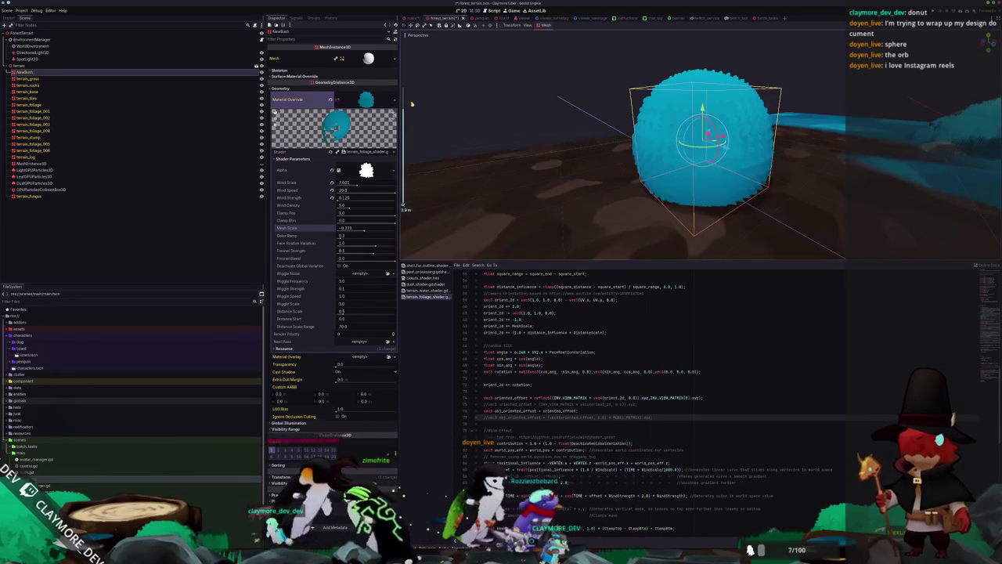
Step: Assign a new StandardMaterial3D as Material Override and expand its Billboard and Grow settings
click(396, 100)
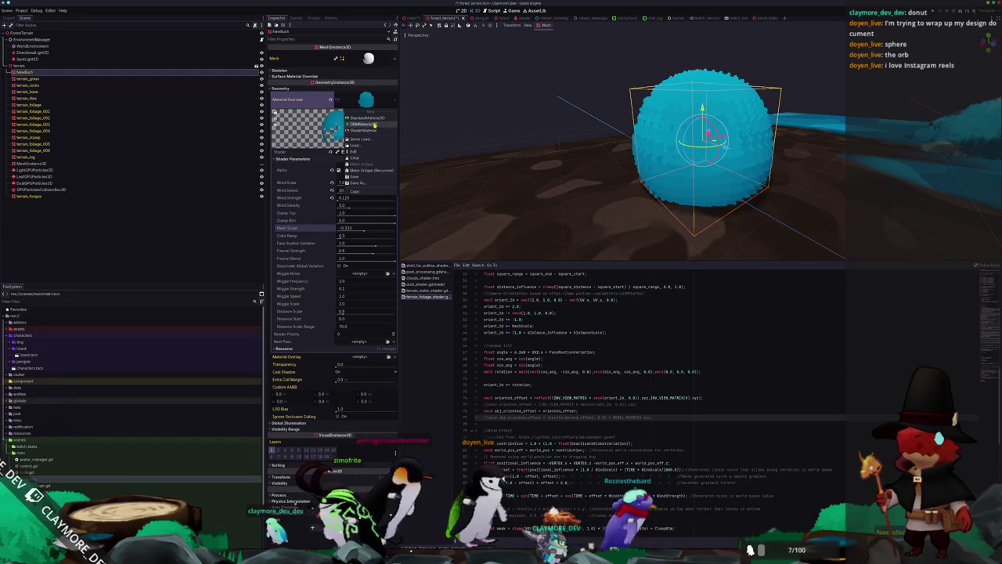
click(373, 118)
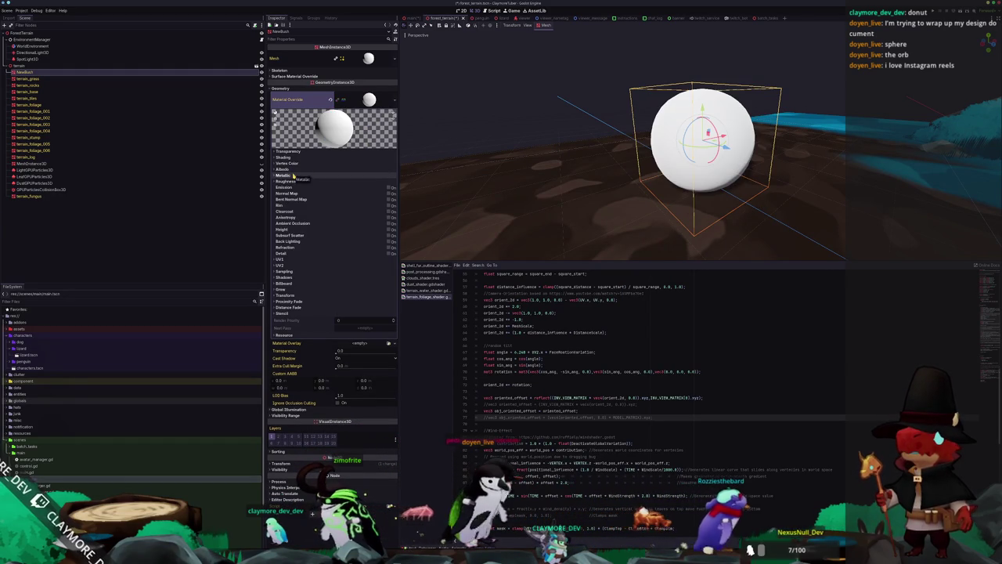
click(281, 283)
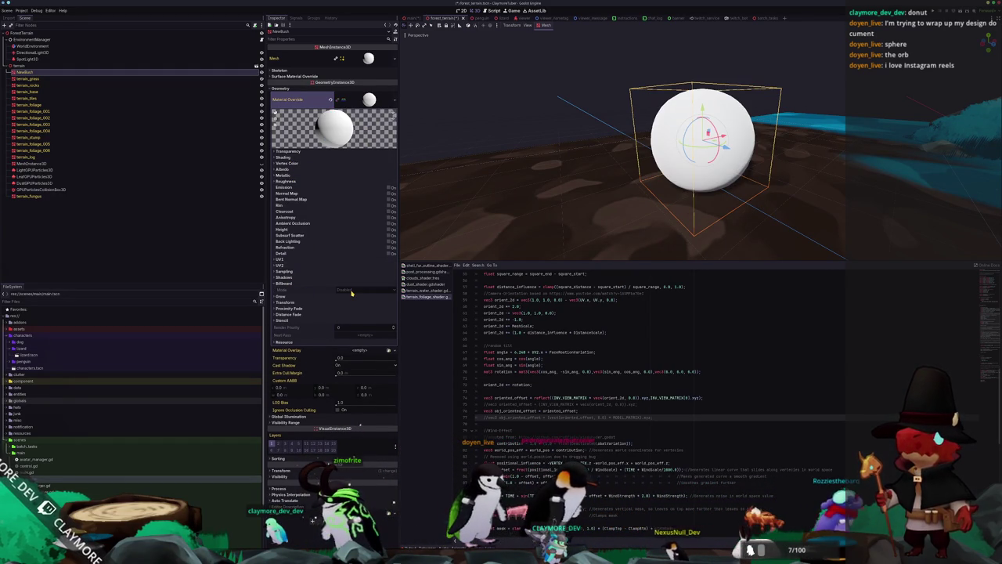
click(395, 102)
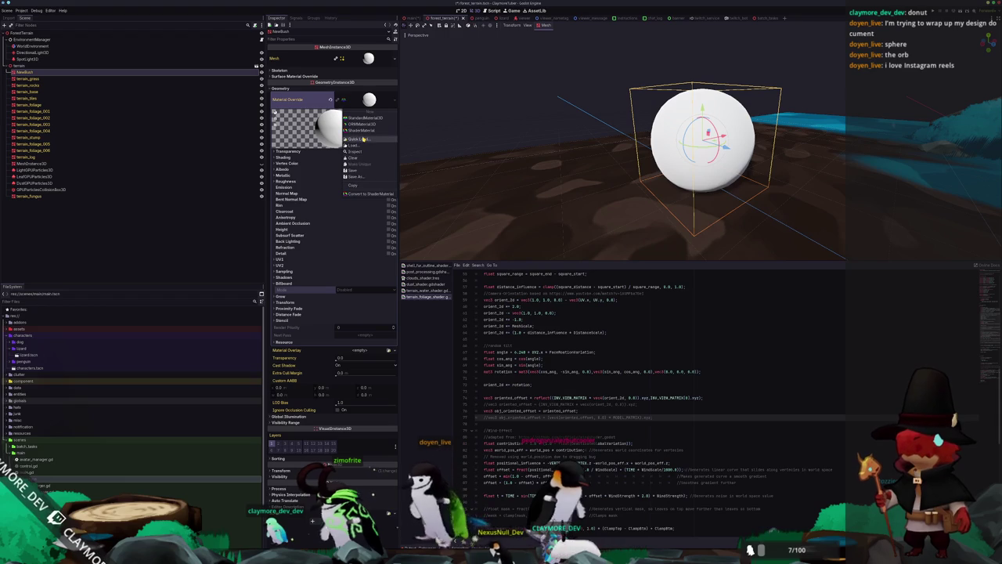
click(319, 213)
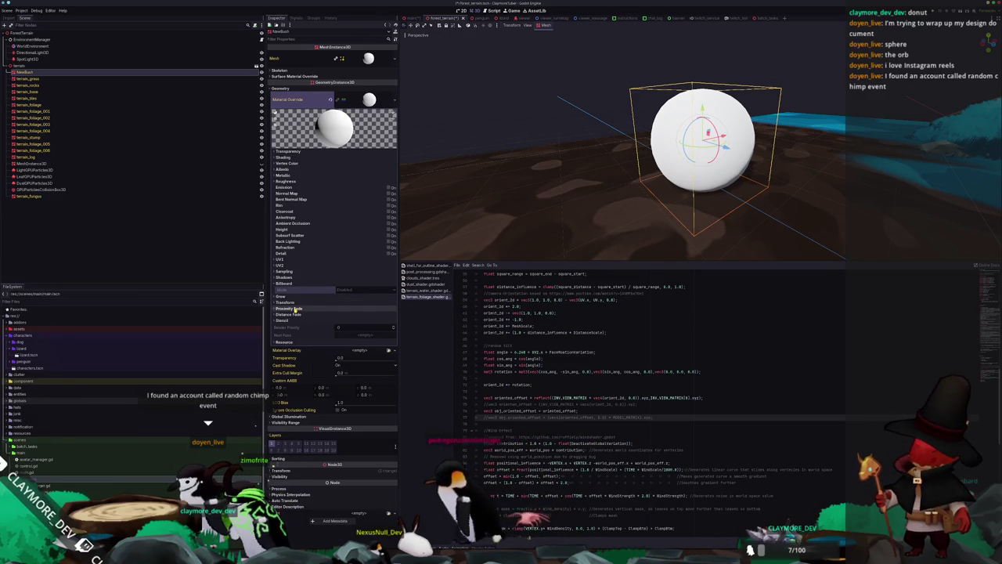
click(291, 297)
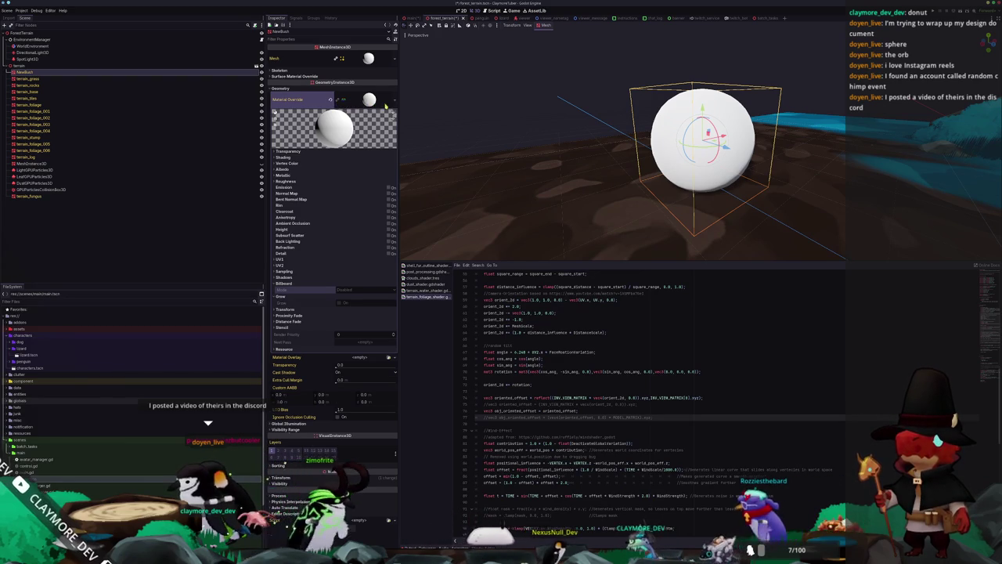
Step: Make the new material unique and try saving it to a file
click(394, 102)
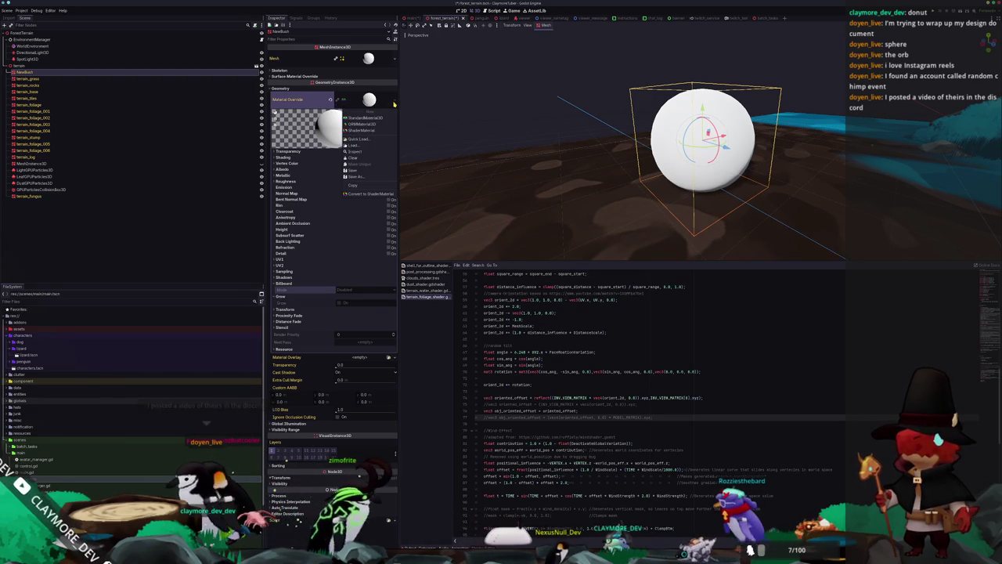
click(356, 151)
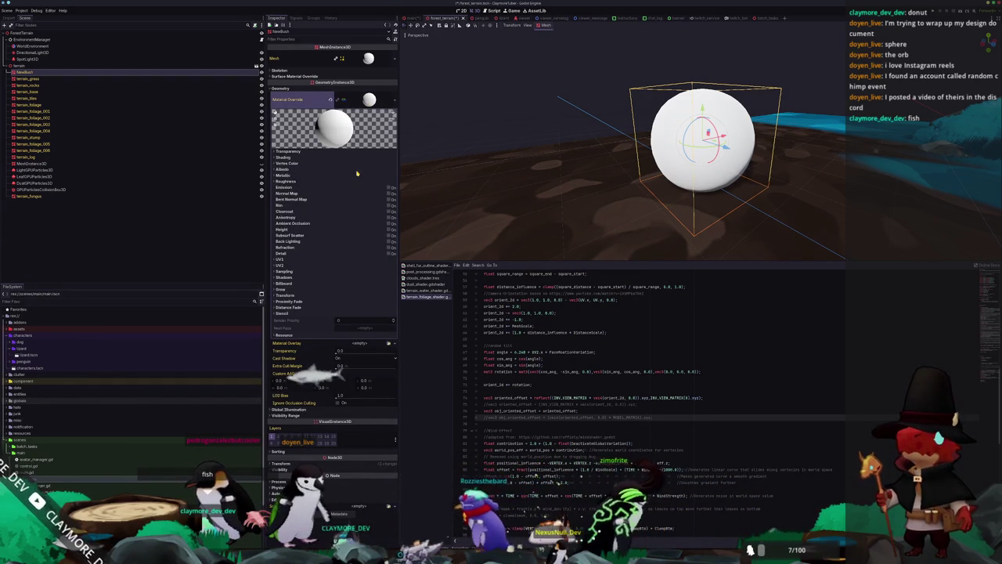
click(391, 100)
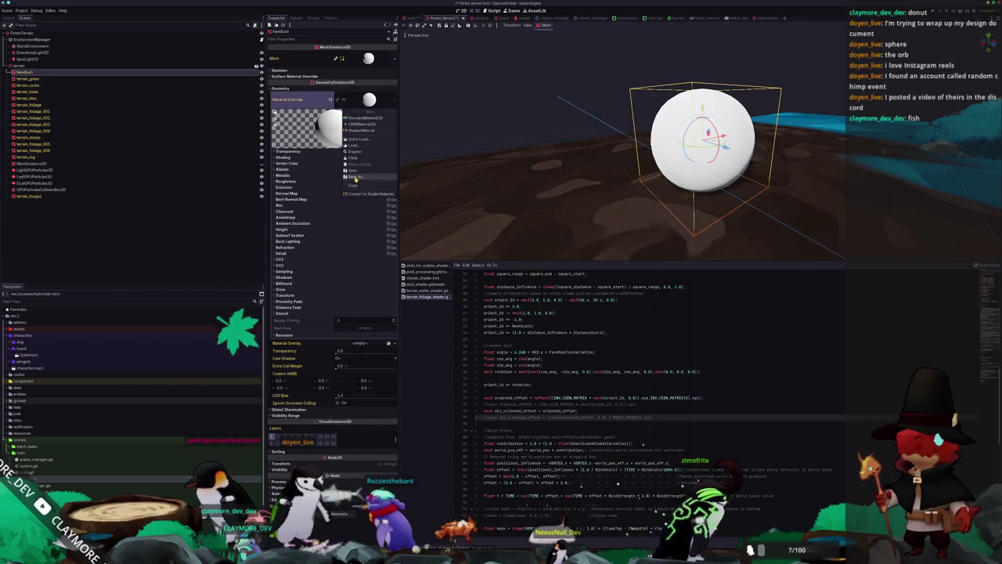
click(357, 161)
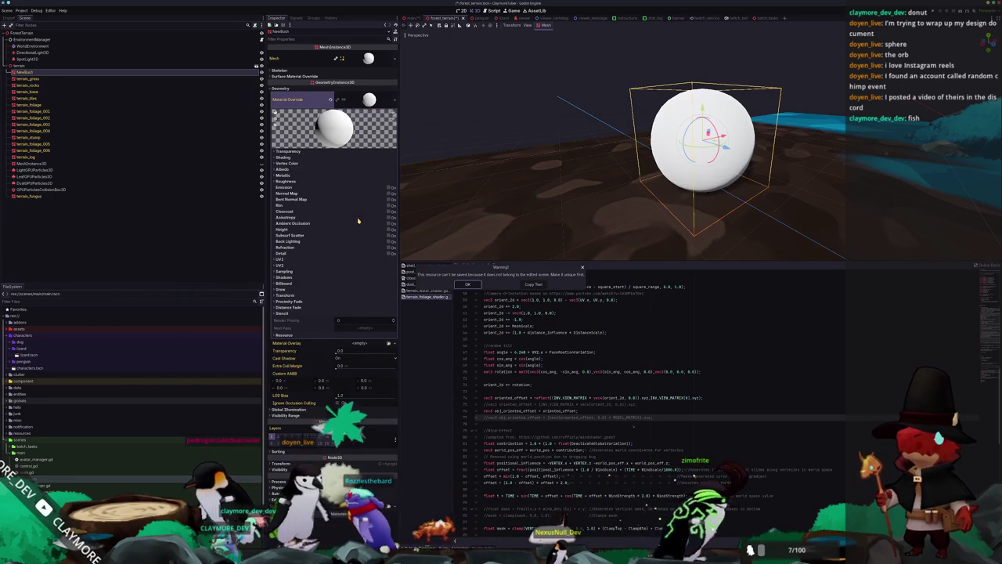
Step: Dismiss the save warning and clear the sphere's Material Override
click(471, 286)
click(368, 105)
right_click(369, 102)
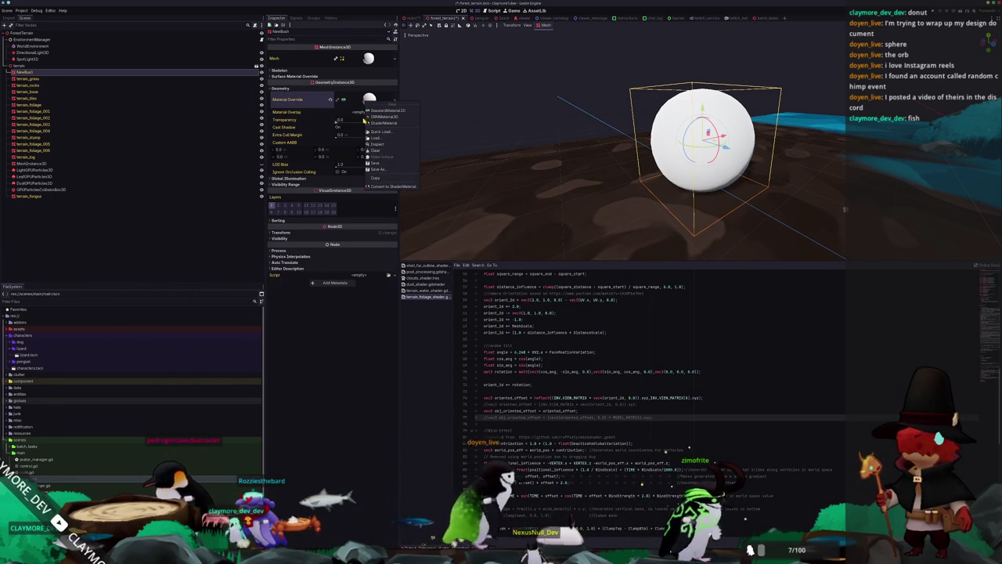
click(337, 103)
key(ctrl+z)
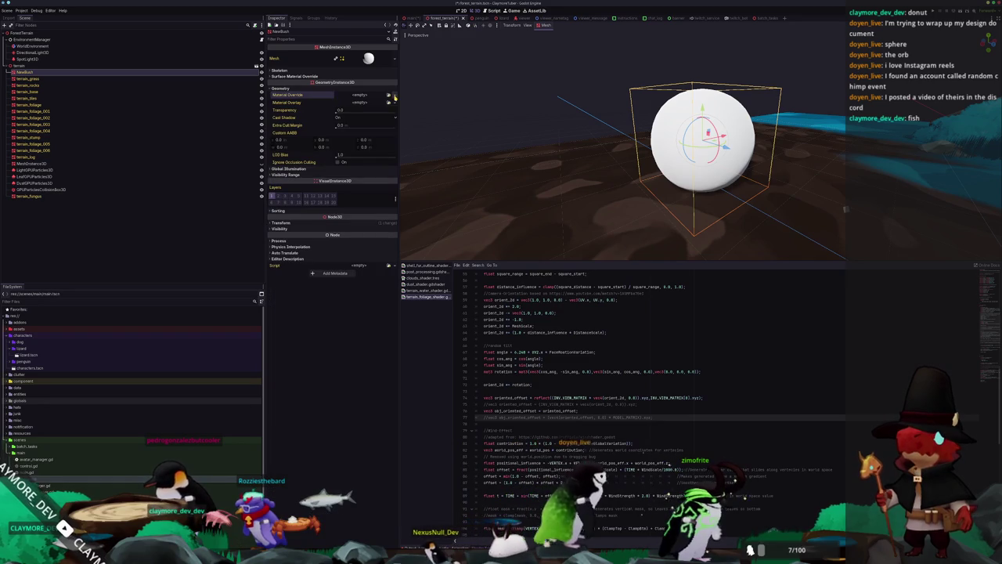
Step: Assign a brand-new StandardMaterial3D as the Material Override
click(368, 94)
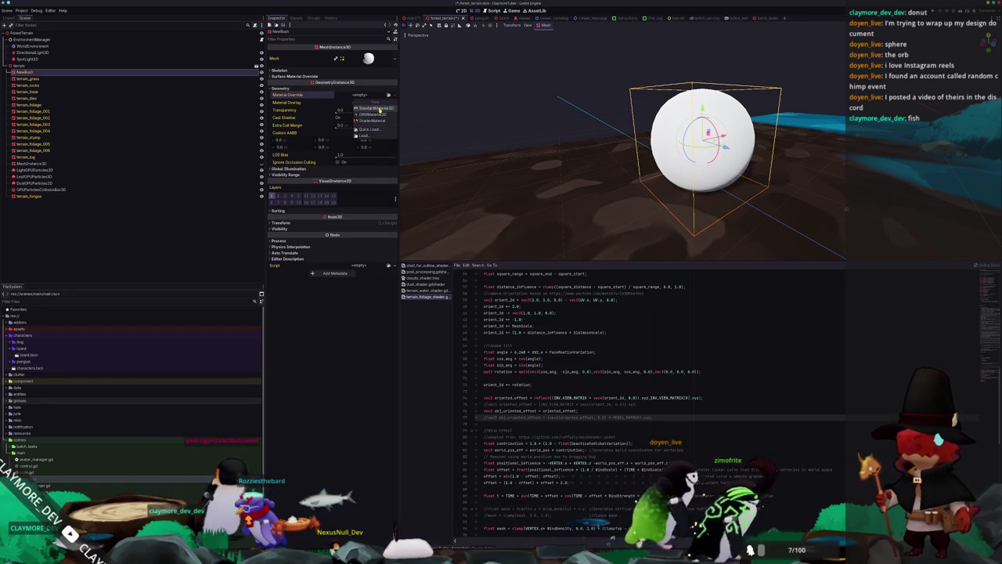
click(379, 109)
right_click(372, 101)
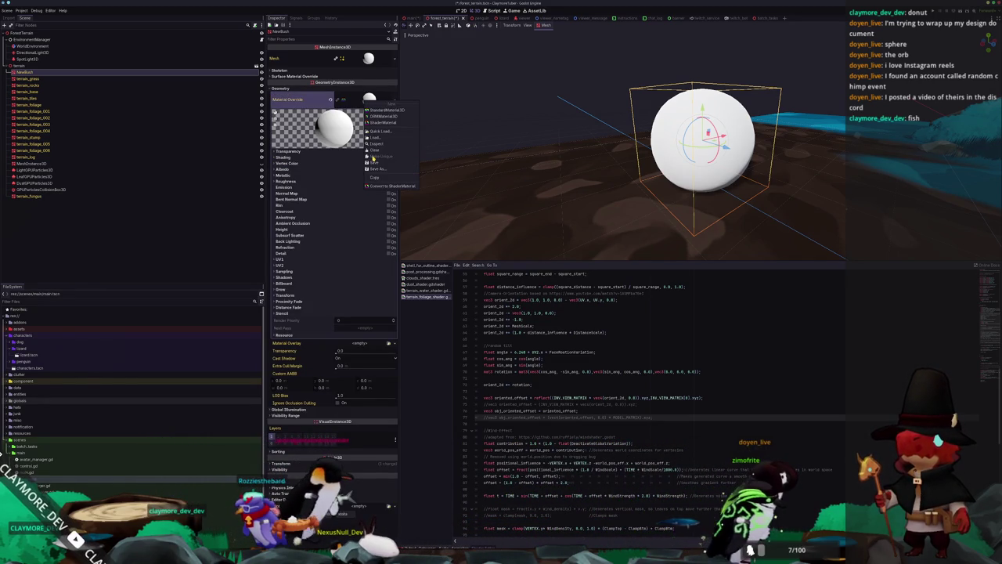
click(328, 227)
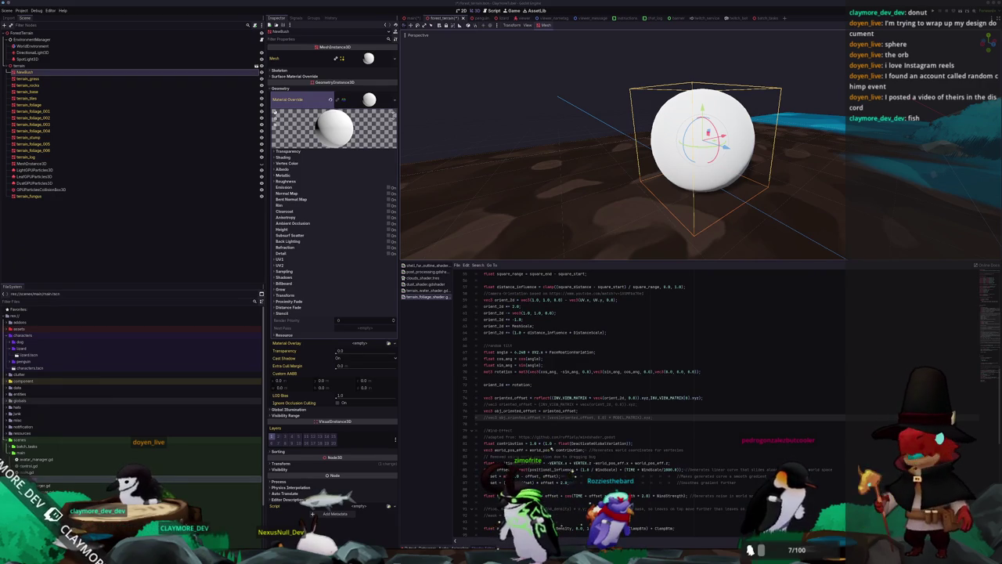
scroll(768, 251, down, 3)
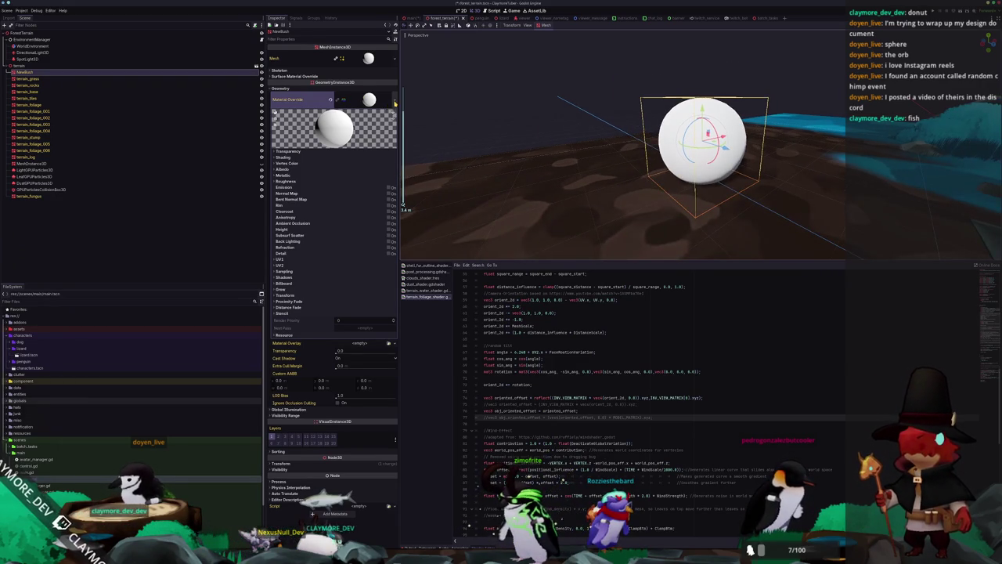
Step: Quick Load the terrain foliage shader material into the sphere's Material Override
click(394, 103)
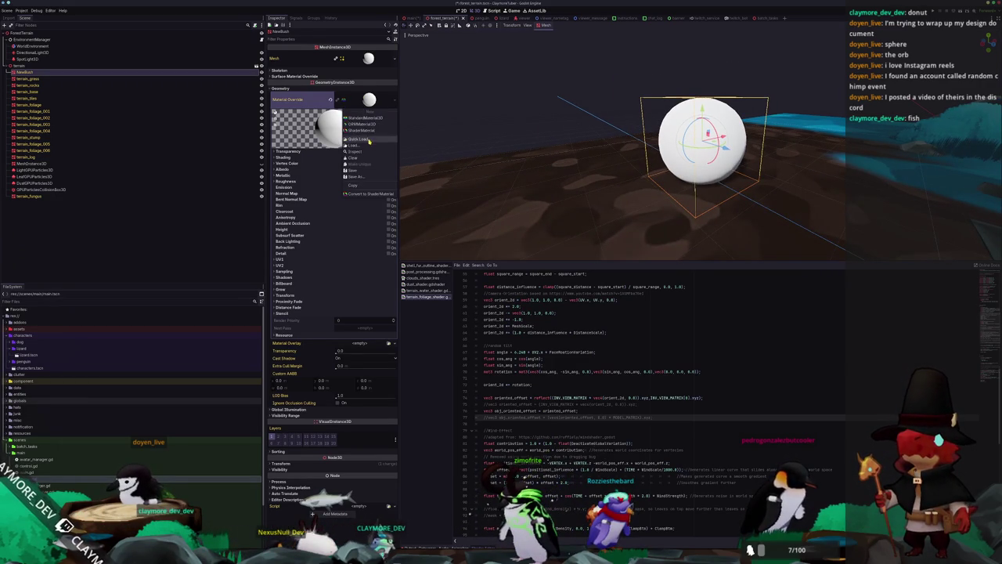
click(369, 141)
double_click(407, 205)
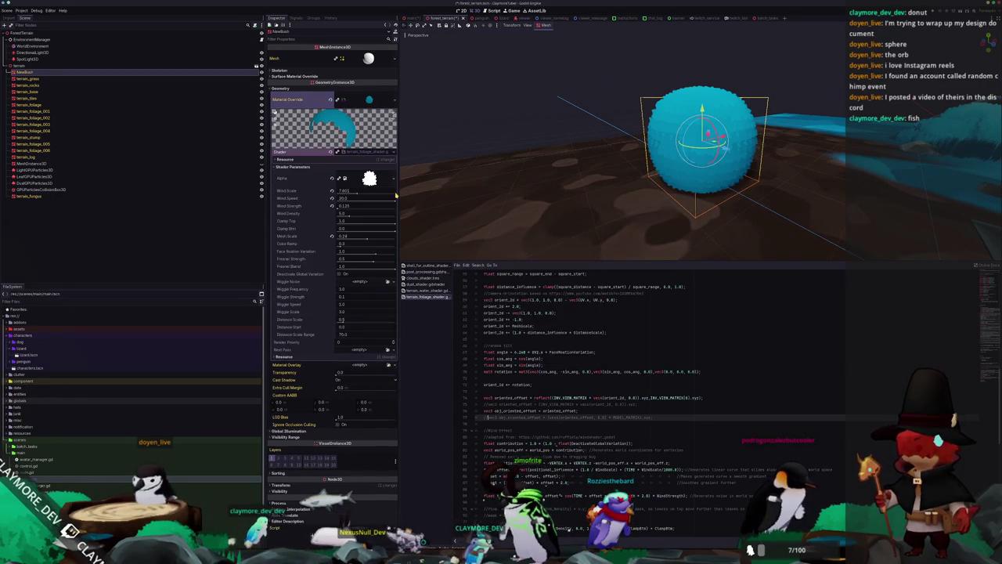
scroll(604, 368, up, 10)
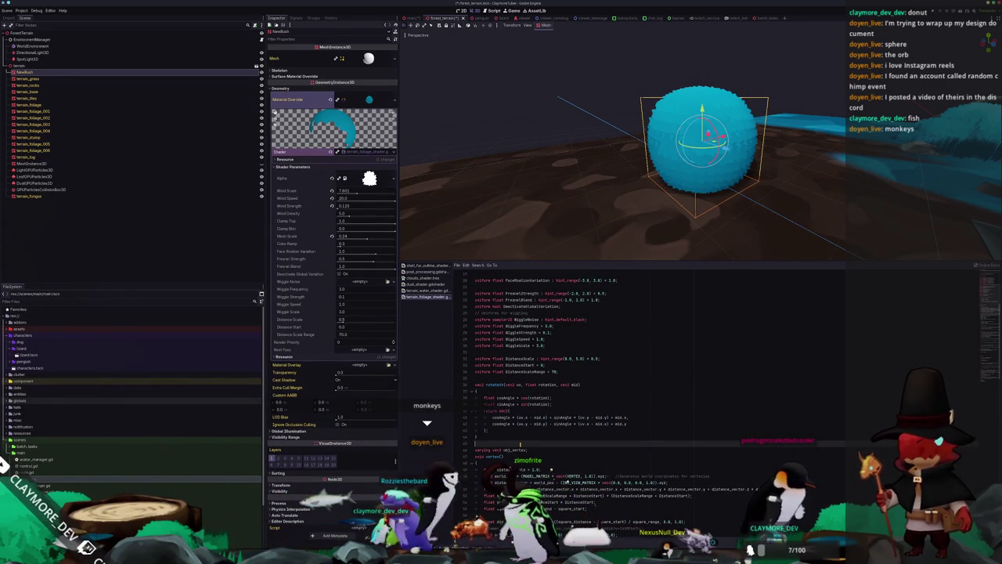
Step: Wrap INV_VIEW_MATRIX * vec4(orient_2d, 0.0) in parentheses on the oriented_offset line
scroll(520, 444, down, 10)
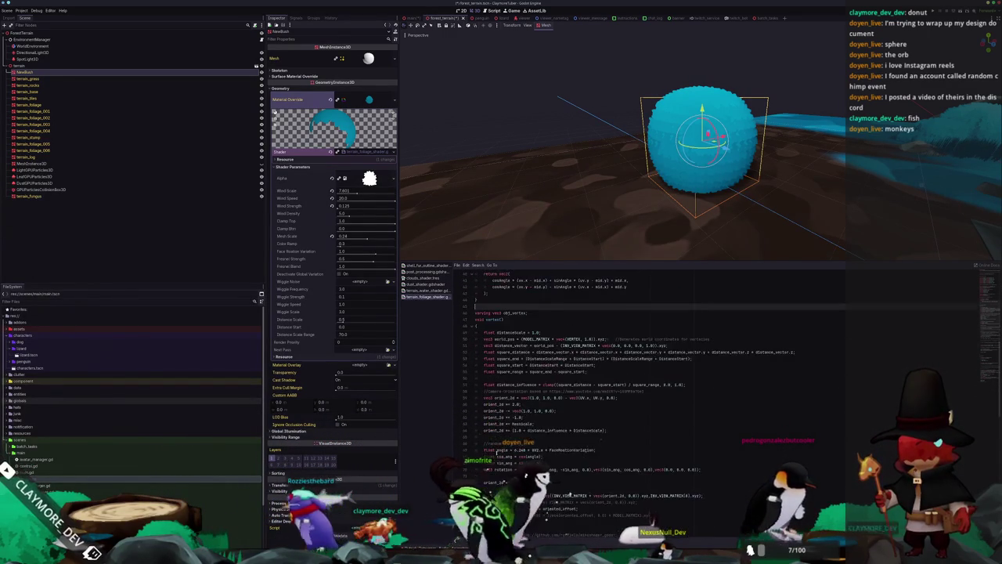
scroll(501, 415, down, 1)
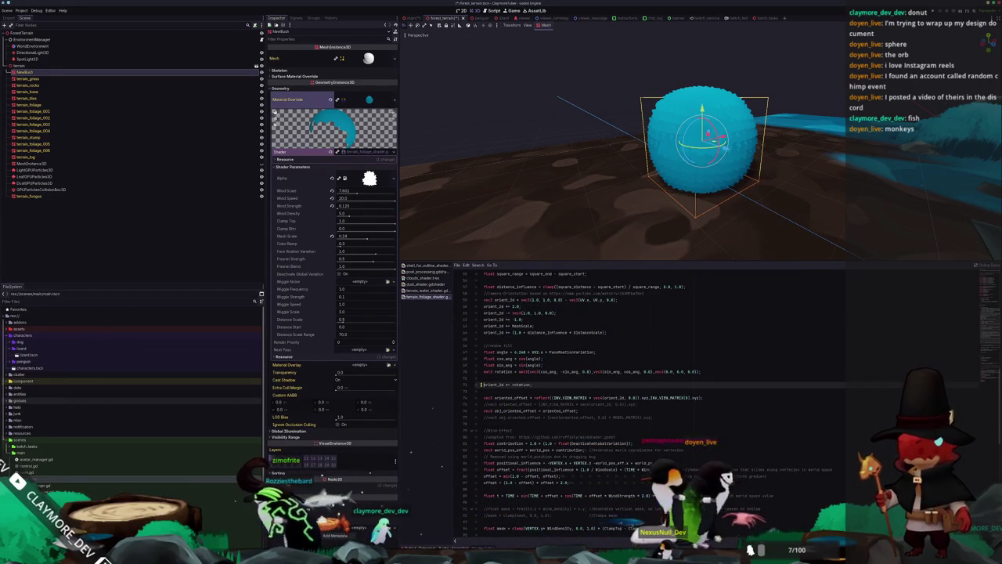
scroll(484, 397, up, 2)
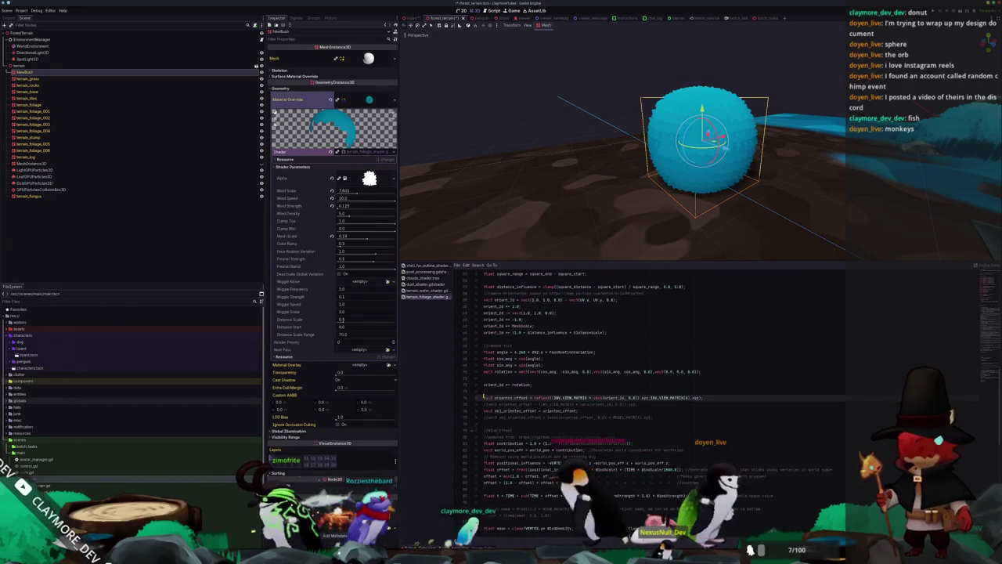
scroll(483, 397, up, 1)
scroll(484, 397, down, 5)
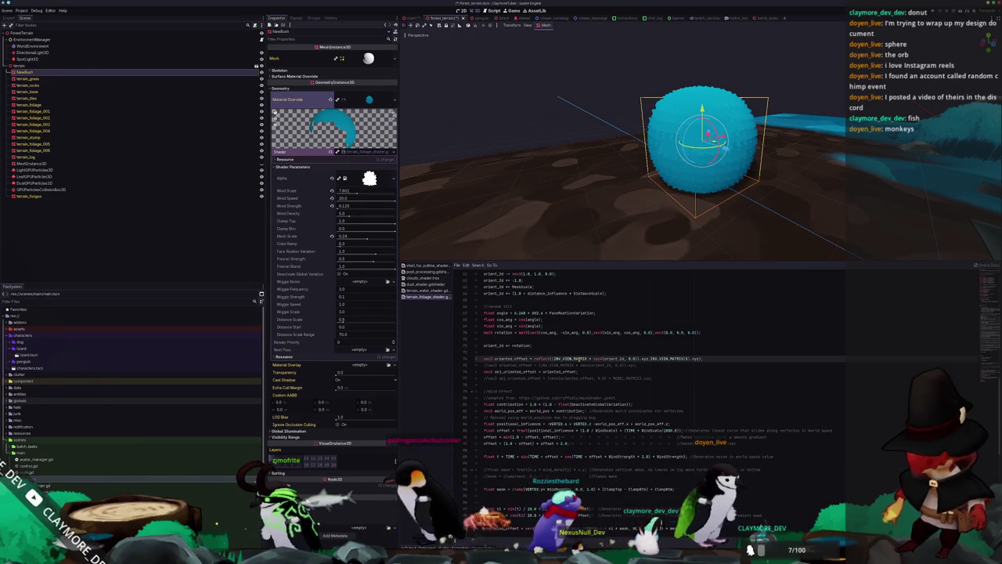
double_click(575, 358)
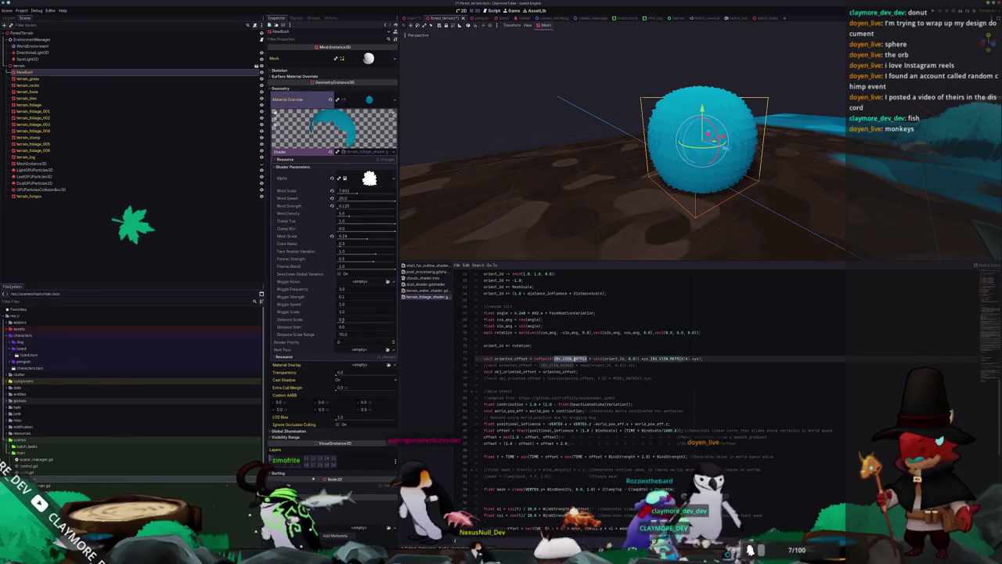
text(()
key(Down)
key(Down)
key(Down)
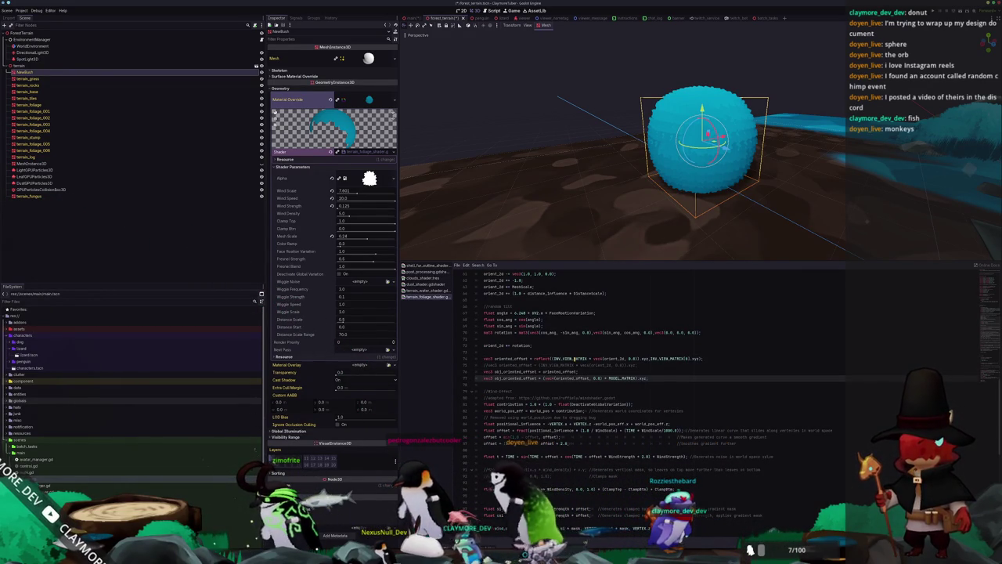
Step: Retype VIEW_MATRIX in the distance_vector line's view-matrix term
scroll(658, 368, down, 5)
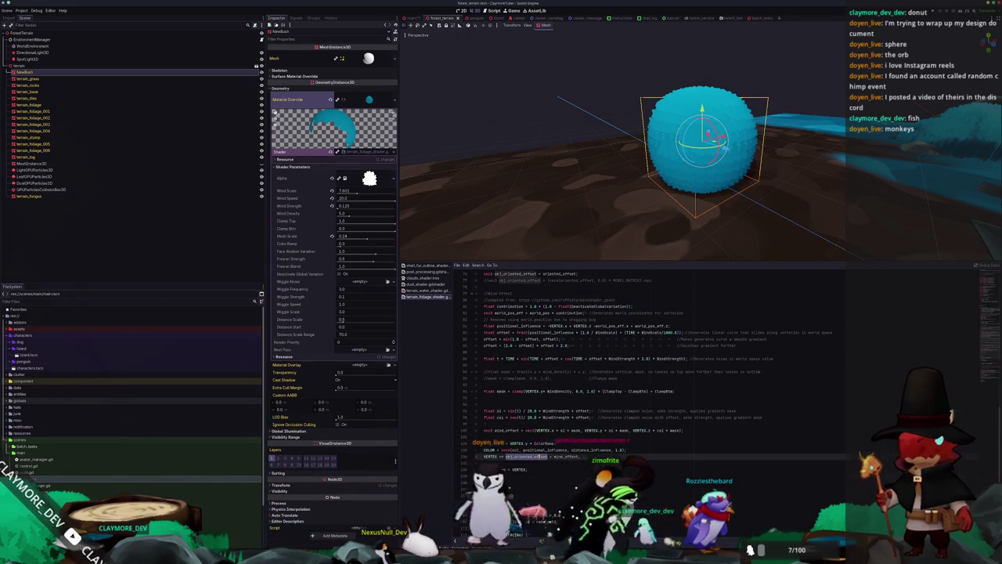
scroll(658, 384, up, 6)
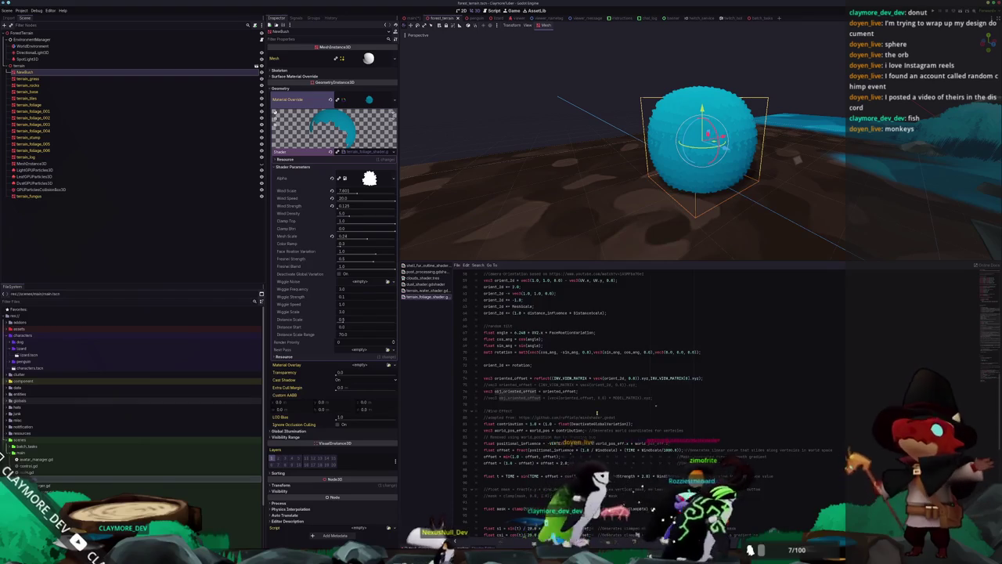
scroll(597, 412, down, 5)
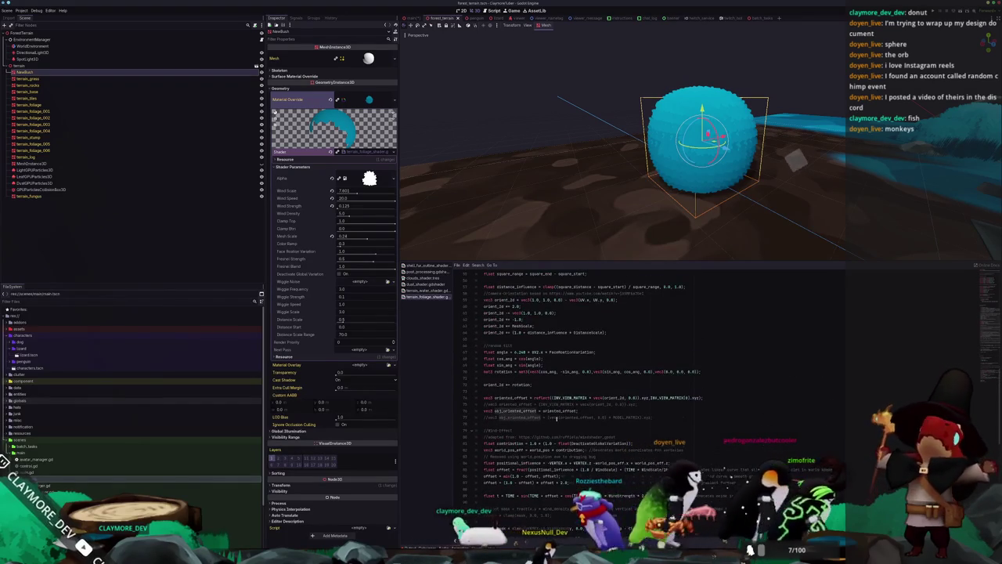
scroll(560, 419, up, 2)
scroll(558, 428, up, 1)
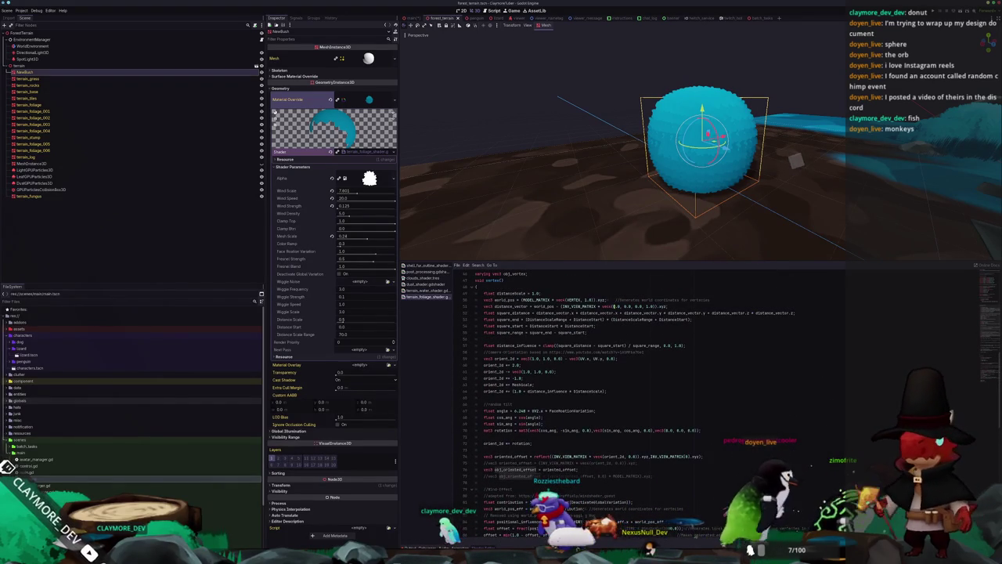
click(575, 306)
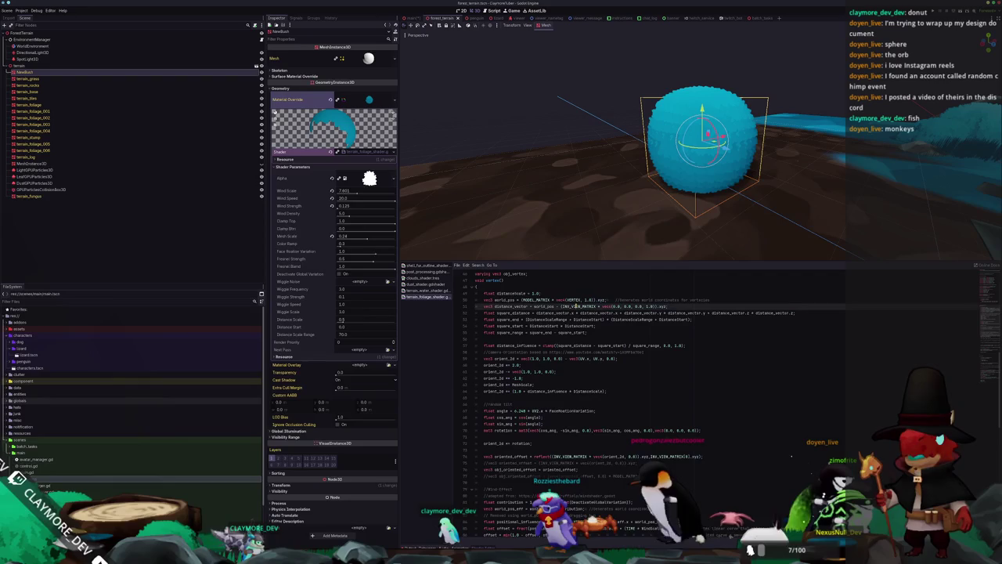
scroll(574, 313, up, 15)
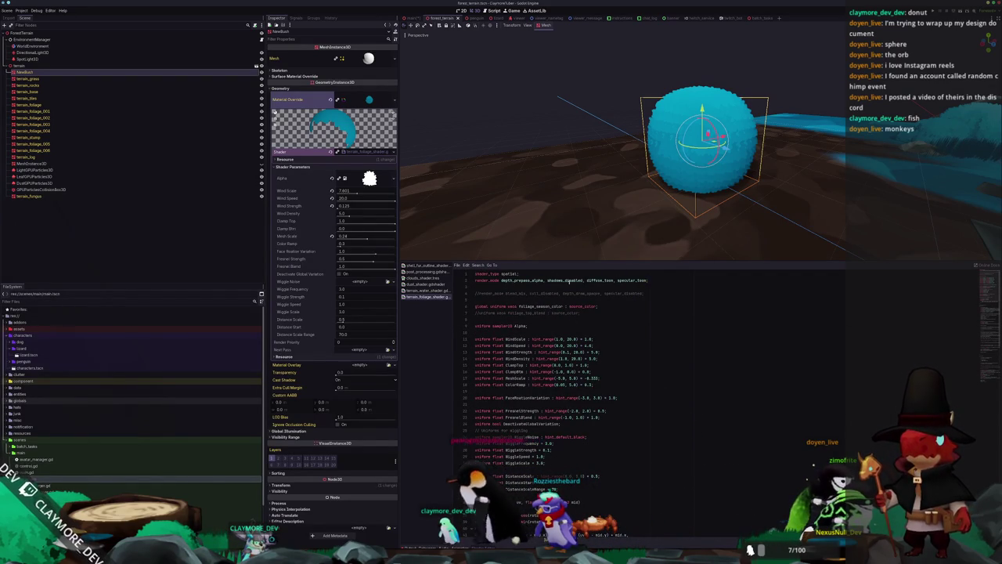
scroll(548, 315, down, 13)
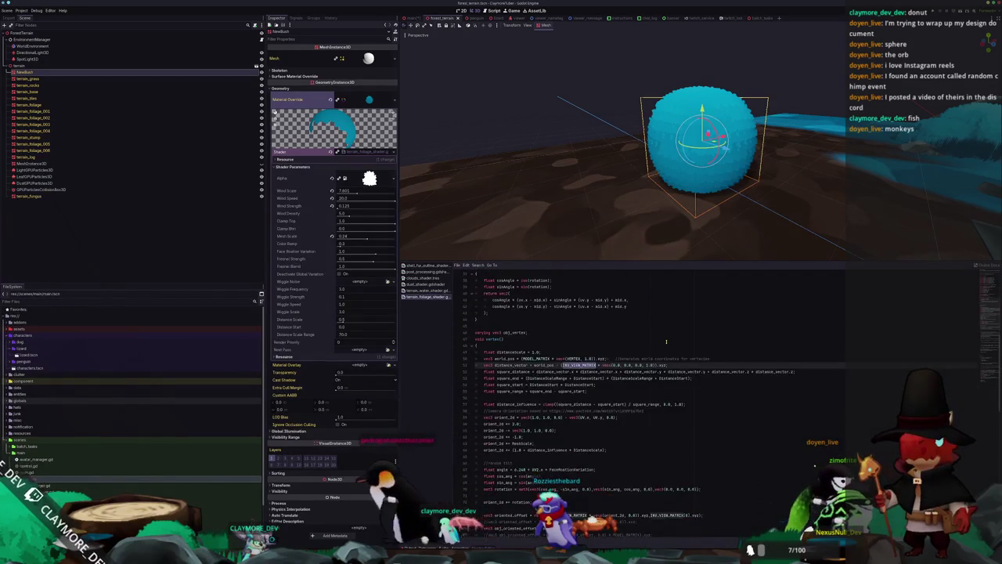
text(VIEW_MATRIX)
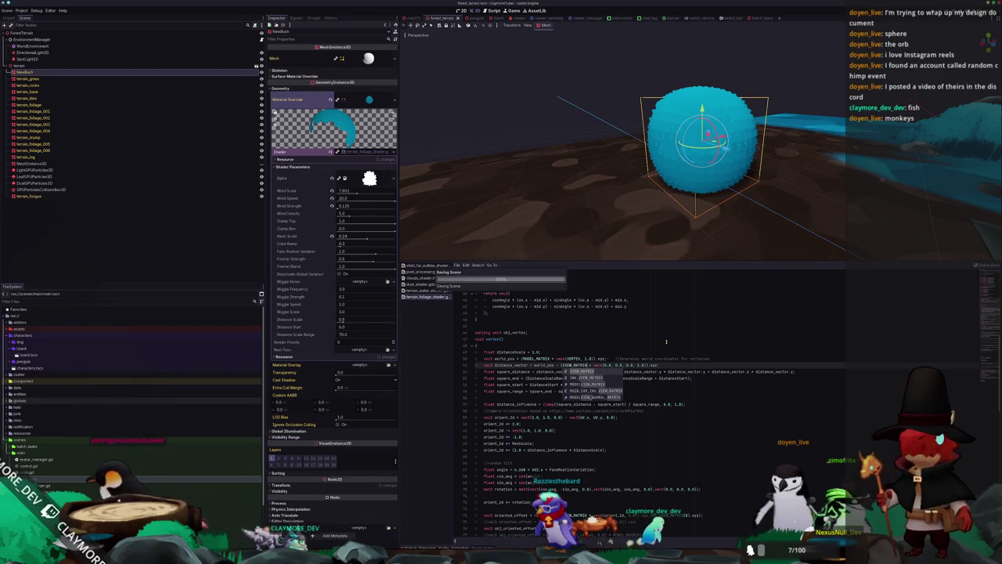
click(657, 350)
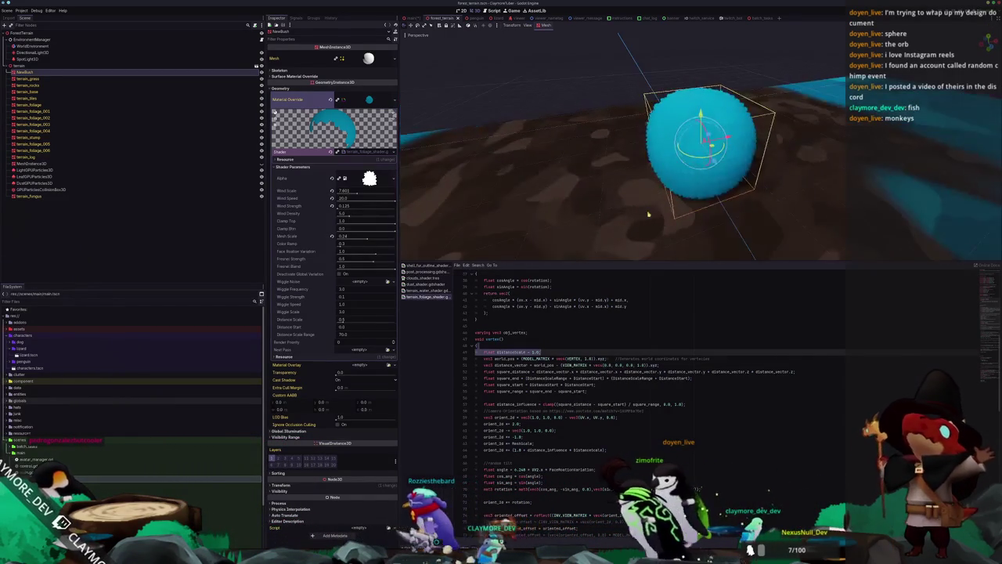
scroll(638, 212, up, 3)
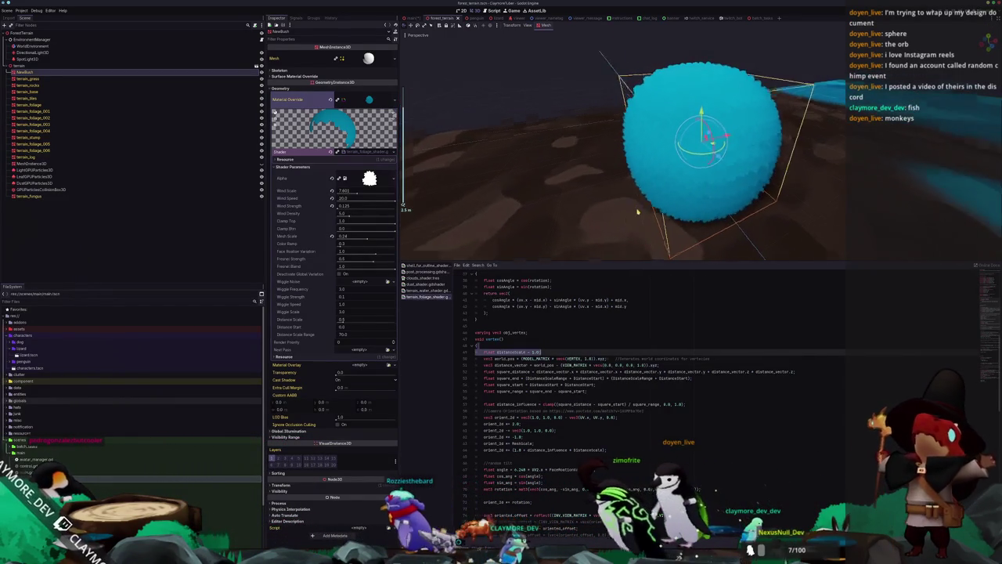
scroll(367, 154, down, 1)
Step: Uncomment the obj_oriented_offset line, which causes a compile error at line 77
click(367, 154)
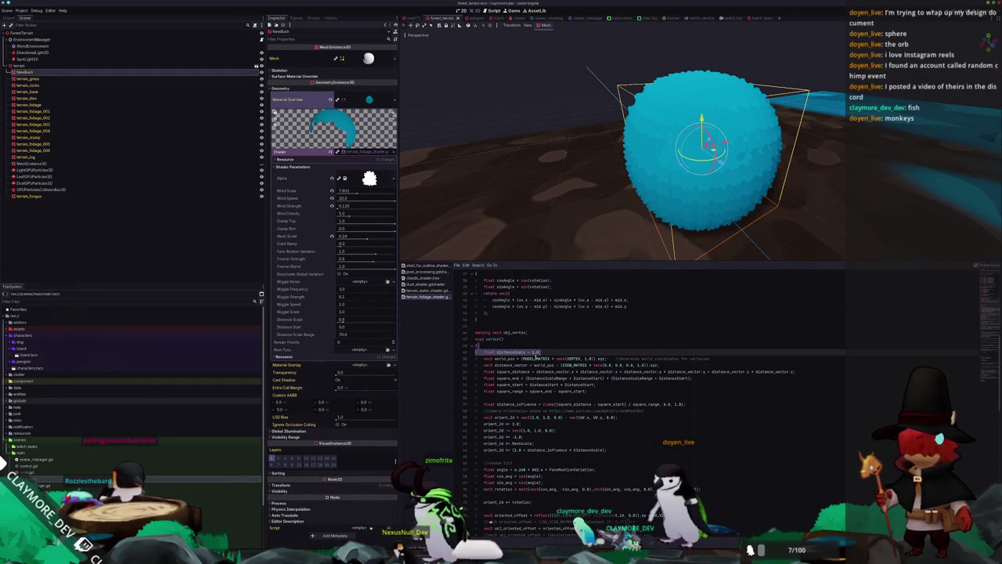
click(535, 358)
double_click(577, 365)
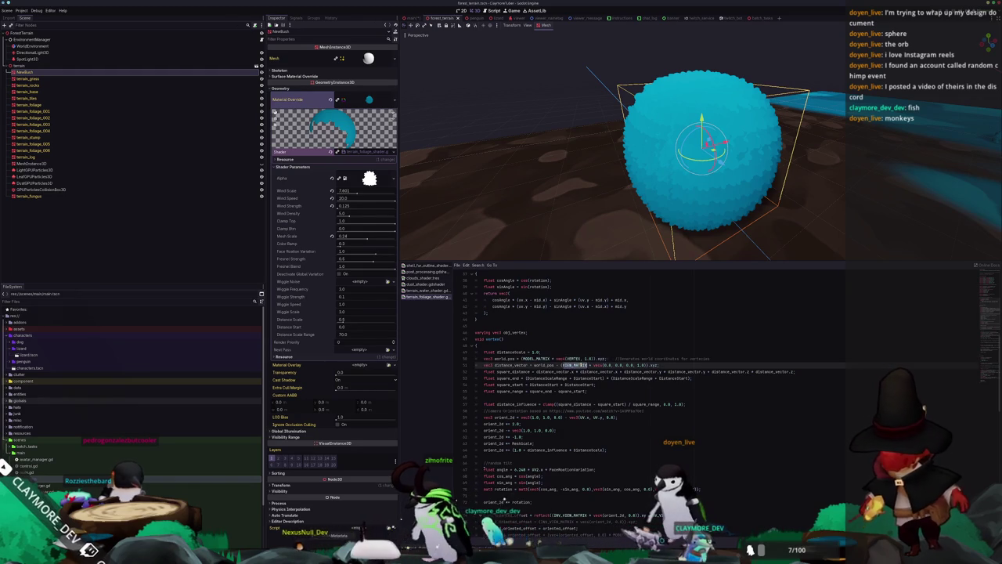
drag(667, 258, 683, 204)
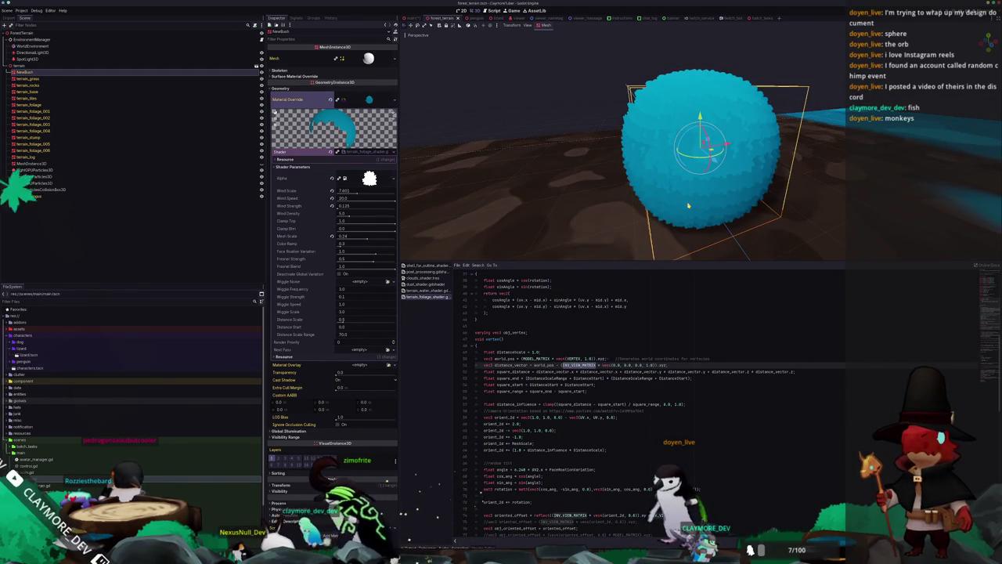
scroll(586, 387, down, 2)
click(486, 493)
key(ctrl+k)
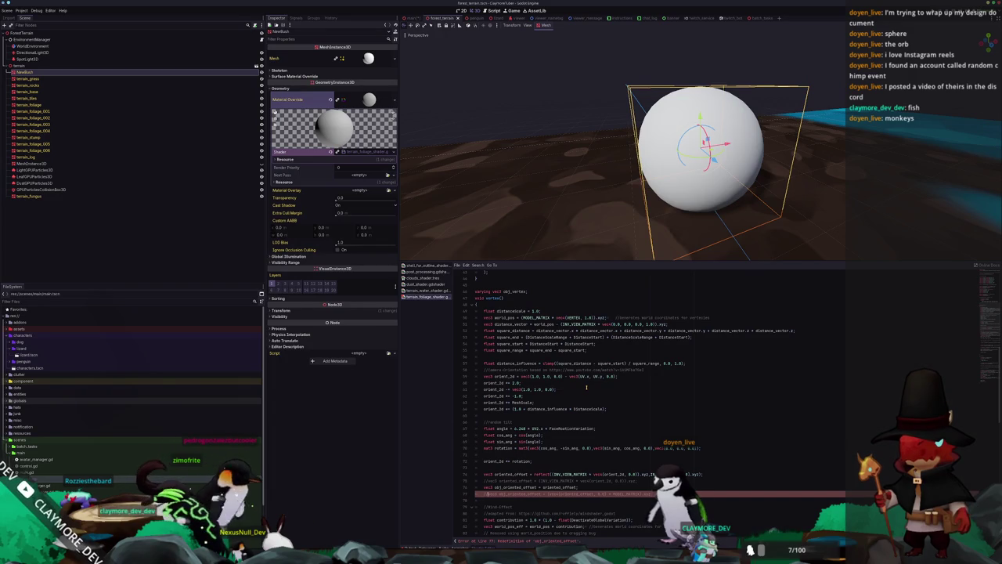
Step: Re-comment the obj_oriented_offset line and insert ', world_vertex_coords' on the world_pos line
key(ctrl+k)
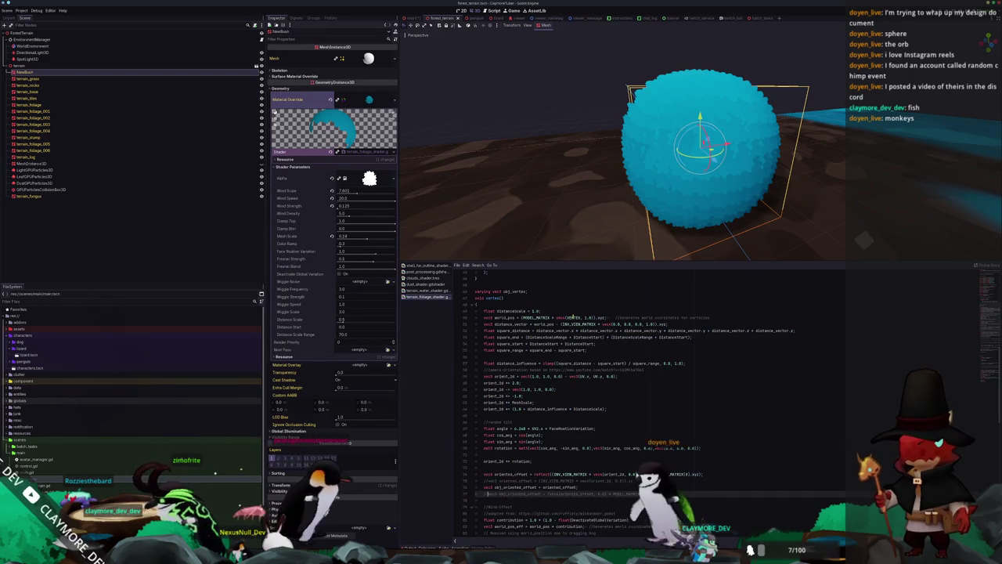
double_click(526, 317)
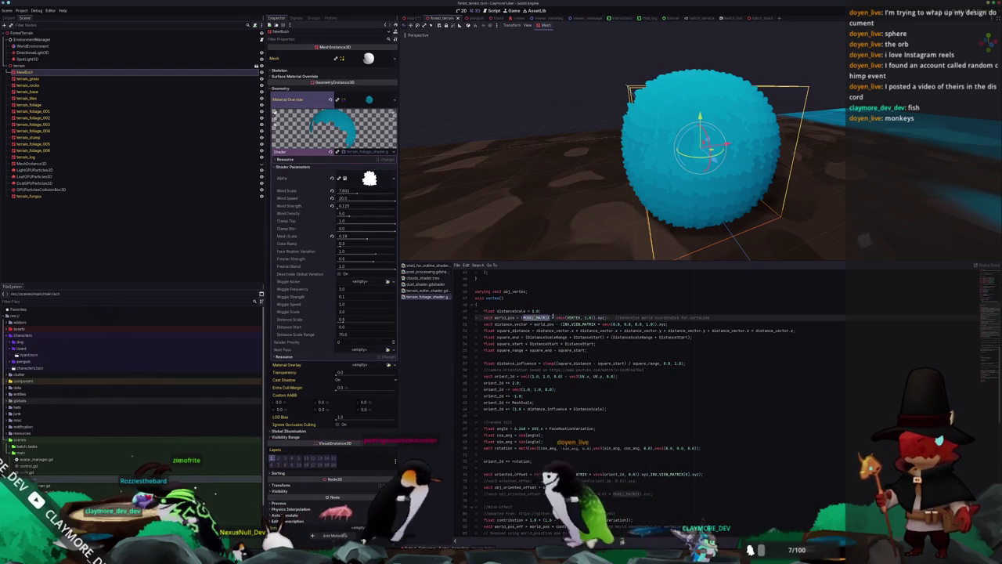
drag(712, 317, 618, 317)
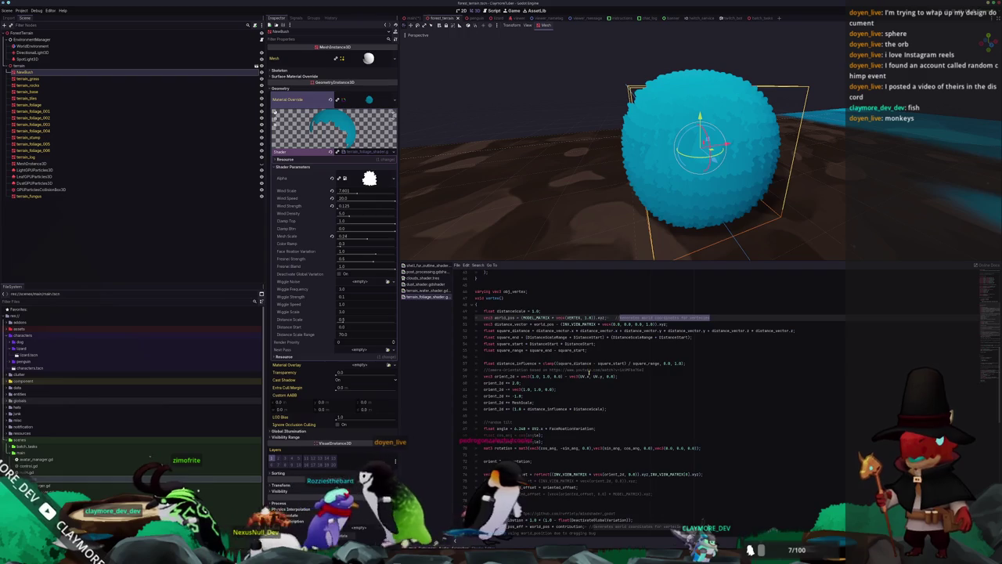
scroll(589, 372, up, 5)
scroll(588, 373, up, 10)
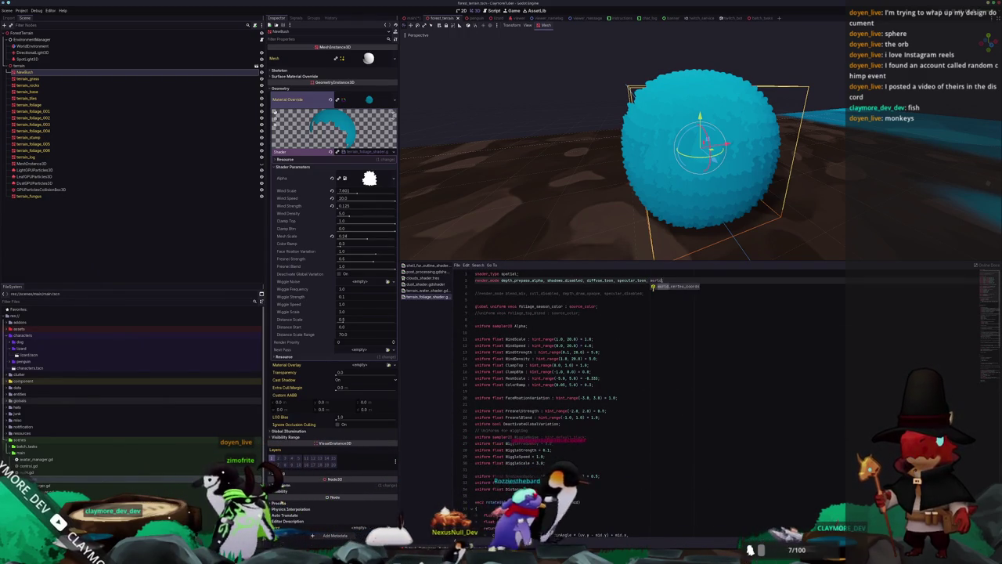
text(, world_vertex_coords;)
scroll(653, 289, down, 9)
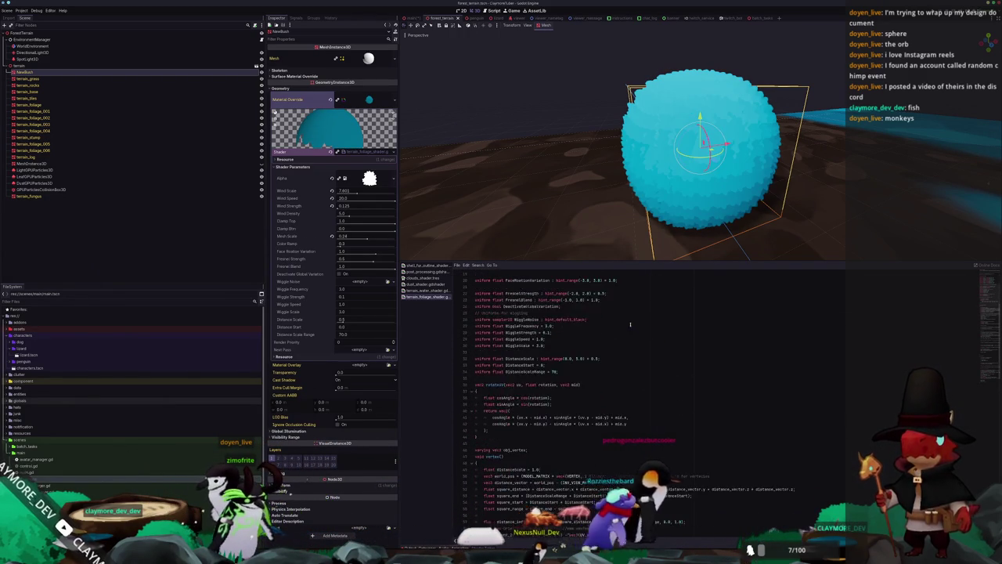
Step: Append '.xyz' and replace the stray 'C' with a closing ')' on the world_pos line
click(604, 417)
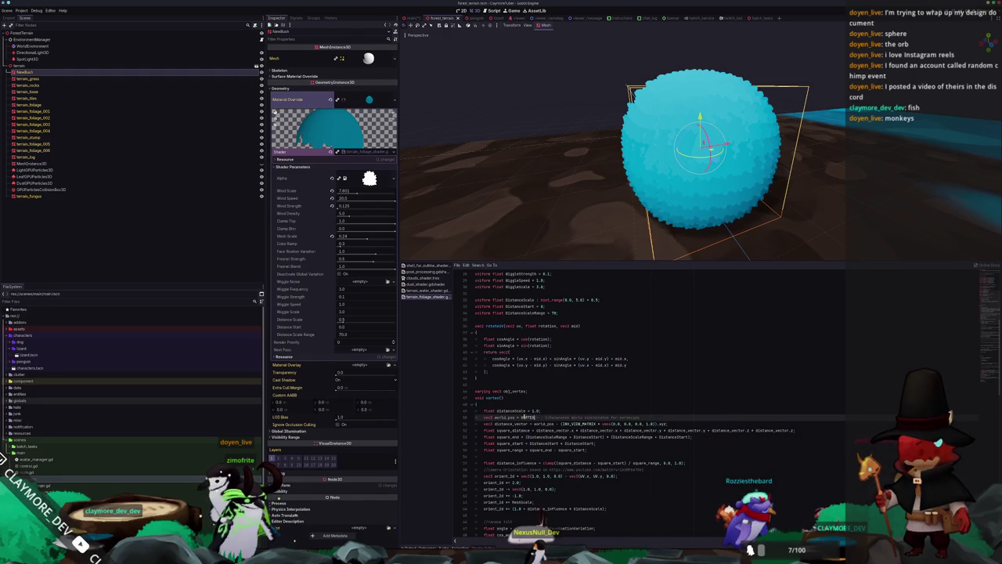
text(.xyz)
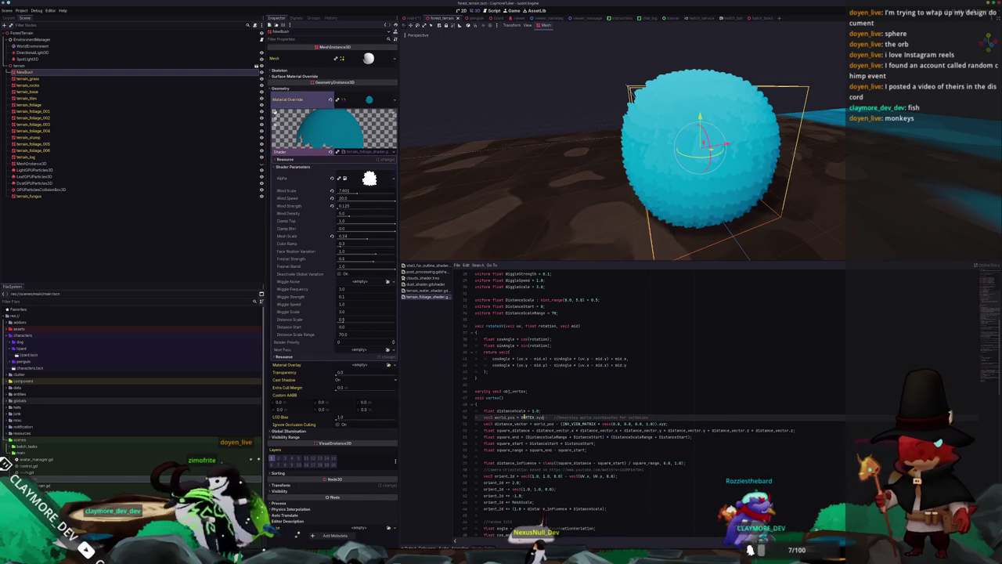
key(Down)
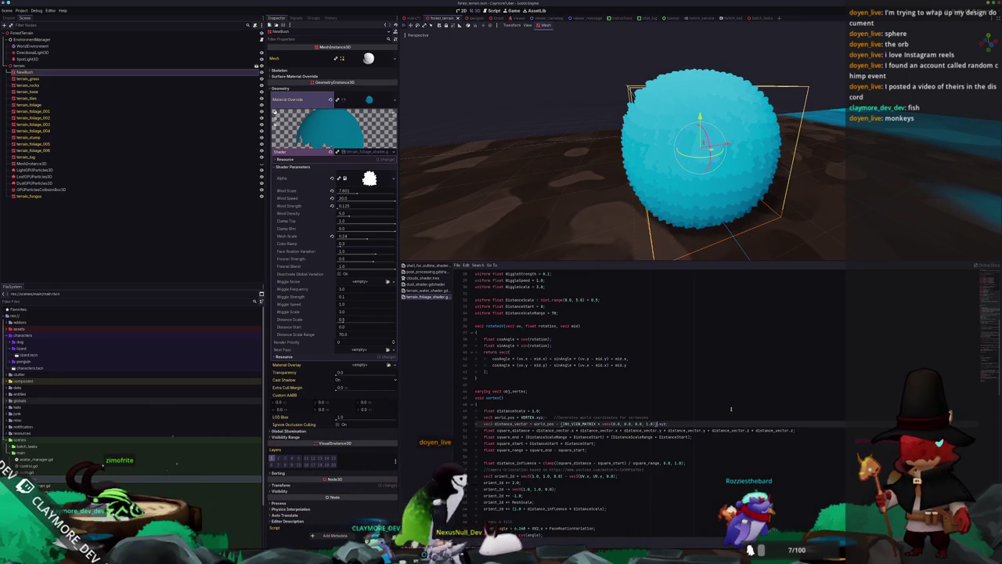
key(ctrl+shift+Left)
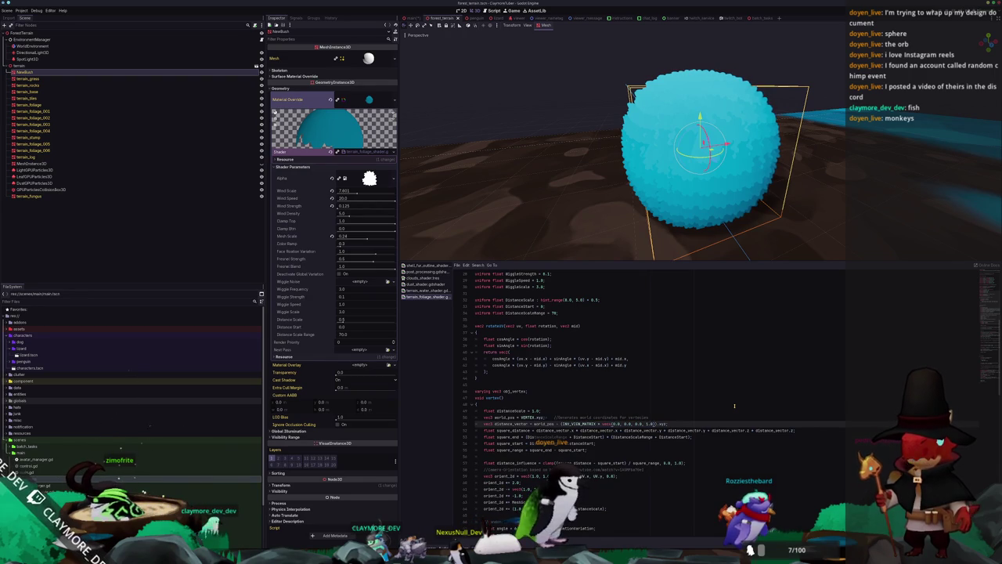
key(BackSpace)
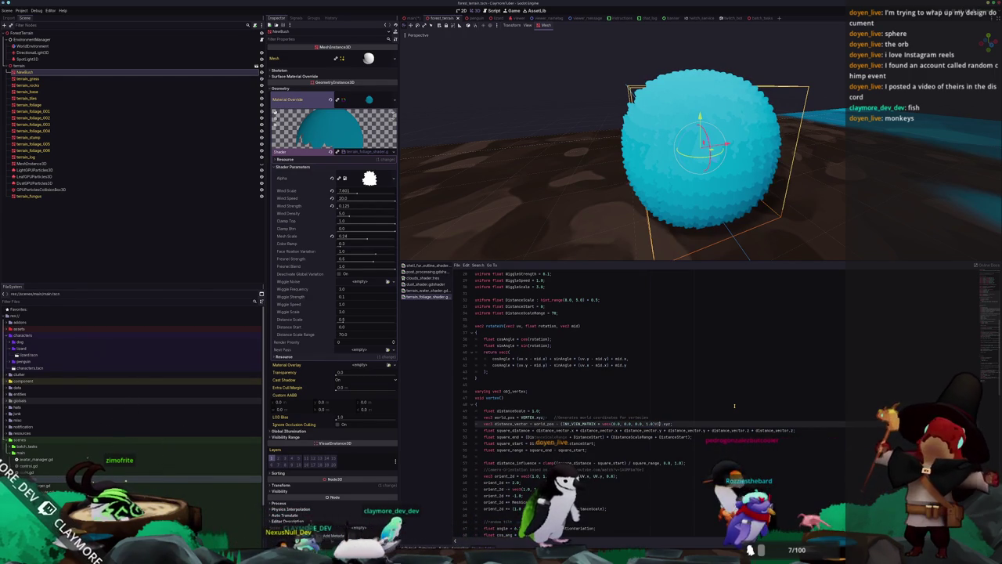
text())
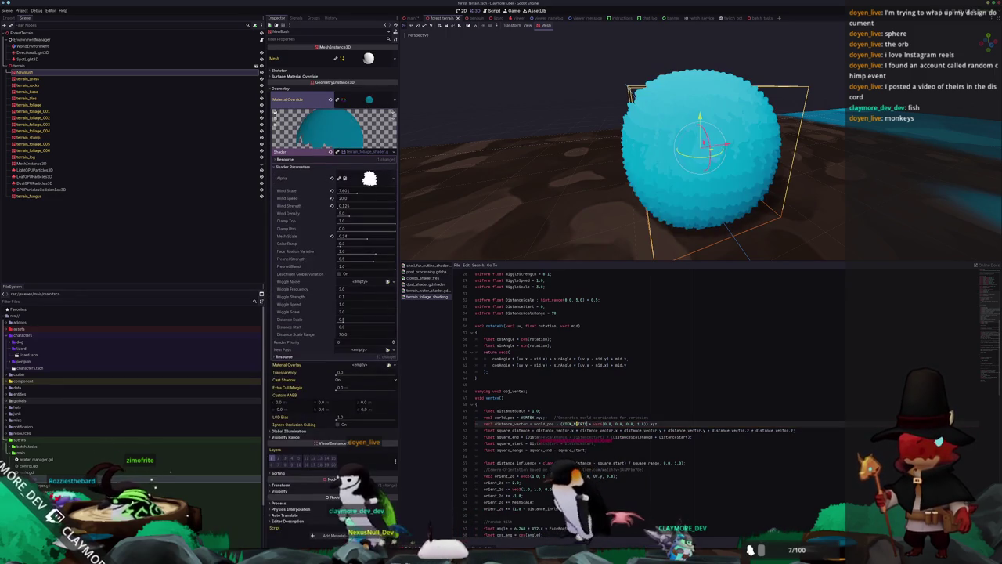
mouse_move(595, 177)
mouse_down()
mouse_move(577, 172)
mouse_move(552, 190)
mouse_move(593, 179)
mouse_up()
Step: Read down through the distance, square_range and distance_influence lines of vertex()
scroll(536, 378, down, 2)
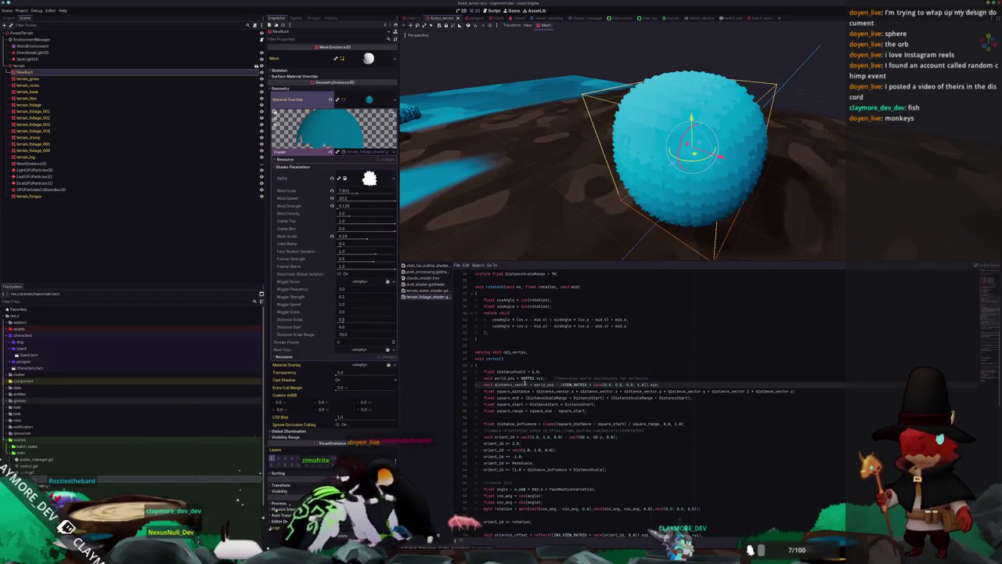
click(482, 391)
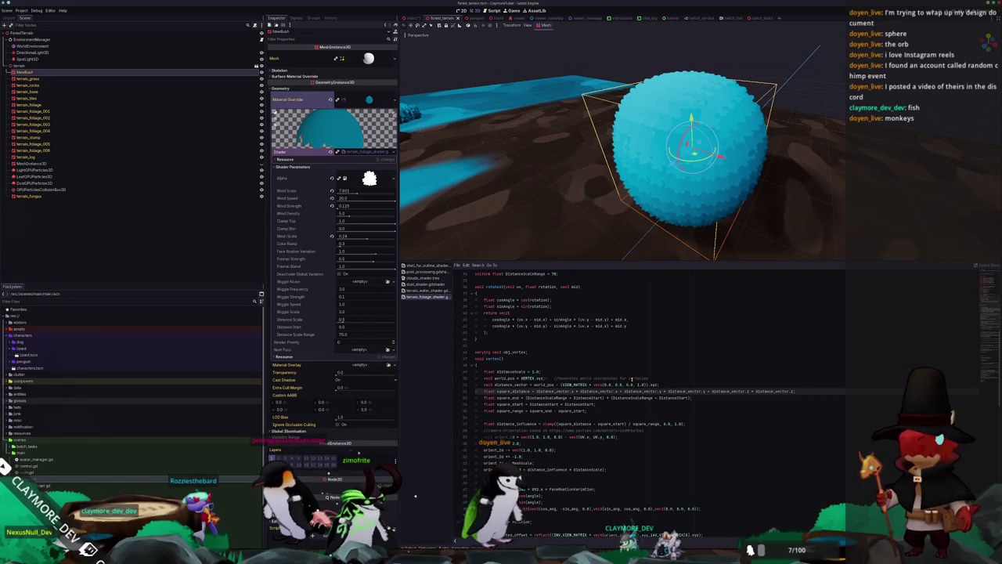
key(Down)
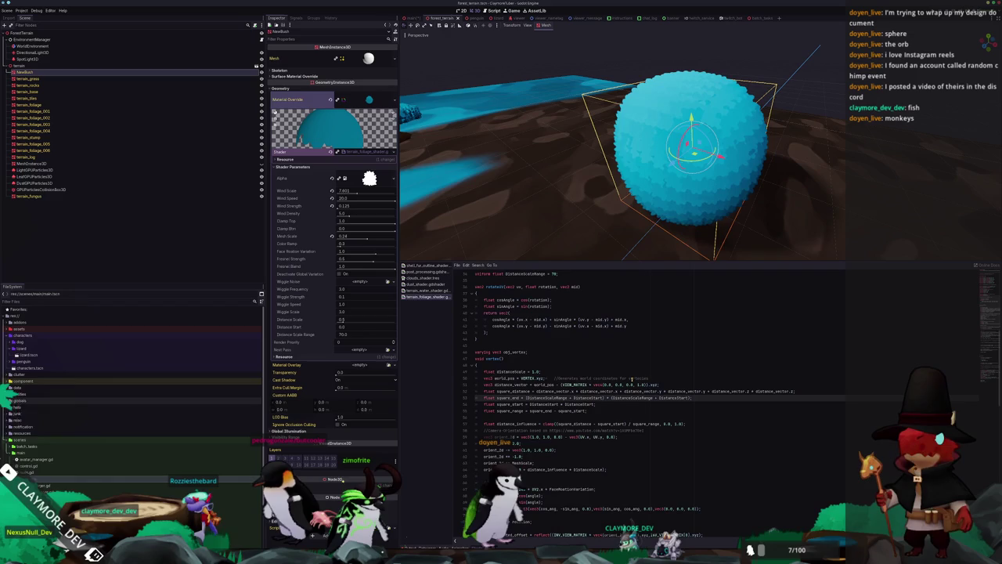
key(Down)
key(Down)
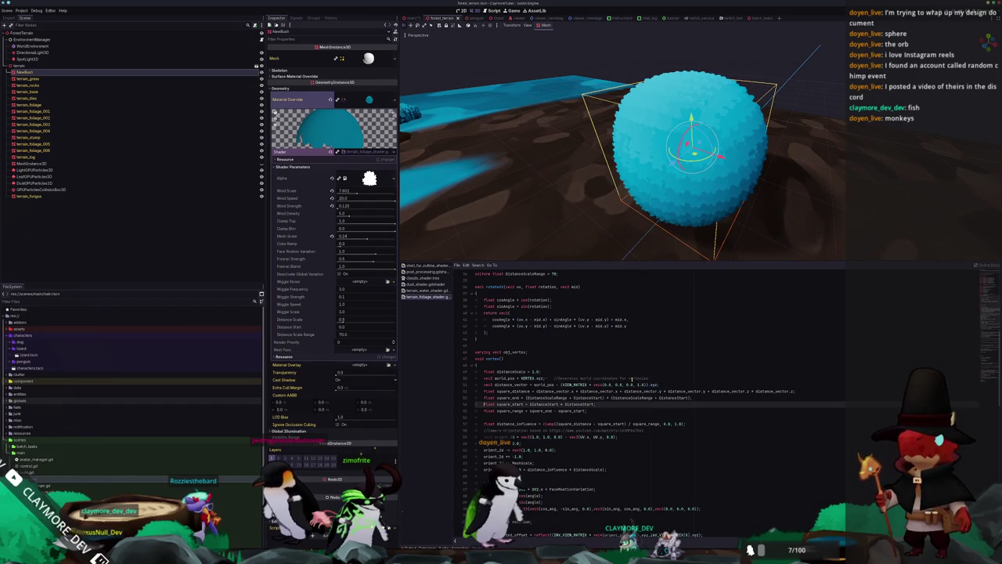
key(Down)
key(Down)
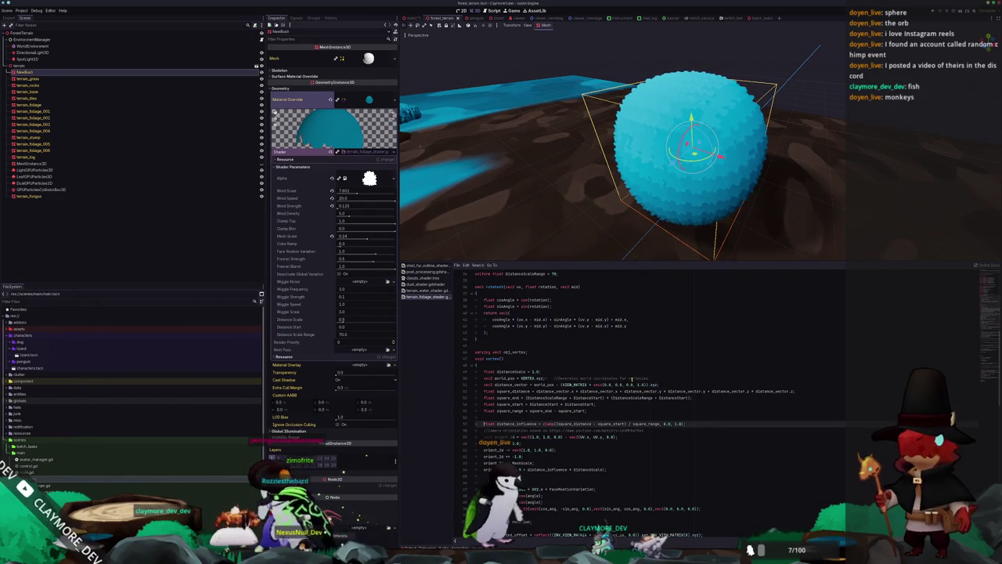
key(Down)
key(Down)
scroll(644, 424, down, 3)
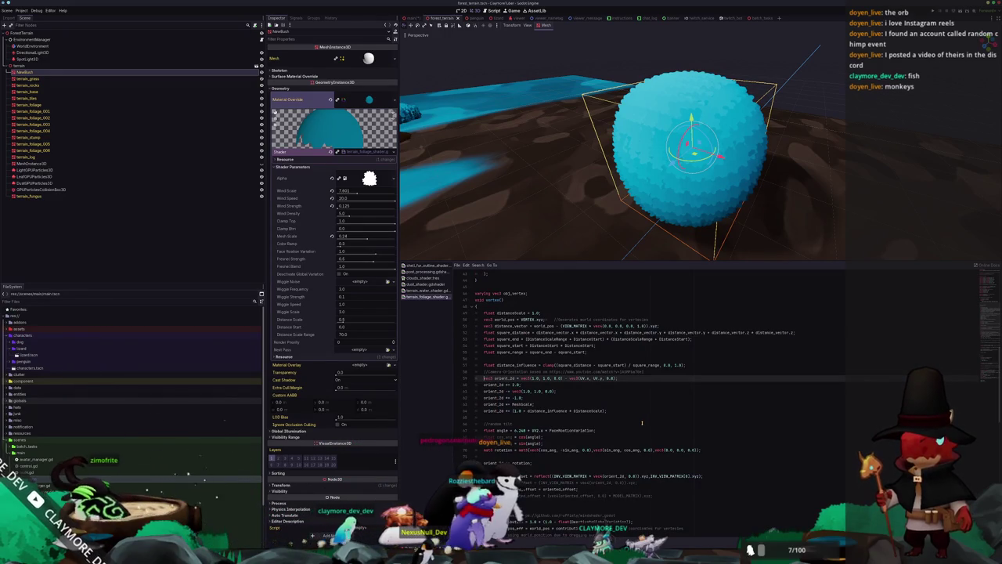
scroll(634, 408, down, 3)
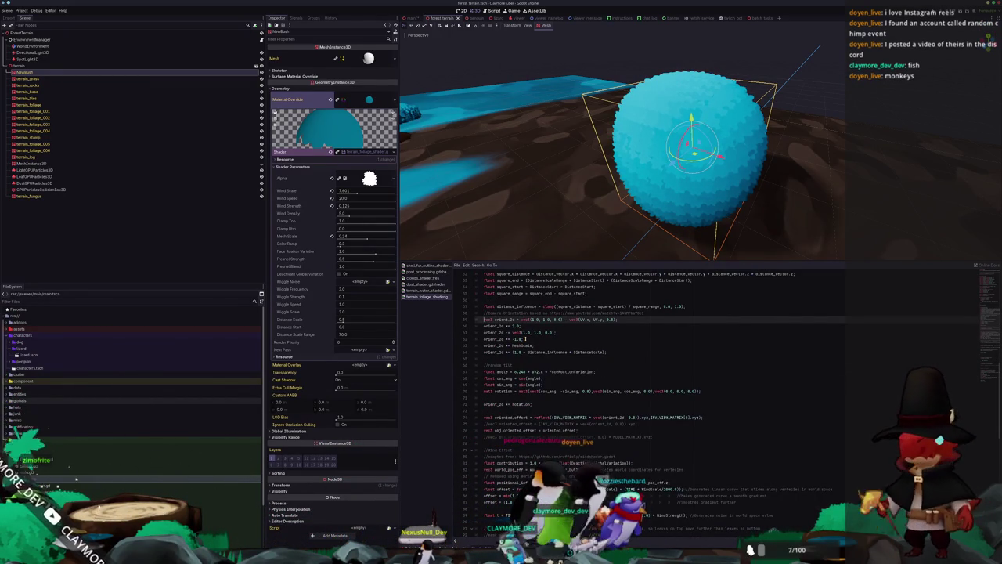
scroll(692, 351, up, 1)
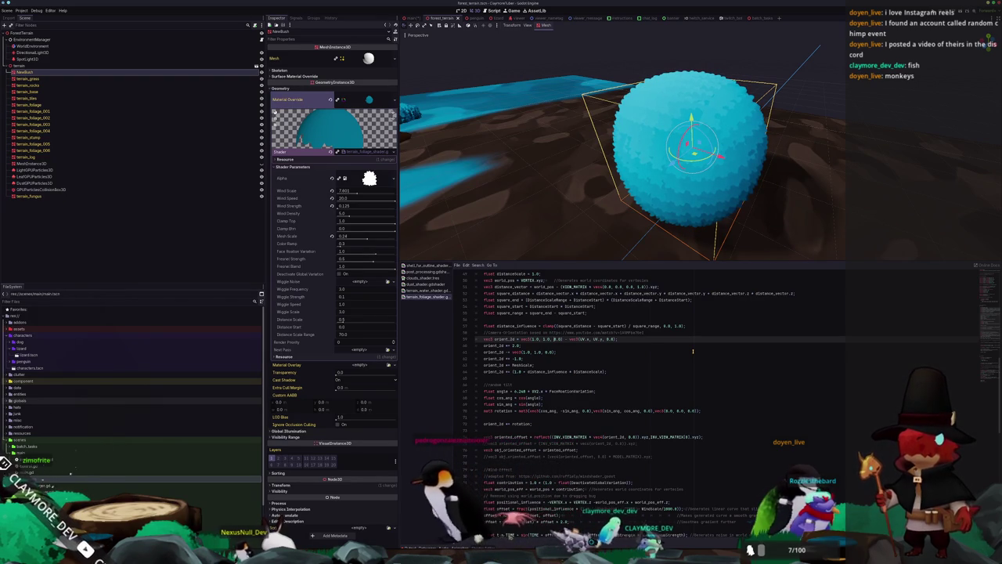
Step: Trace the orient_3d and orient_2d usages down to the orient_2d distance-scaling line
key(ctrl+shift+Right)
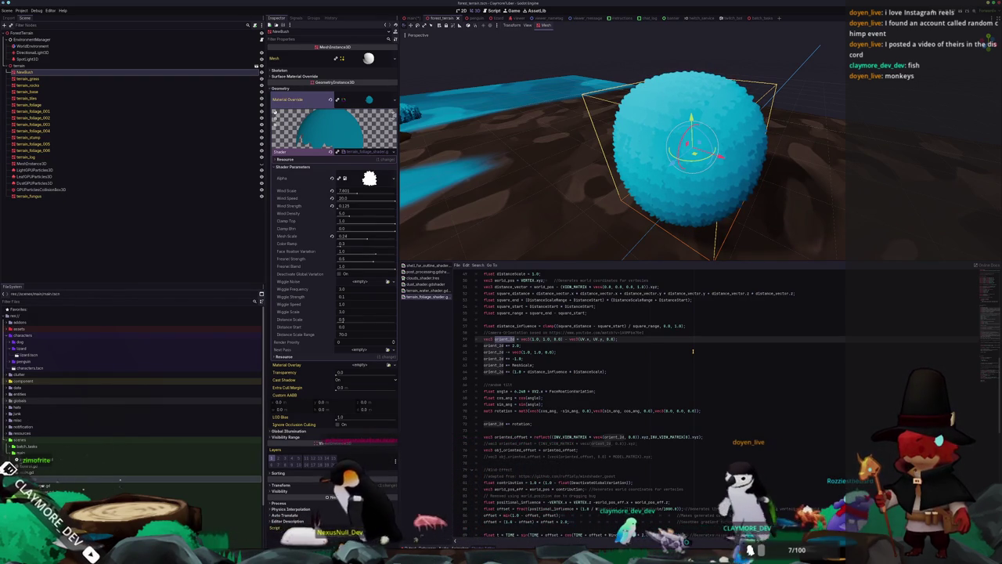
key(Home)
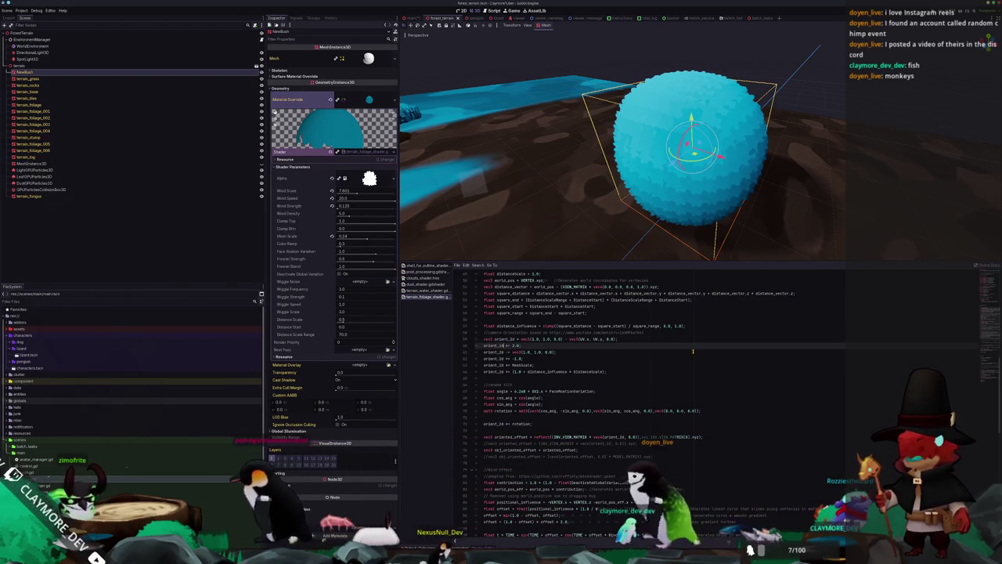
key(Down)
key(Down)
key(ctrl+shift+Right)
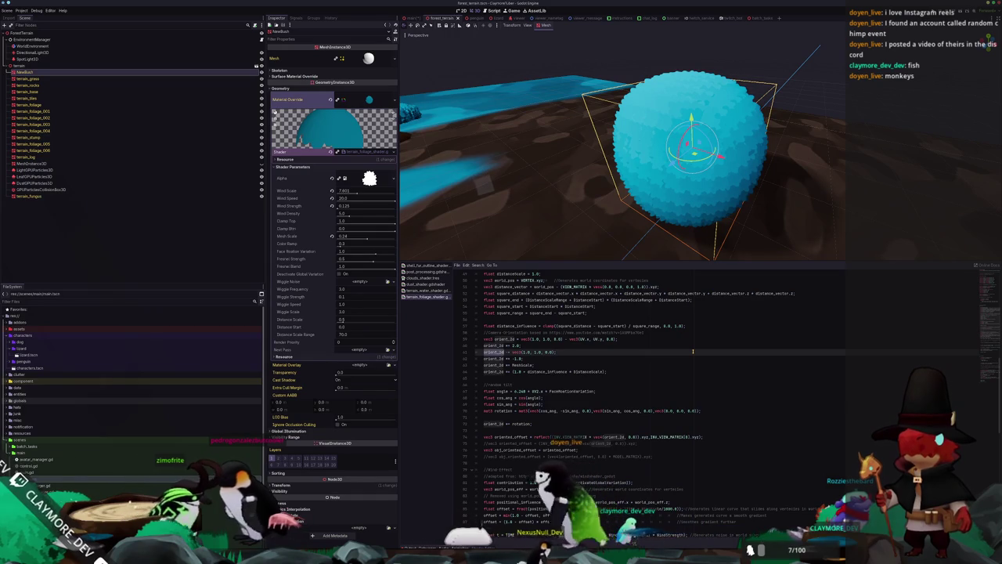
key(Down)
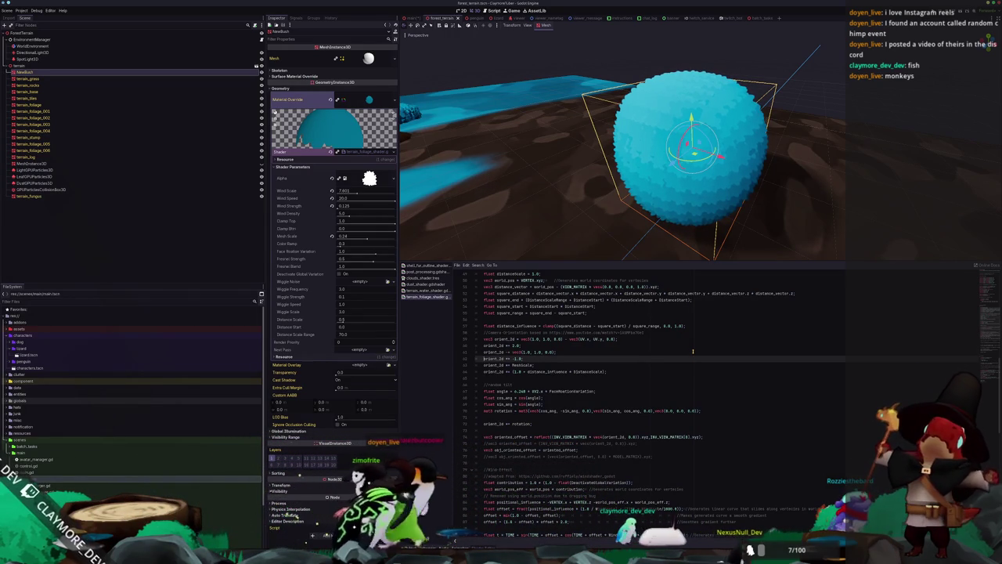
key(Down)
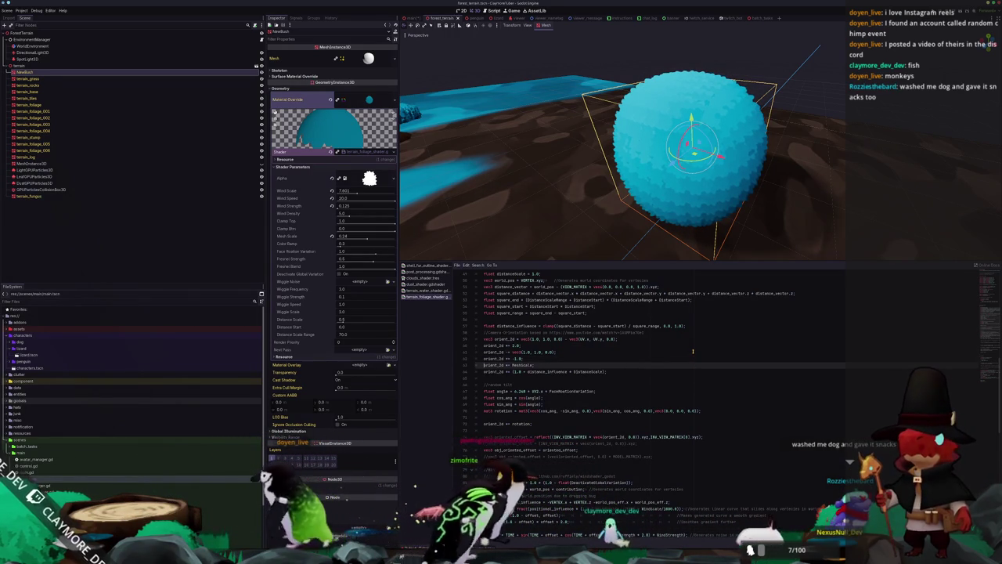
key(Down)
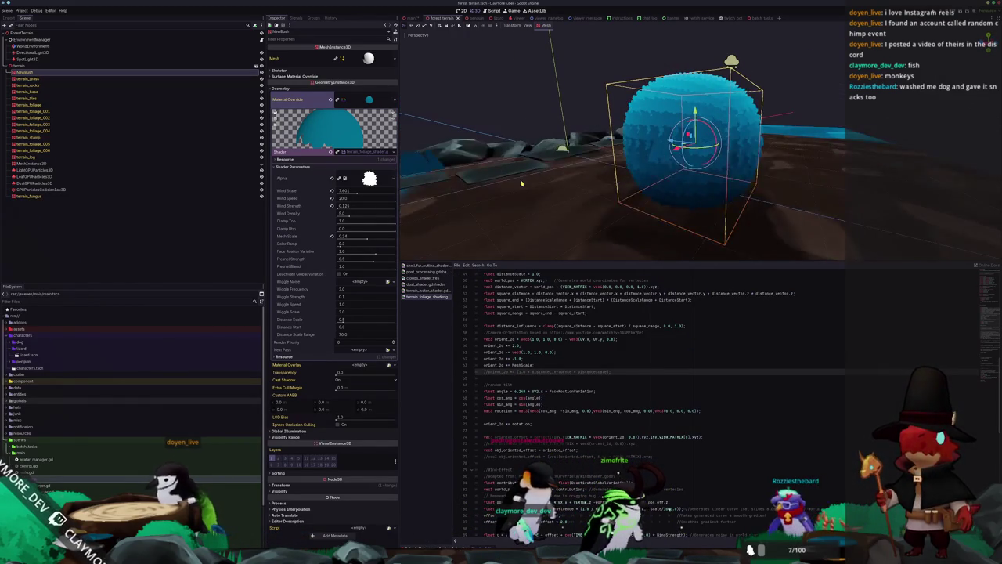
Step: Comment out the random tilt rotation lines and the 'orient_2d += rotation;' line
scroll(627, 392, down, 2)
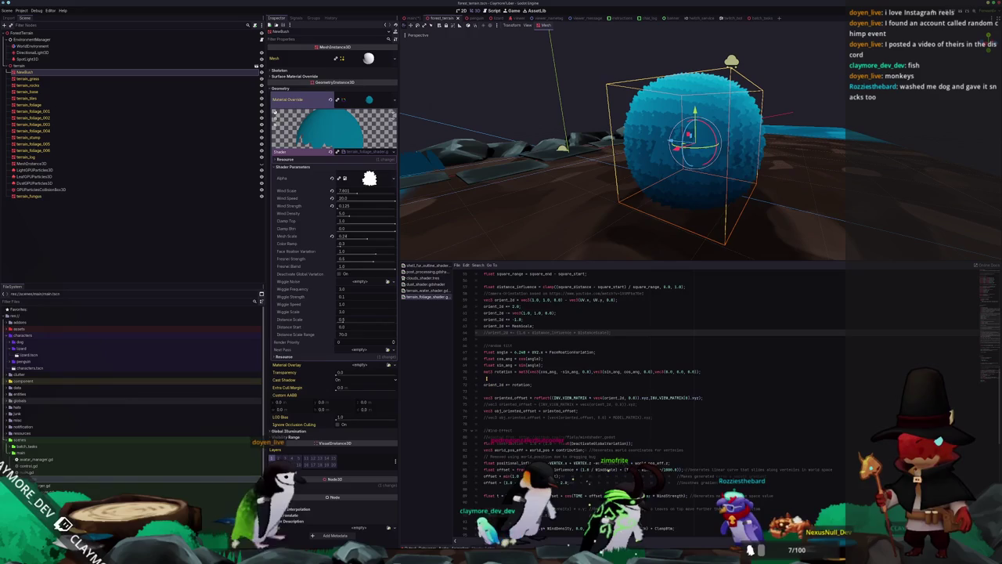
key(shift+Up)
key(shift+Up)
key(shift+Up)
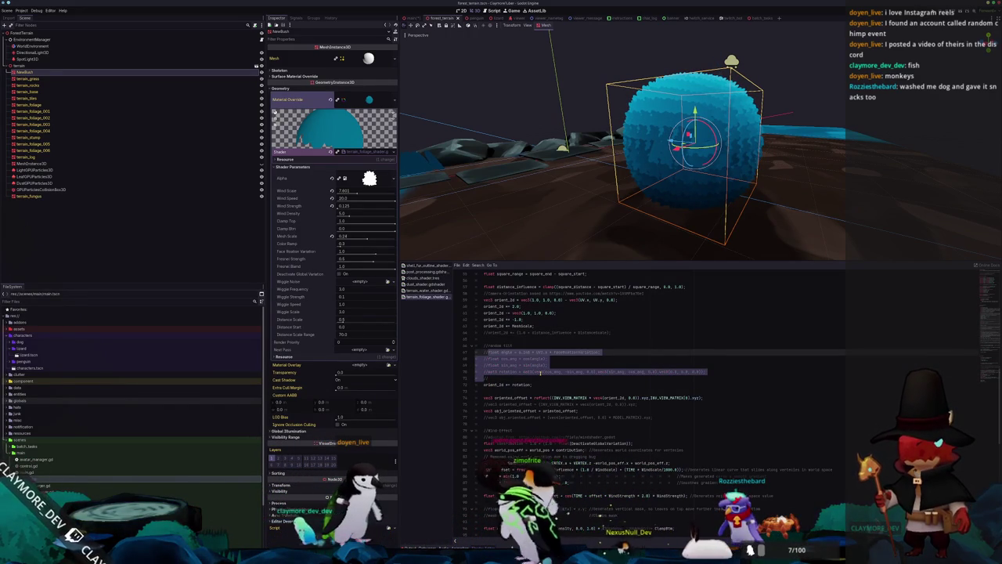
key(ctrl+k)
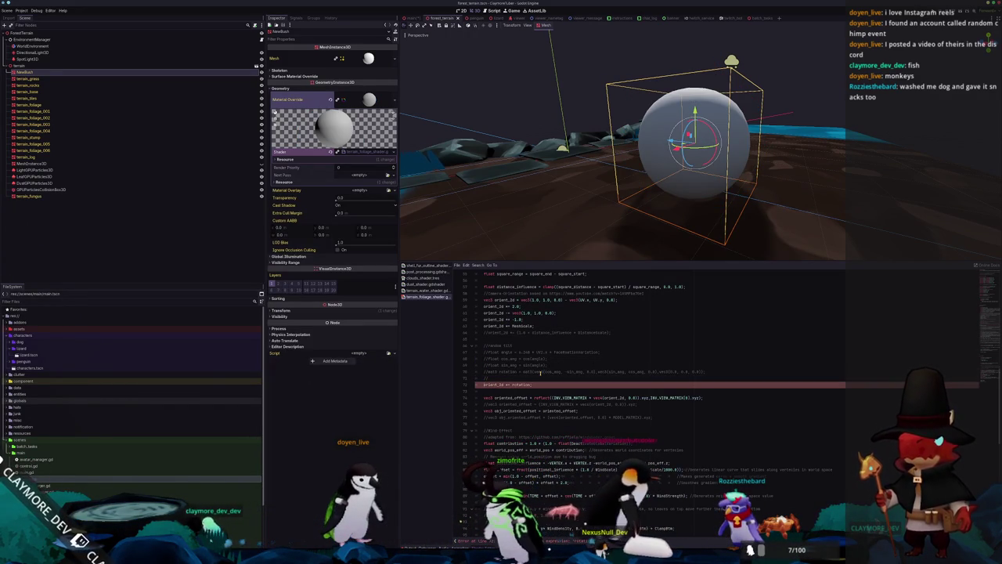
key(ctrl+k)
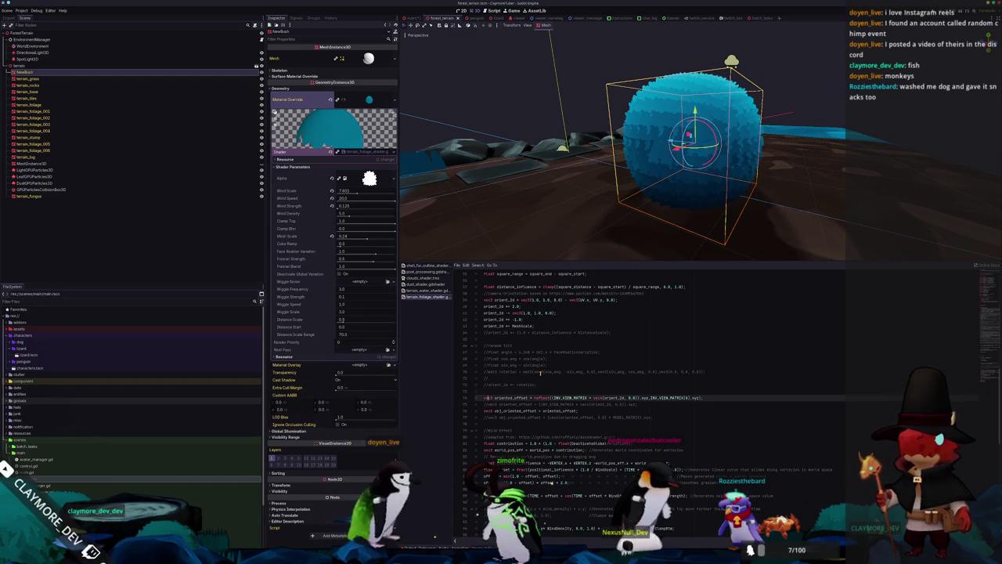
scroll(540, 374, up, 2)
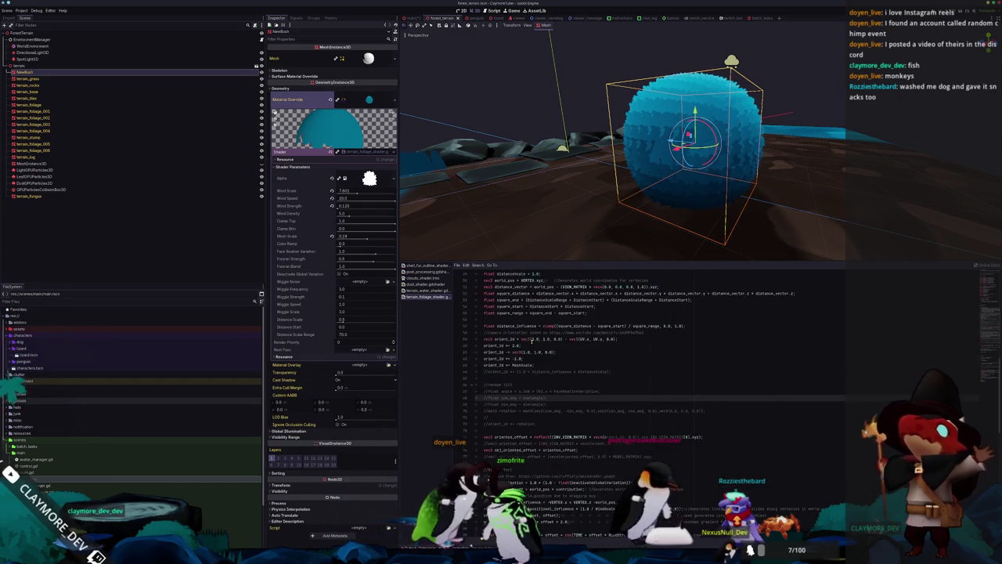
Step: Add a new line after the scaling line setting orient_2d to the constant vec3(0.0)
click(485, 365)
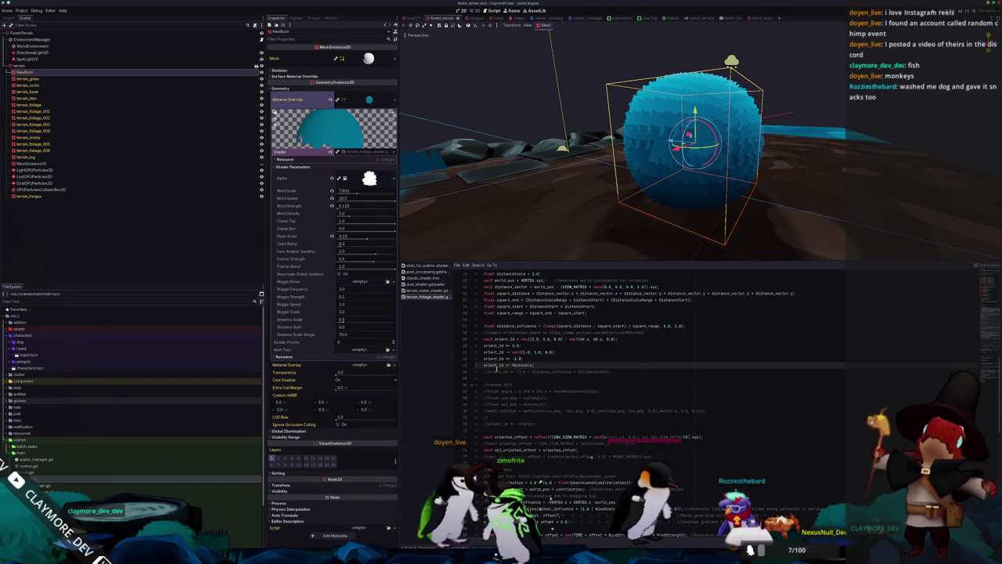
click(485, 369)
key(End)
key(Return)
key(Return)
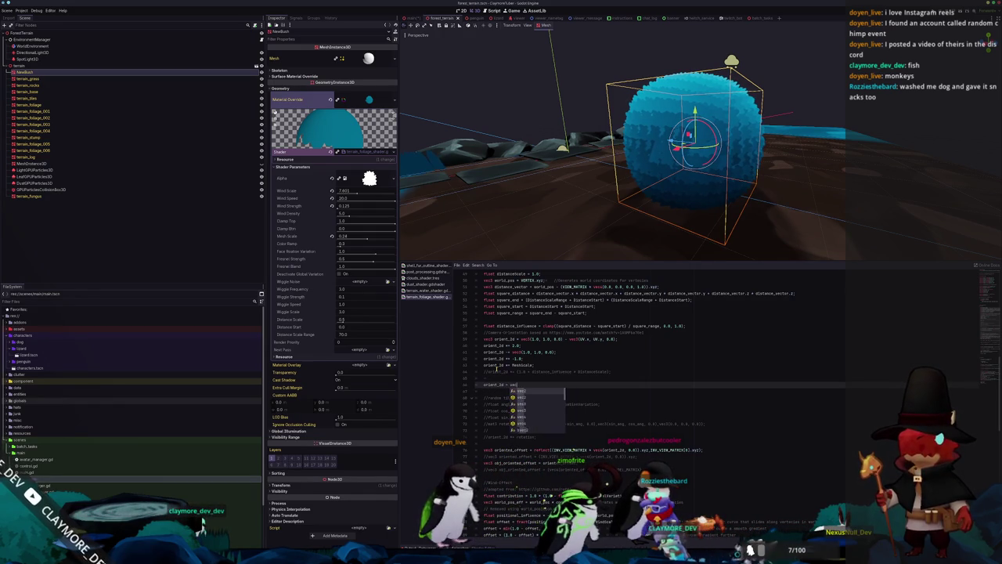
text(c3(0.0))
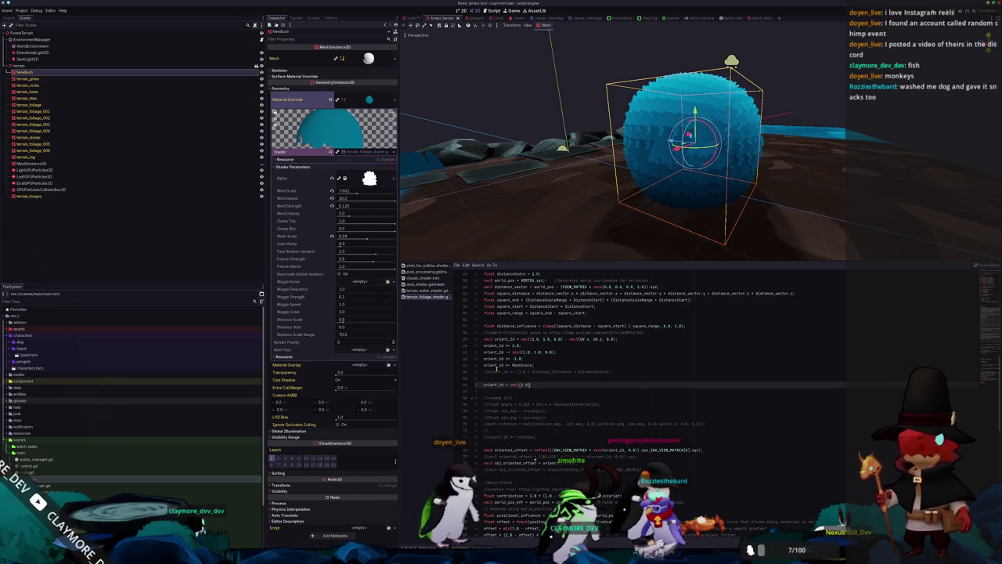
text(;)
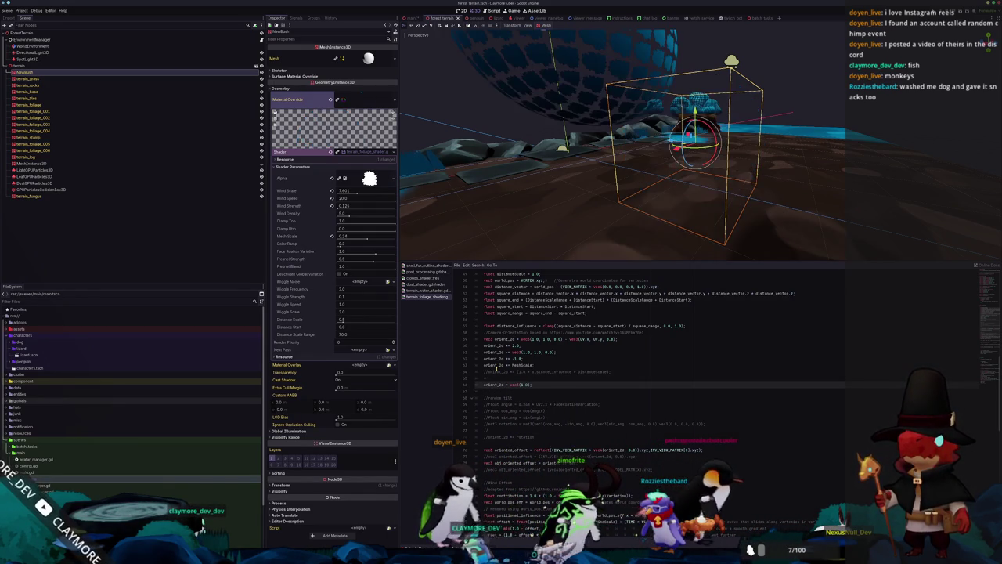
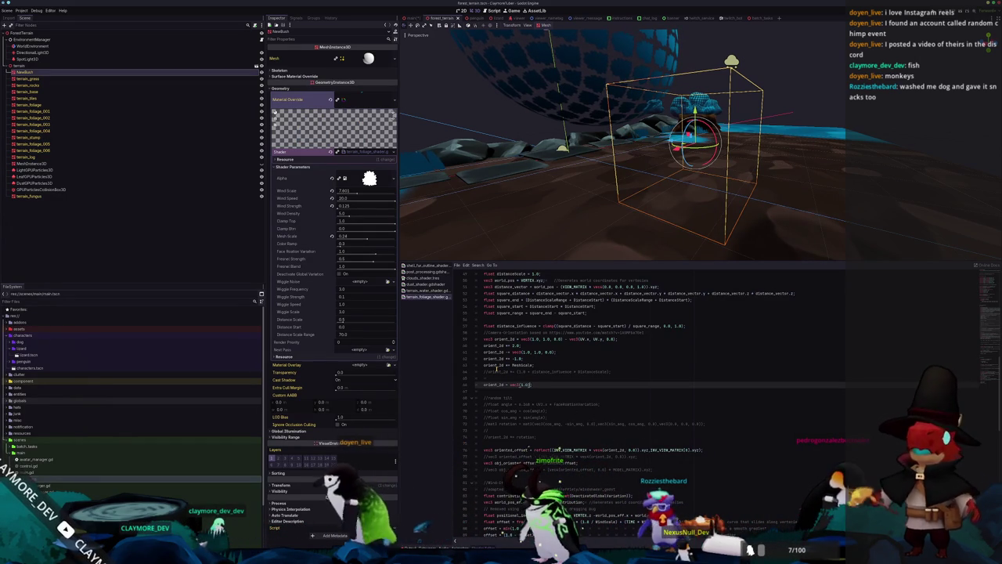
Step: Comment out the orient_2d = vec2(1.0) override and orbit to inspect the sphere
scroll(533, 384, up, 1)
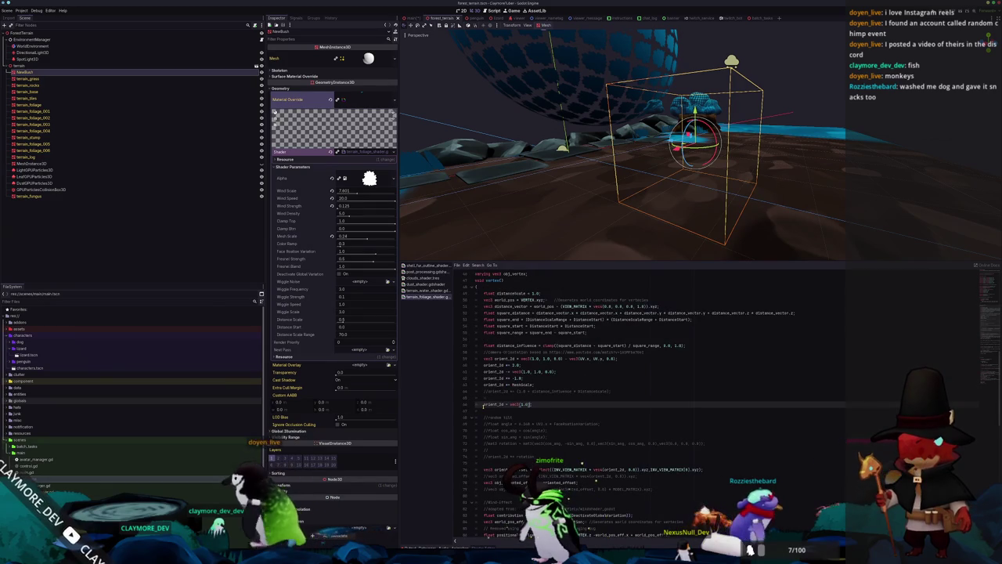
key(ctrl+k)
key(Up)
key(Up)
key(Up)
key(Up)
key(Up)
key(Up)
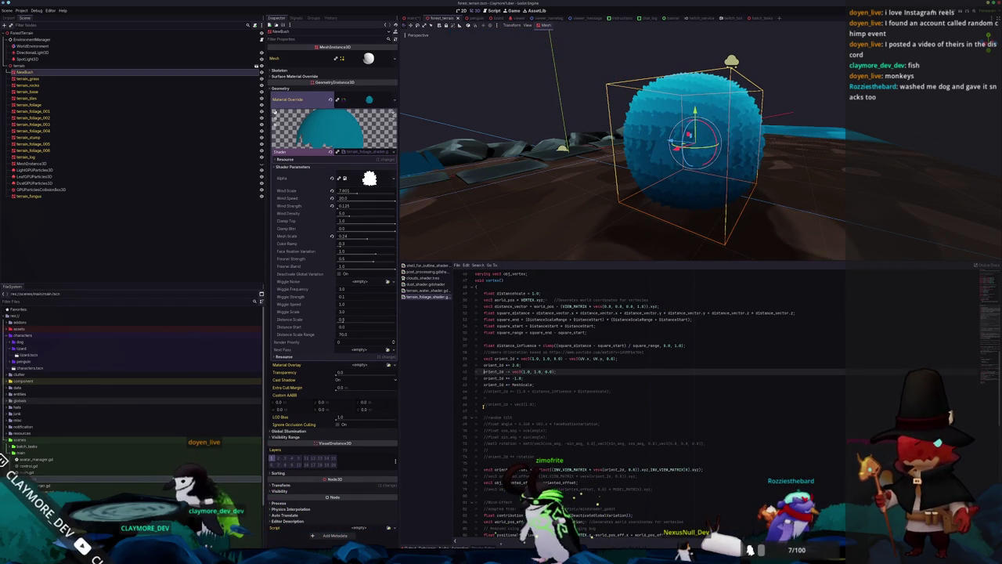
key(Down)
key(Down)
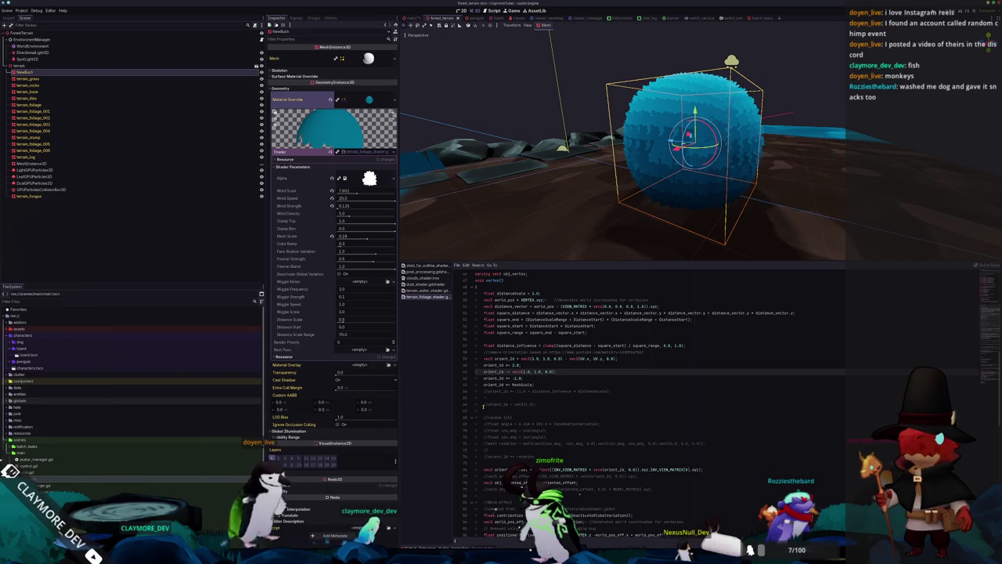
scroll(604, 195, up, 5)
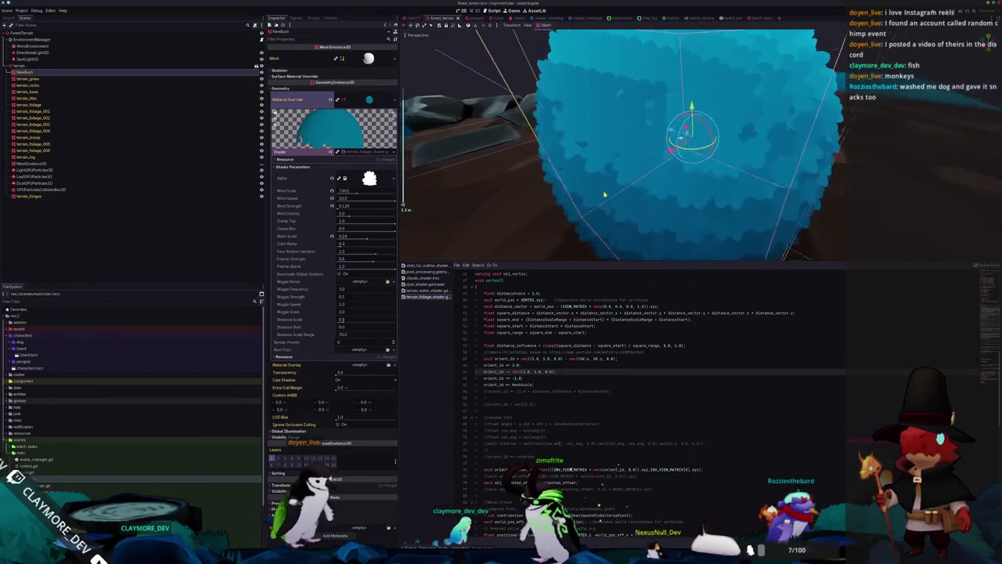
scroll(604, 195, up, 5)
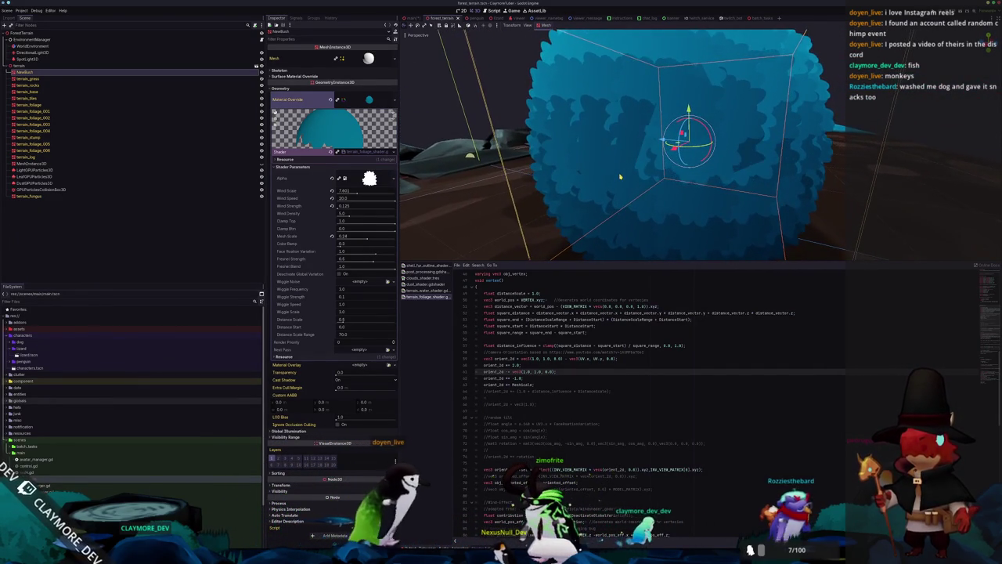
scroll(663, 175, up, 3)
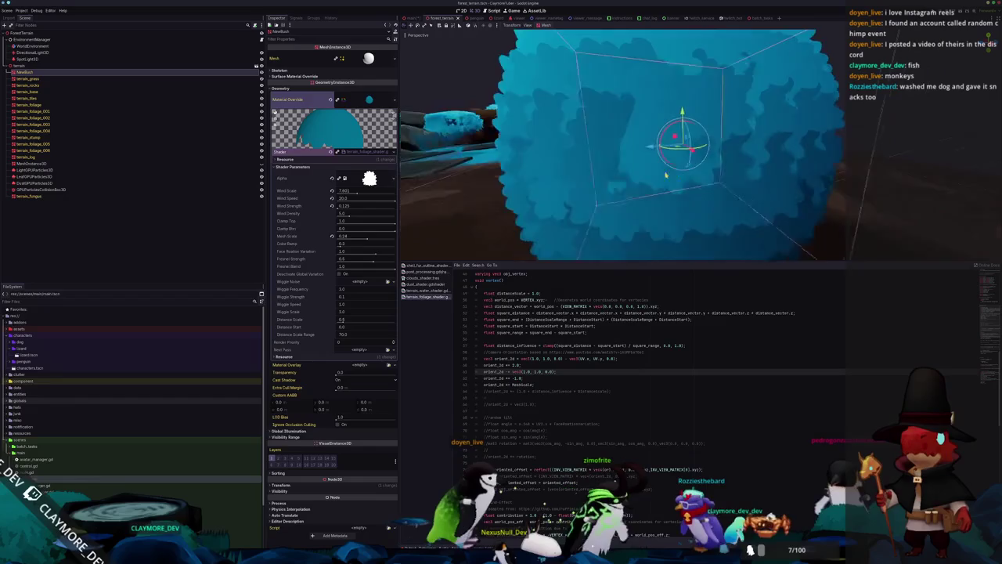
scroll(709, 171, down, 5)
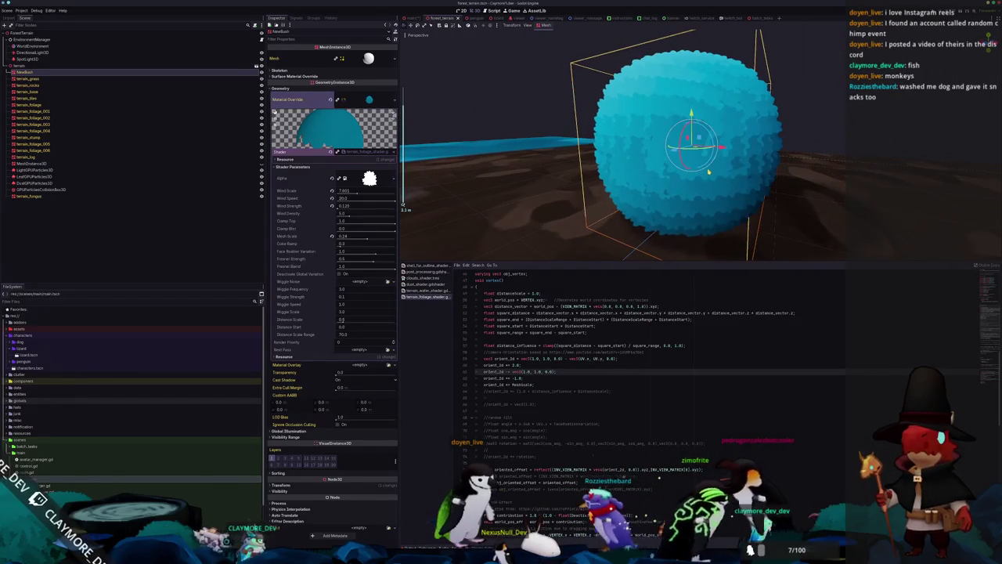
scroll(689, 173, up, 2)
scroll(642, 196, down, 4)
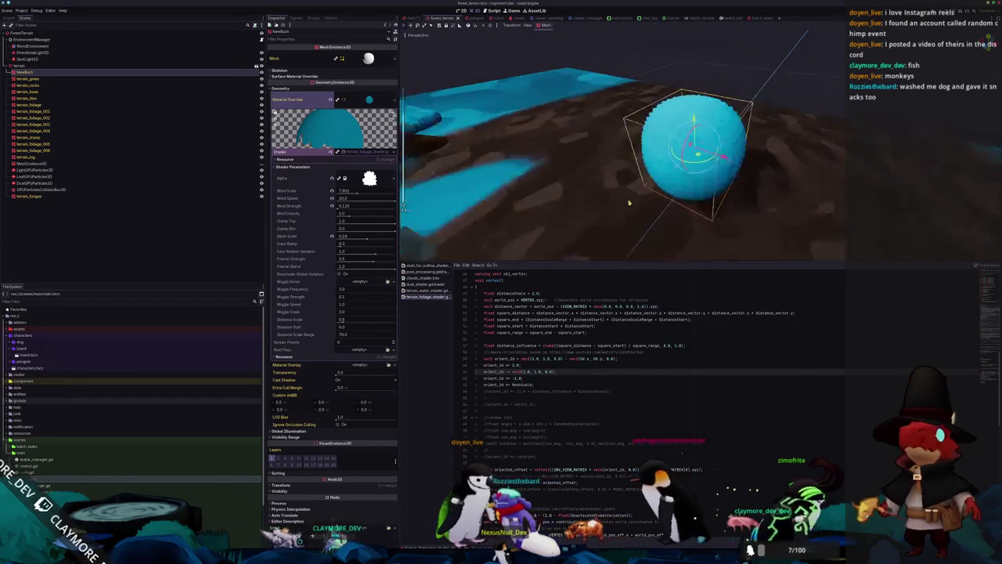
scroll(629, 203, up, 2)
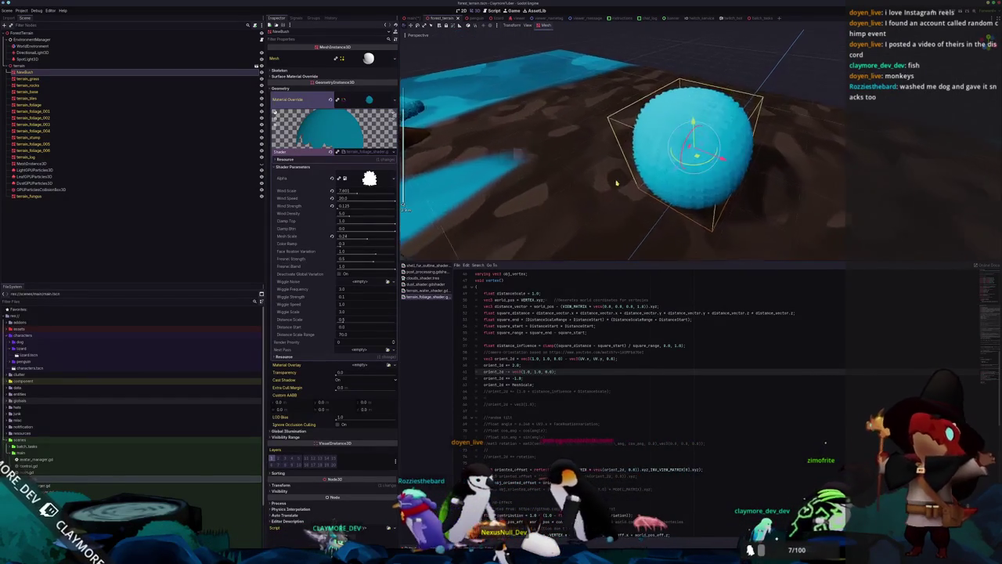
drag(619, 182, 595, 157)
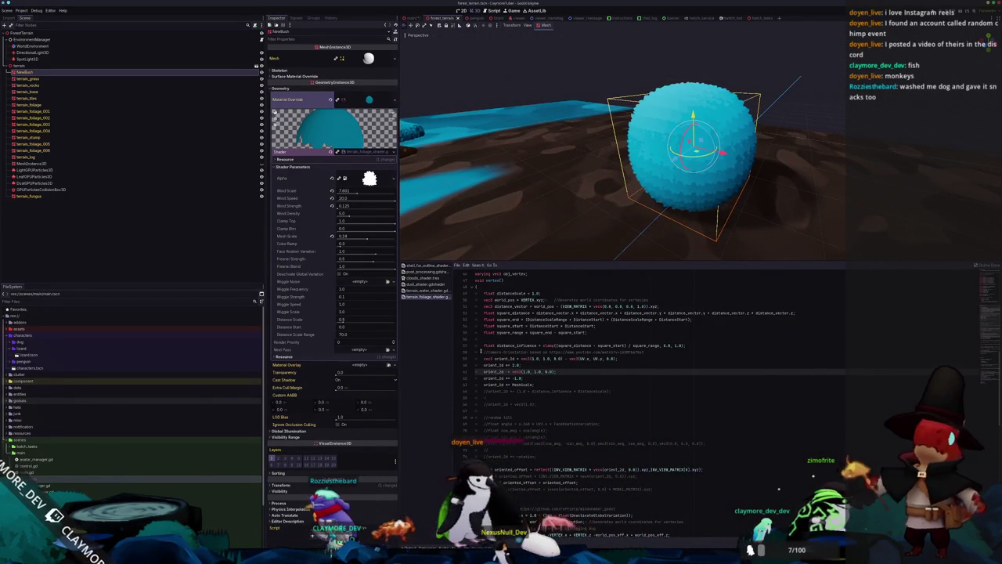
Step: Comment out the distance_influence line, leaving the sphere plain white
click(482, 352)
click(484, 396)
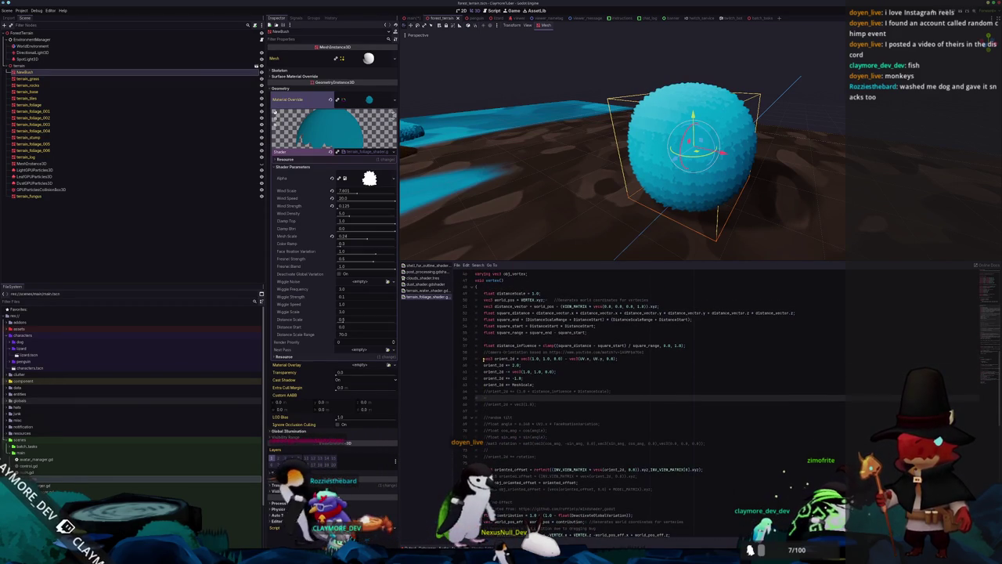
click(484, 359)
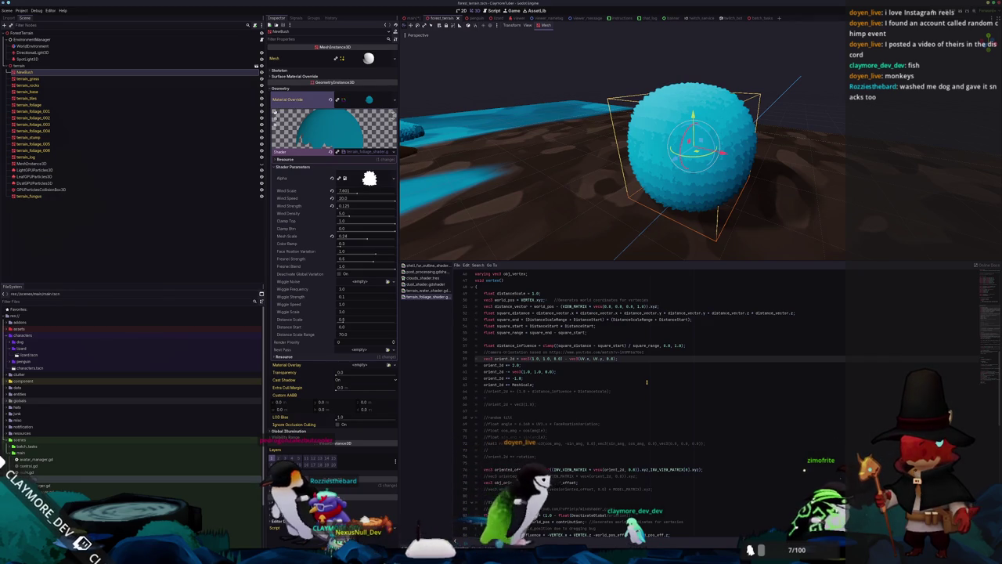
key(Up)
key(Up)
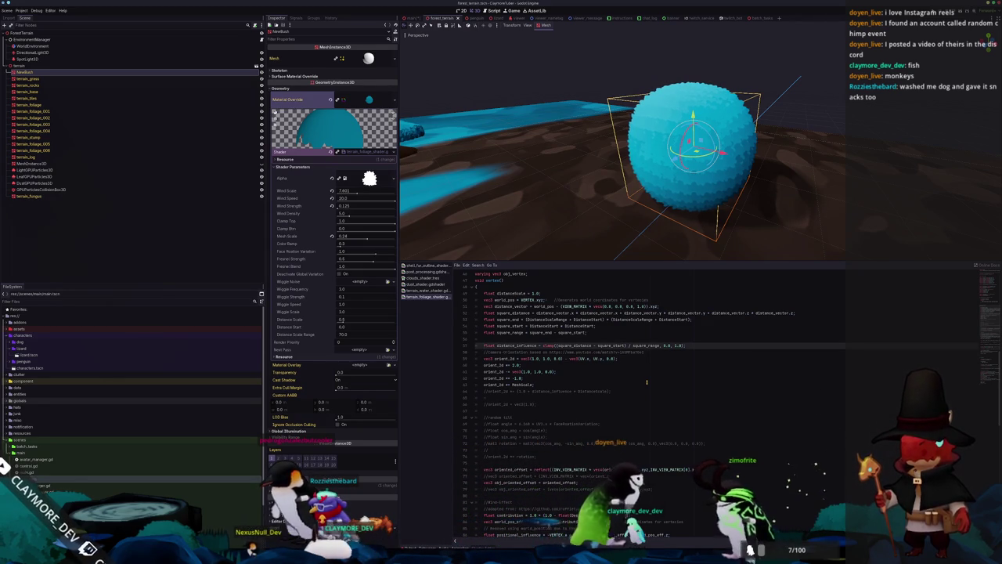
key(ctrl+k)
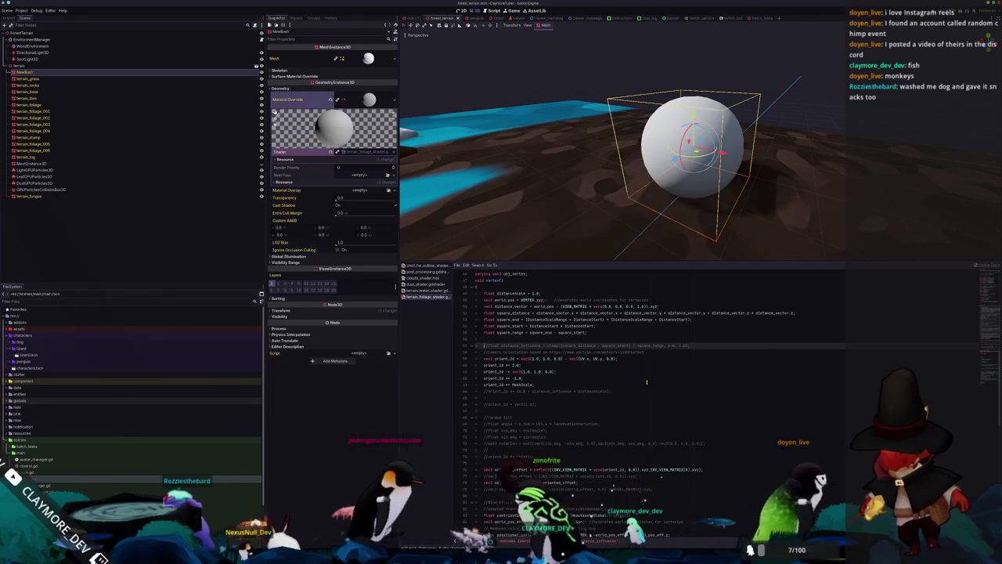
Step: Test commenting out COLOR line 105, then undo until distance_influence is active again
scroll(646, 382, down, 9)
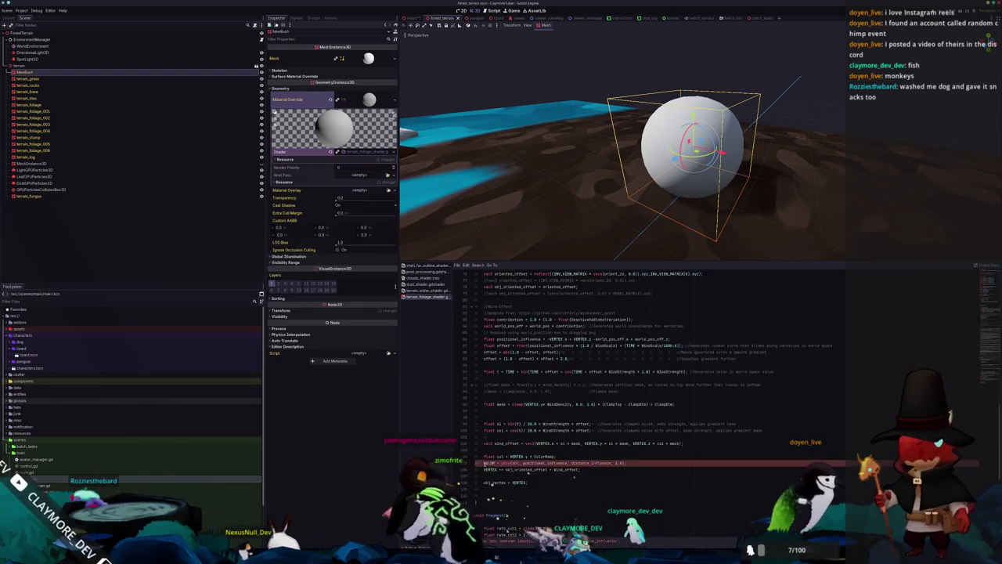
key(ctrl+k)
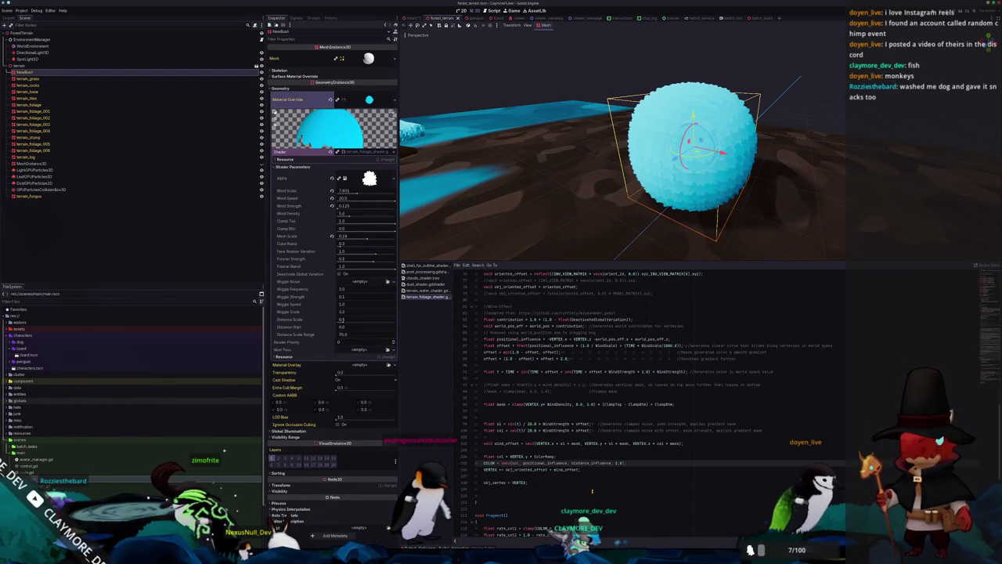
key(ctrl+z)
scroll(592, 491, up, 5)
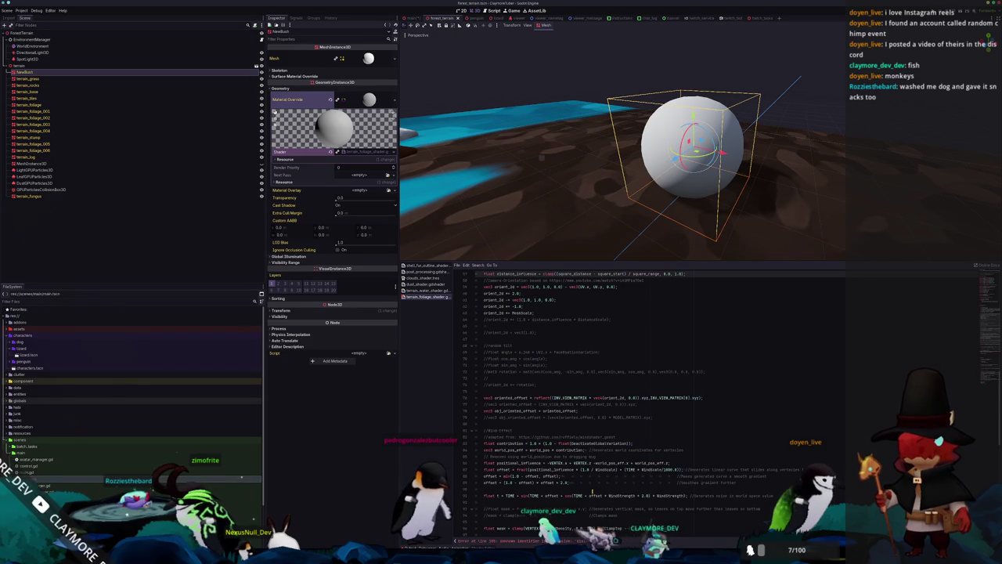
scroll(591, 490, up, 4)
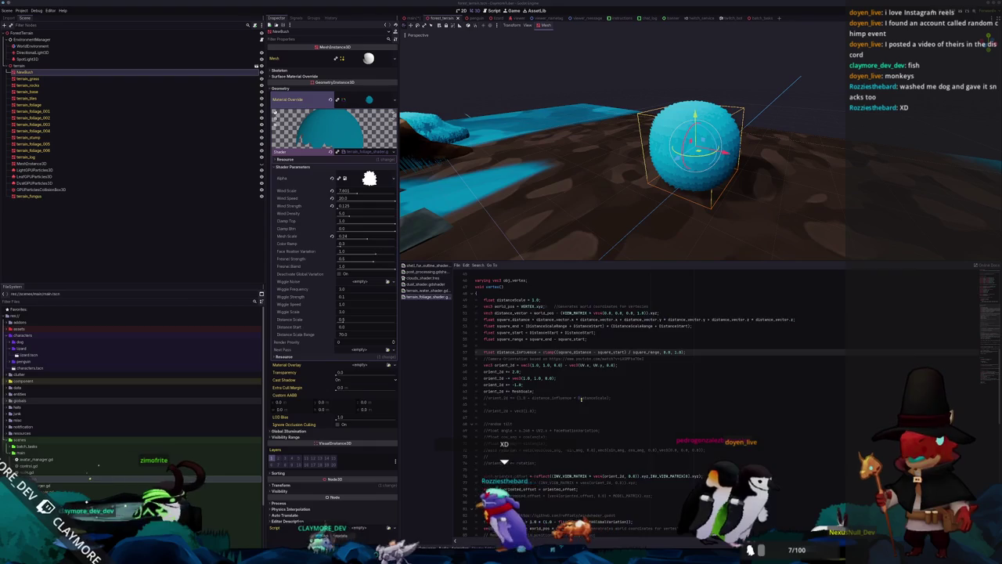
Step: Step through the vertex code around the commented orient_2d line and orbit past the sphere
scroll(505, 379, up, 2)
click(601, 374)
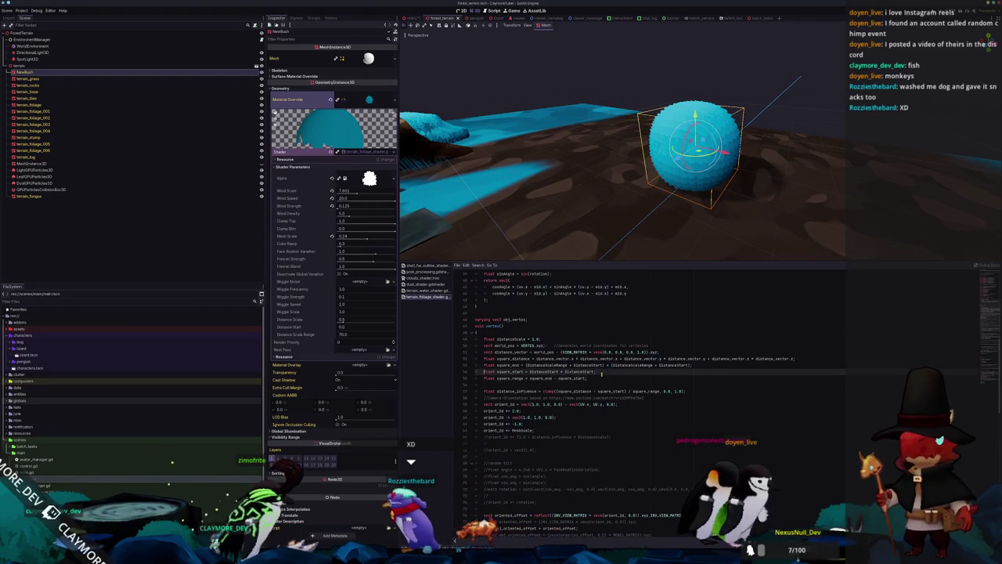
key(Up)
key(Up)
key(Up)
key(Down)
key(Down)
key(Down)
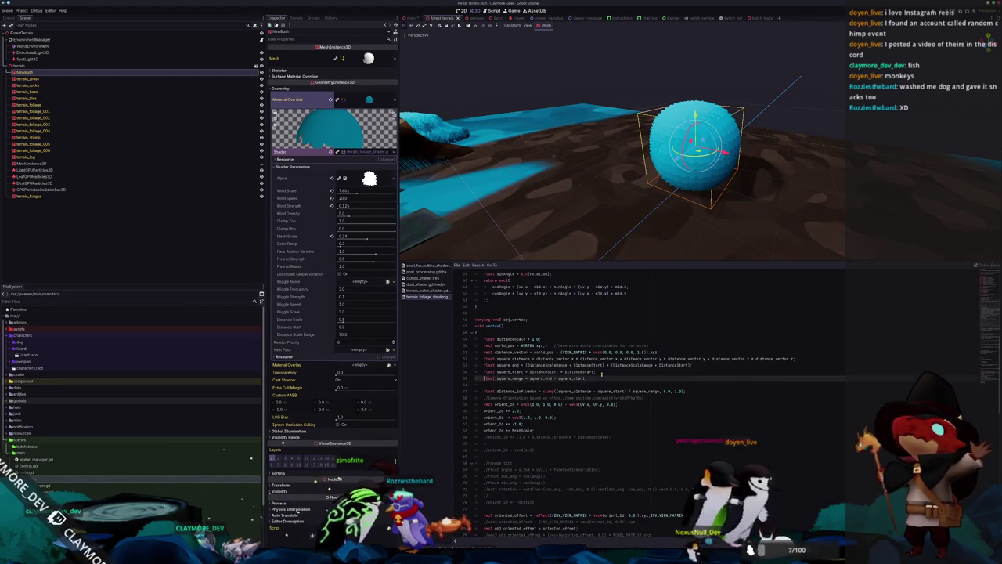
key(Down)
key(Down)
key(Down)
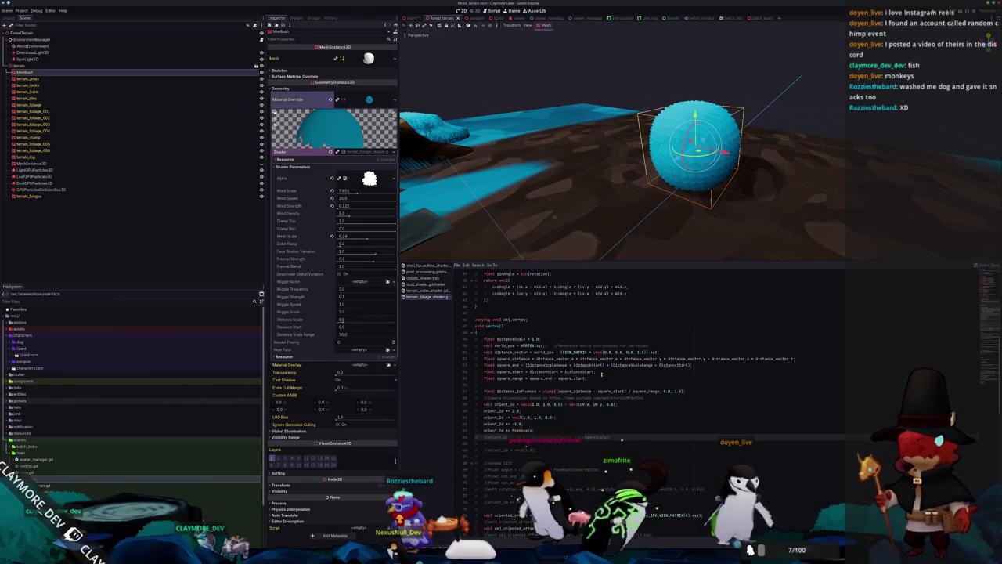
mouse_move(627, 157)
mouse_down()
mouse_move(532, 177)
mouse_move(564, 157)
mouse_move(616, 149)
mouse_move(609, 199)
mouse_move(598, 197)
mouse_move(599, 161)
mouse_move(598, 189)
mouse_move(658, 193)
mouse_move(604, 195)
mouse_move(611, 190)
mouse_up()
Step: Revert the Mesh Scale parameter to its default -0.333 and orbit around the blue sphere
scroll(611, 191, up, 2)
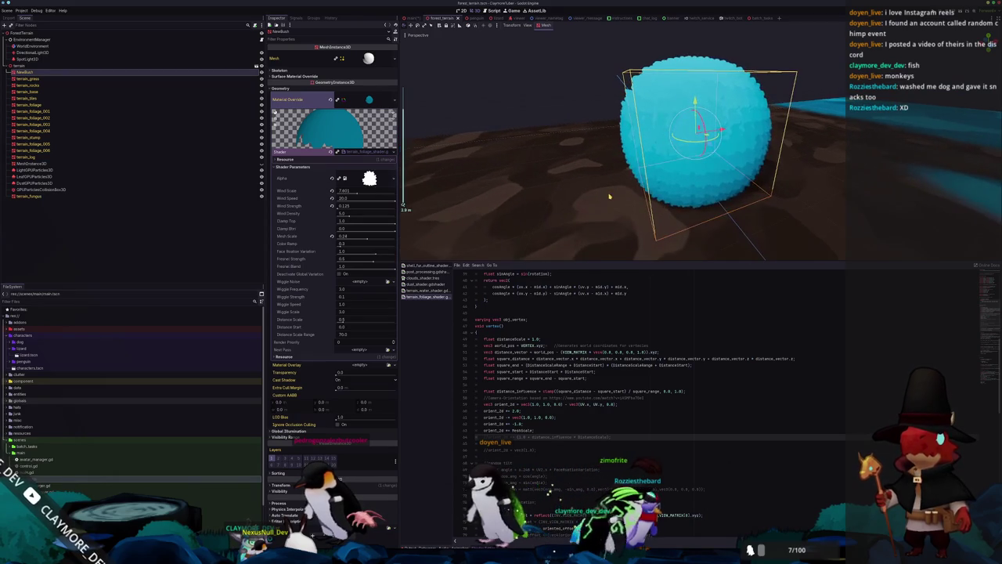
click(545, 430)
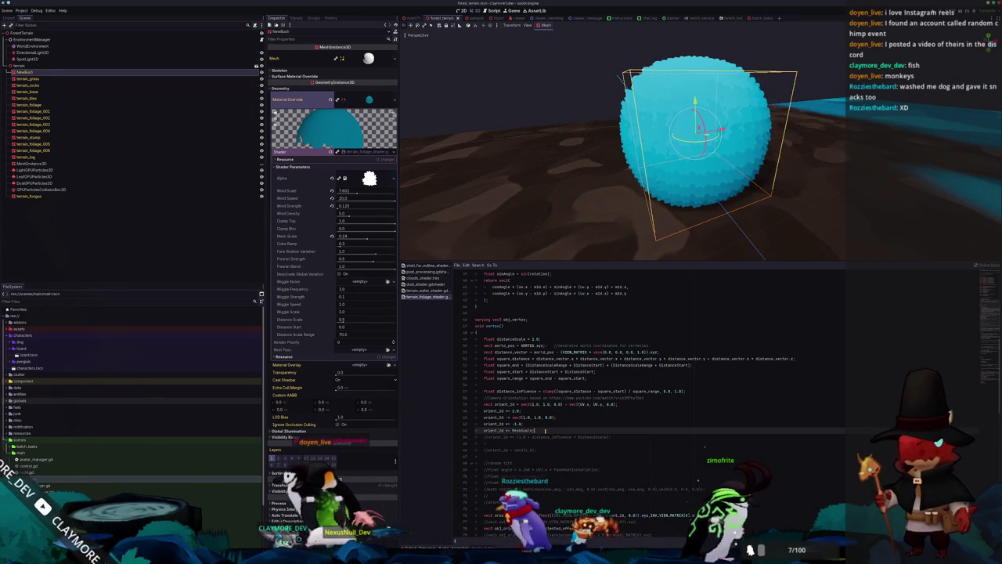
mouse_move(587, 179)
mouse_down()
mouse_move(580, 217)
mouse_move(581, 170)
mouse_move(572, 177)
mouse_up()
scroll(585, 223, up, 3)
click(332, 236)
mouse_move(517, 204)
mouse_down()
mouse_move(518, 236)
mouse_move(525, 210)
mouse_up()
Step: In Blender, add a new round mesh object and delete the old large sphere
key(alt+Tab)
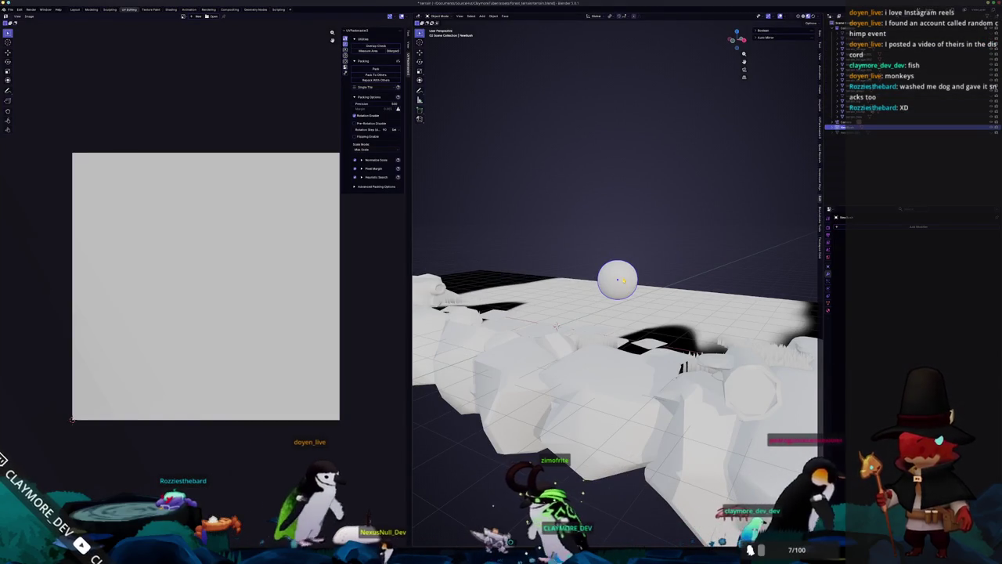
key(shift+a)
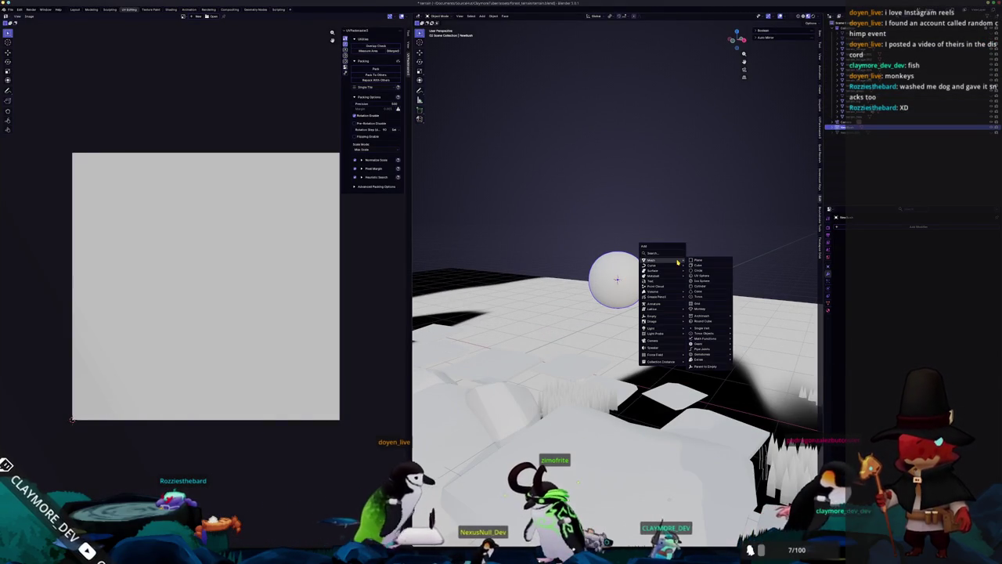
mouse_move(671, 263)
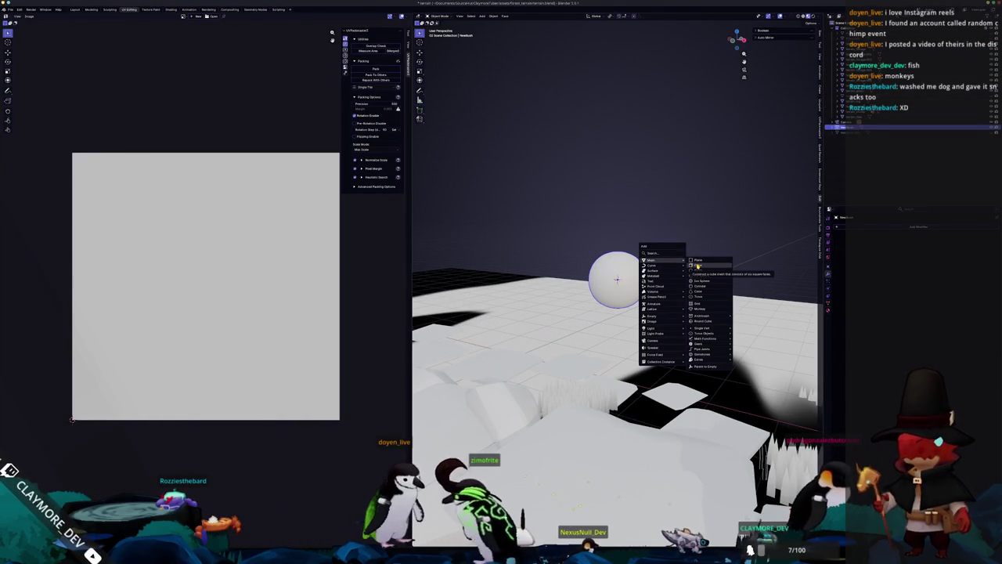
click(706, 268)
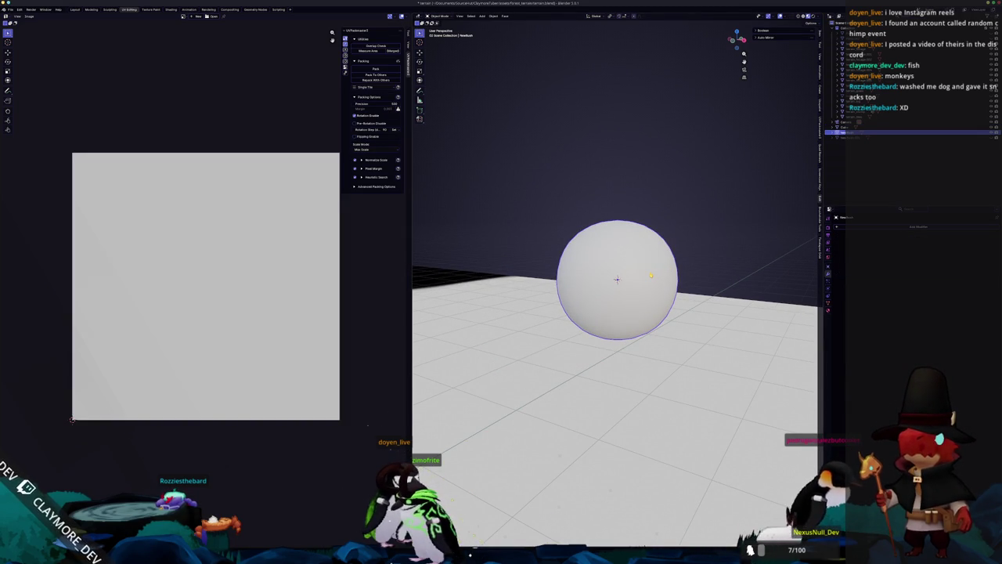
click(652, 272)
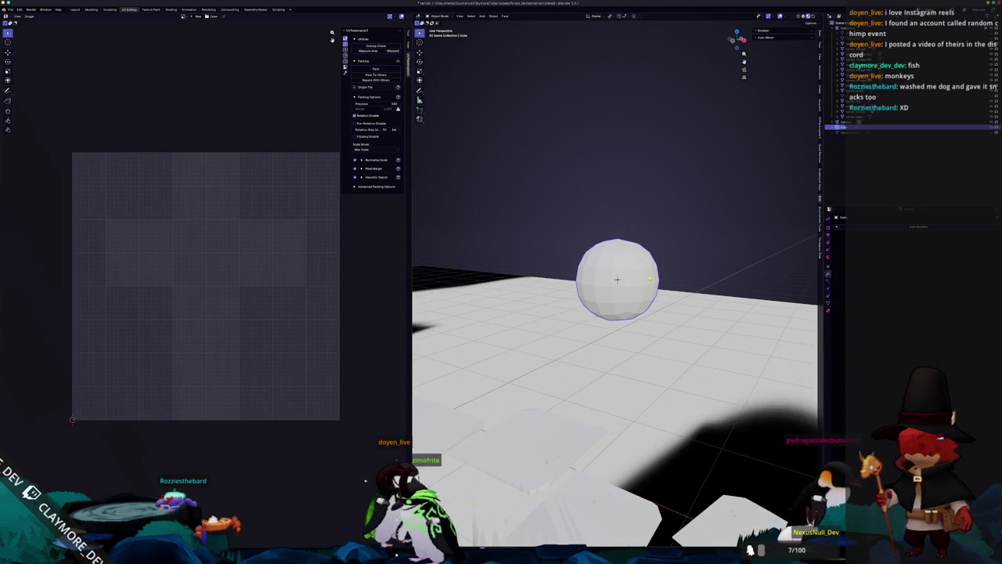
Step: Name the mesh Newbush, squash it along Z, and enter Edit Mode with nothing selected
text(Newbu)
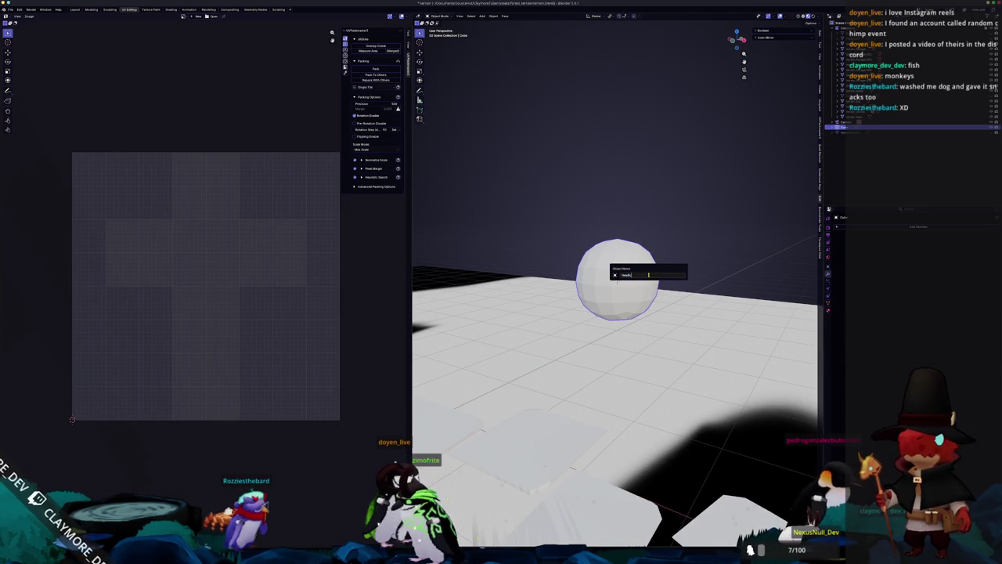
text(sh)
key(Return)
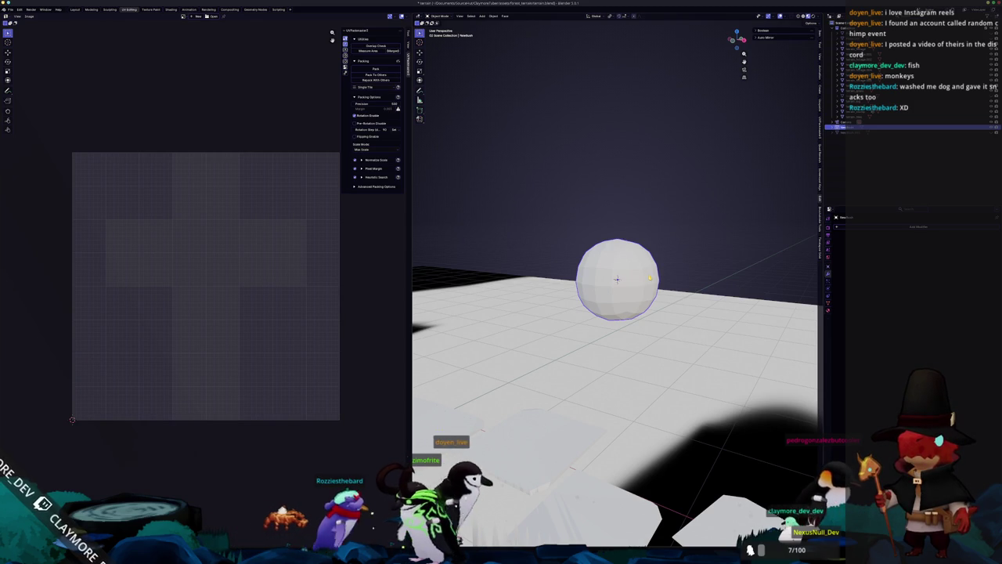
key(s)
key(z)
key(Return)
key(Tab)
scroll(617, 279, down, 5)
key(alt+a)
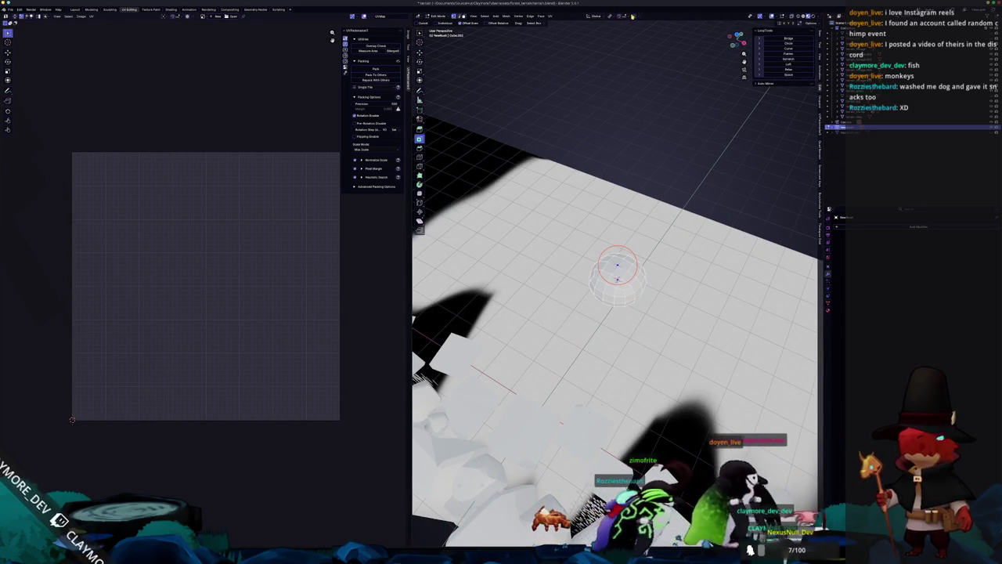
Step: Resize the sphere and lower it along Z, undoing an accidental terrain change
scroll(691, 248, up, 3)
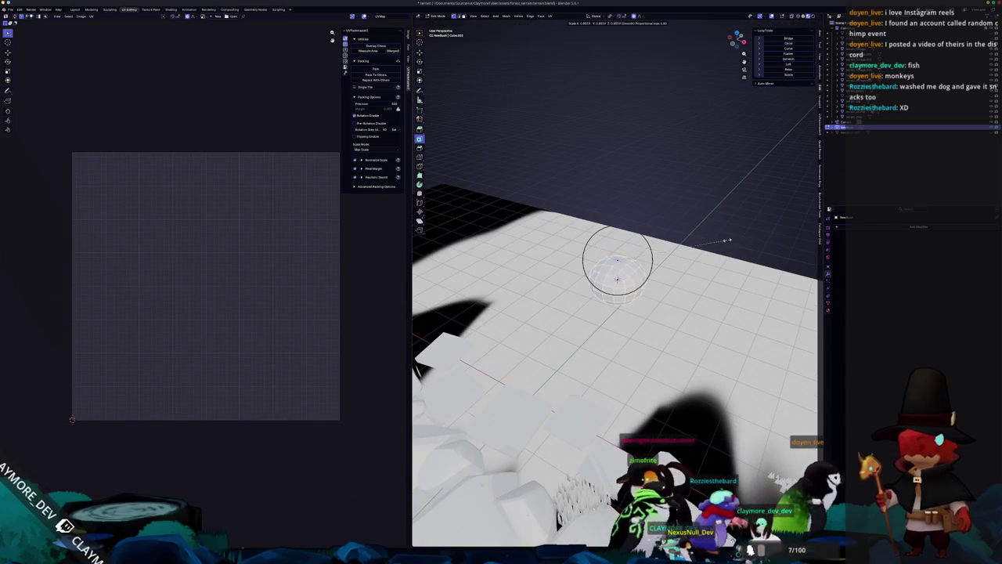
click(676, 241)
scroll(646, 235, up, 3)
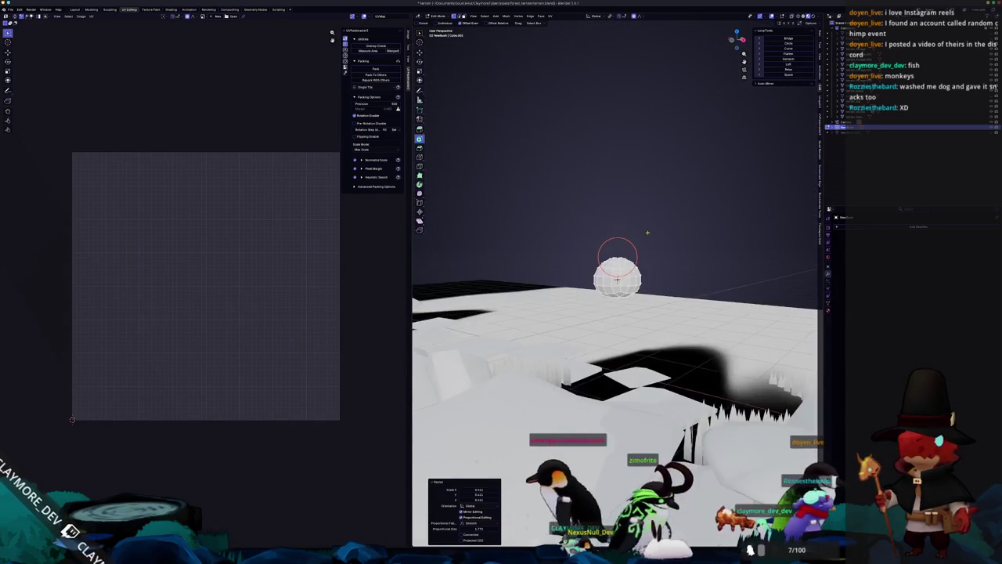
key(g)
key(z)
click(646, 235)
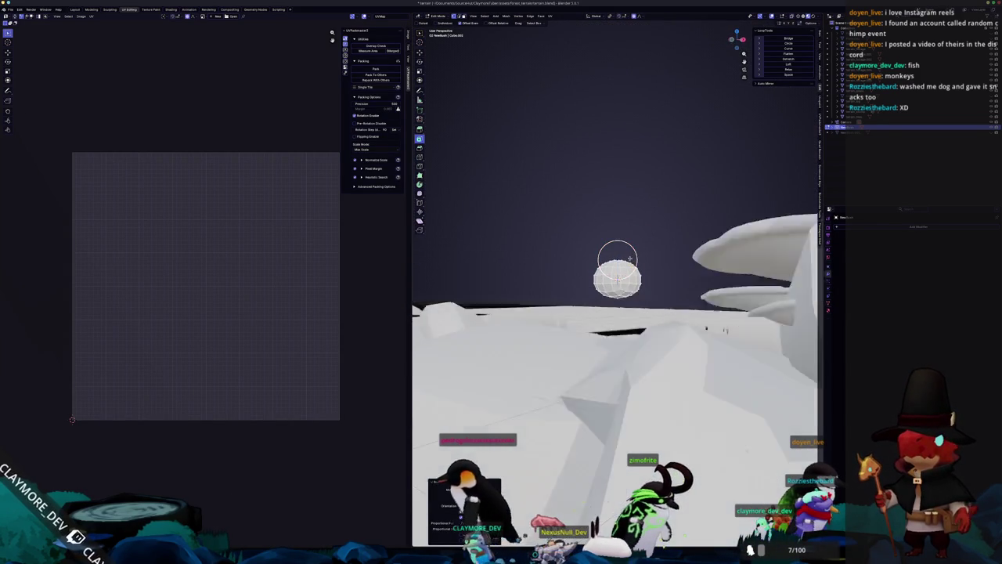
key(ctrl+z)
Step: Flatten the sphere along Z into a wide dome, then apply transforms in Object Mode
key(s)
key(z)
click(690, 244)
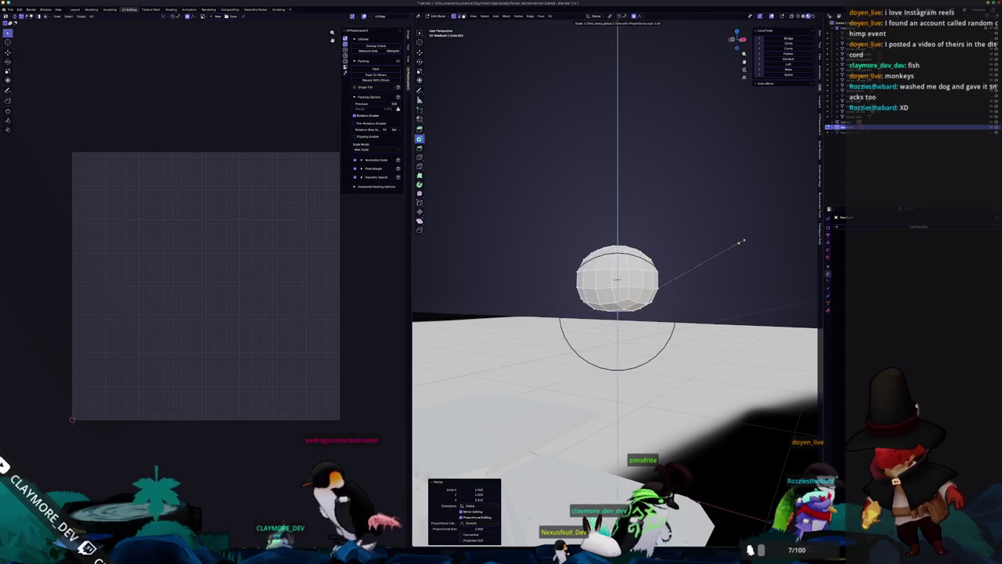
key(s)
key(z)
scroll(689, 246, down, 4)
scroll(684, 249, up, 4)
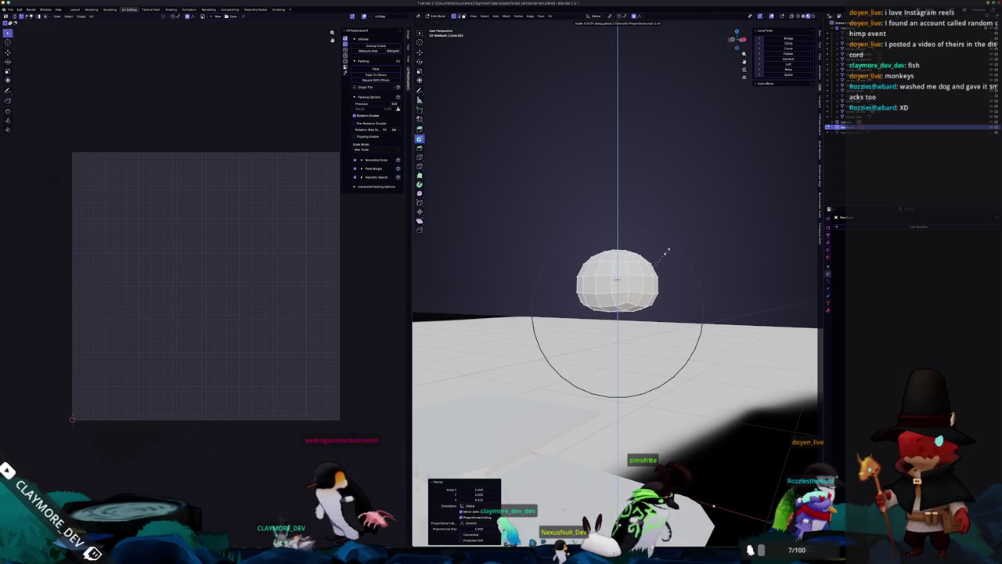
click(650, 254)
key(Tab)
key(ctrl+a)
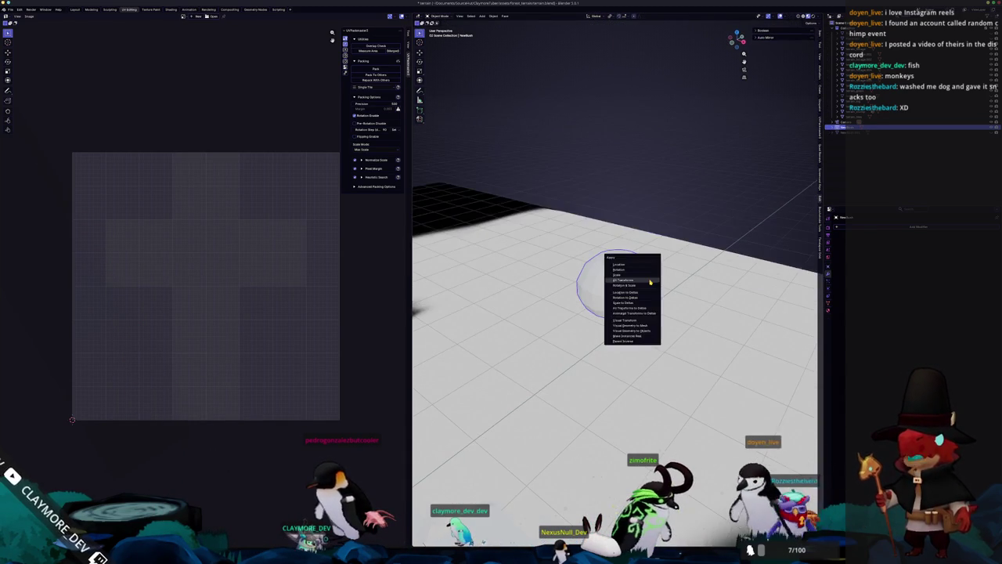
Step: Raise the dome along Z above the ground and return to the full terrain view
key(KP_8)
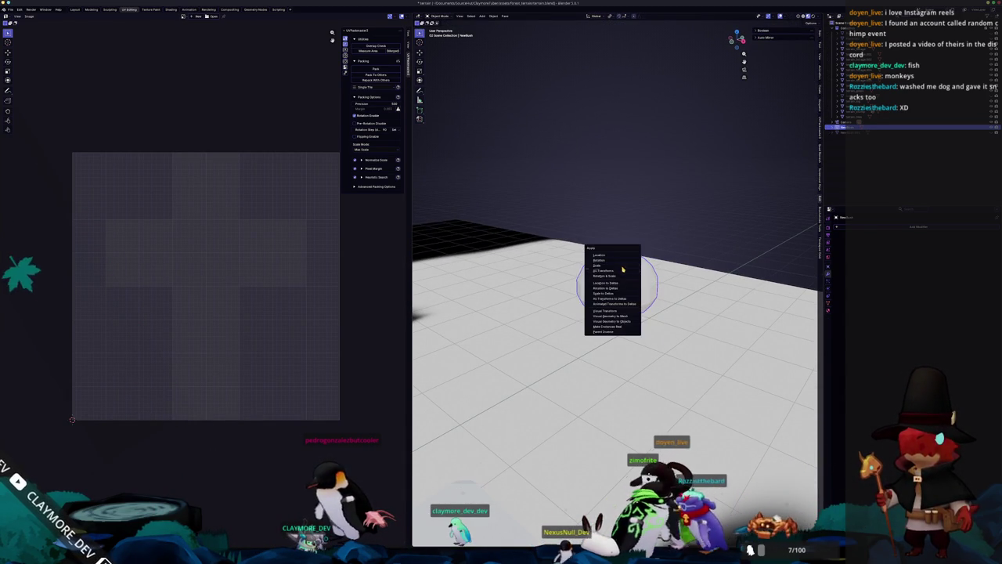
key(KP_8)
key(g)
key(z)
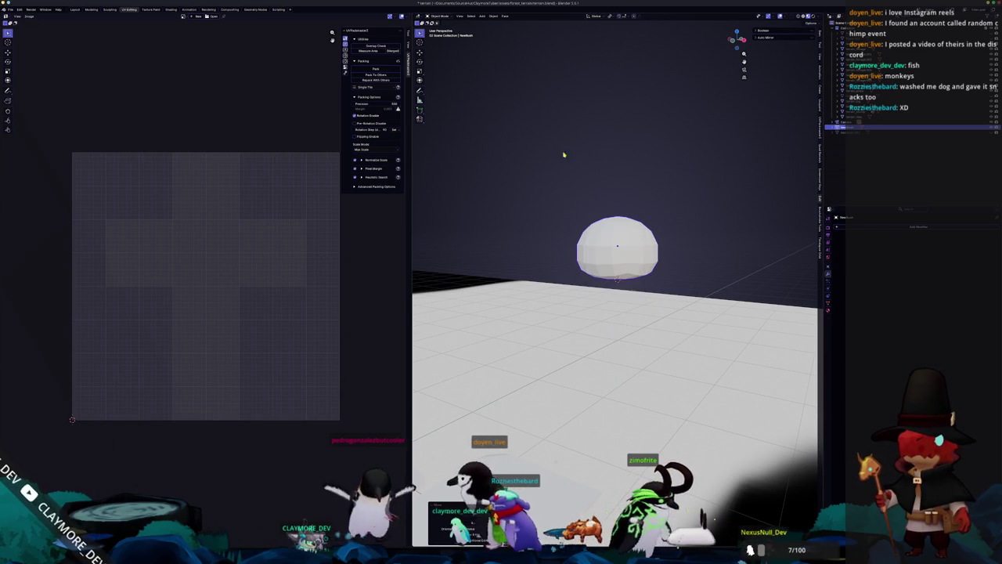
scroll(615, 170, up, 3)
key(KP_Divide)
click(705, 400)
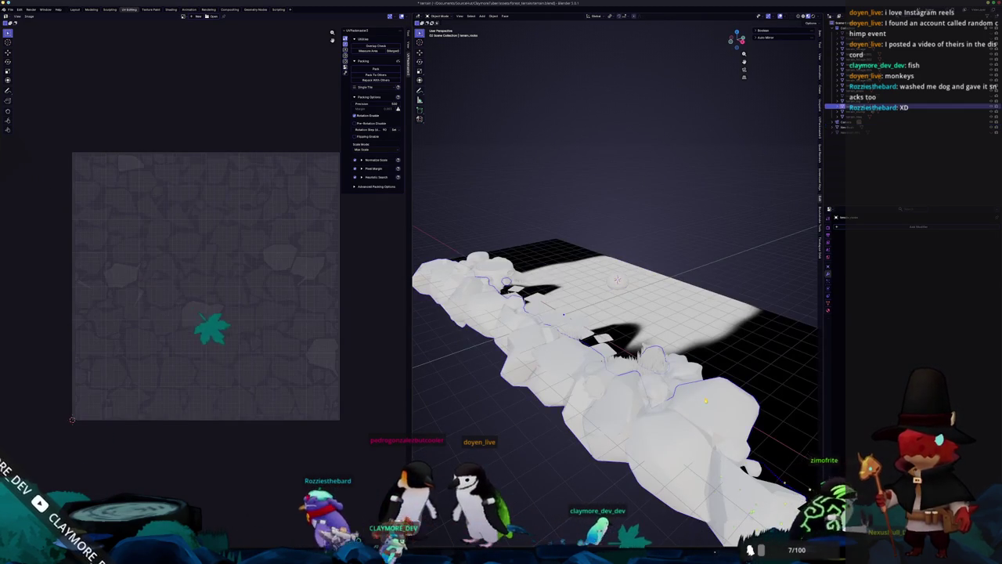
Step: Select the bush sphere, isolate it in local view, and apply its location
click(869, 65)
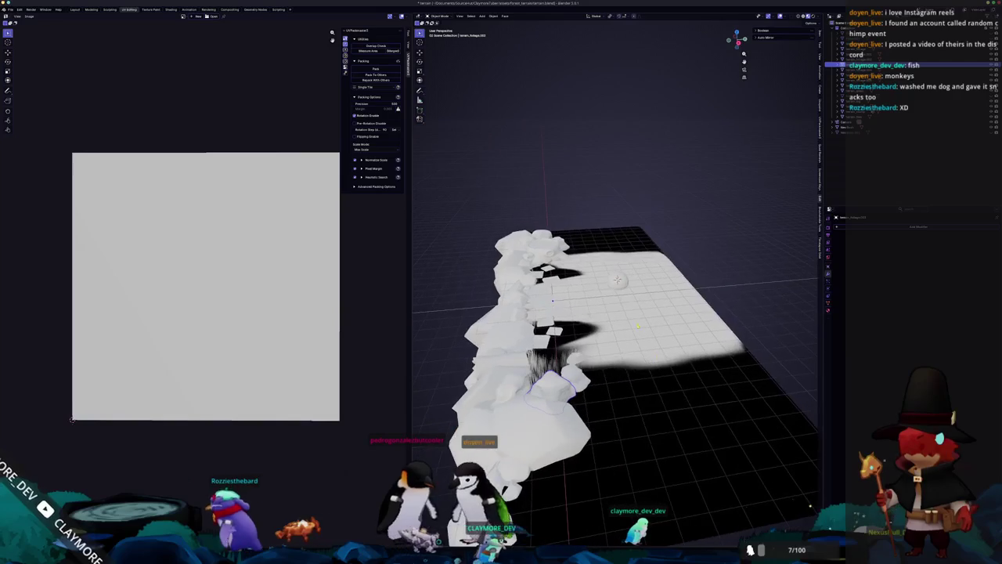
click(869, 125)
key(KP_Decimal)
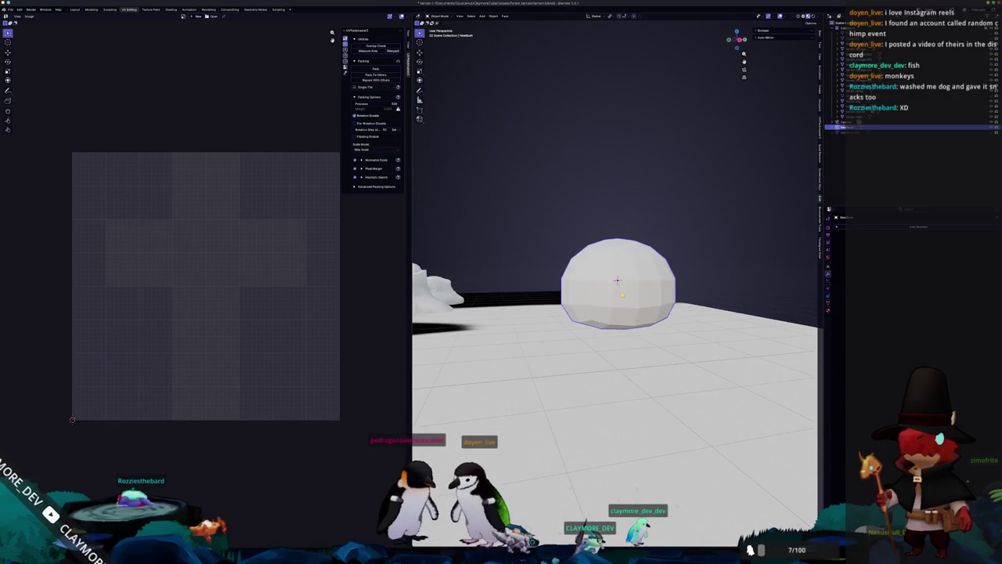
key(ctrl+a)
key(Escape)
key(ctrl+a)
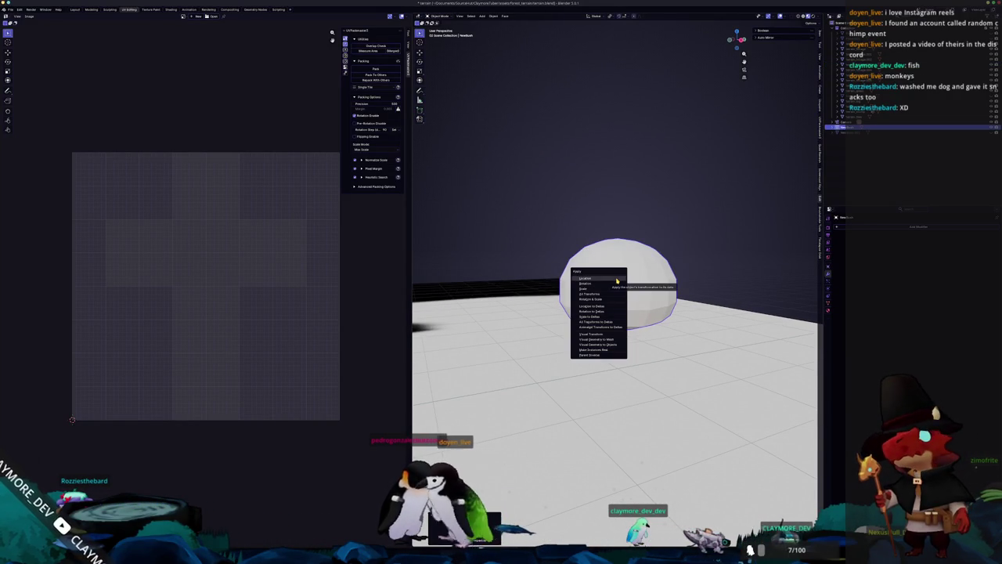
click(617, 279)
Step: Add a modifier to the bush sphere found by searching 'mod'
right_click(719, 248)
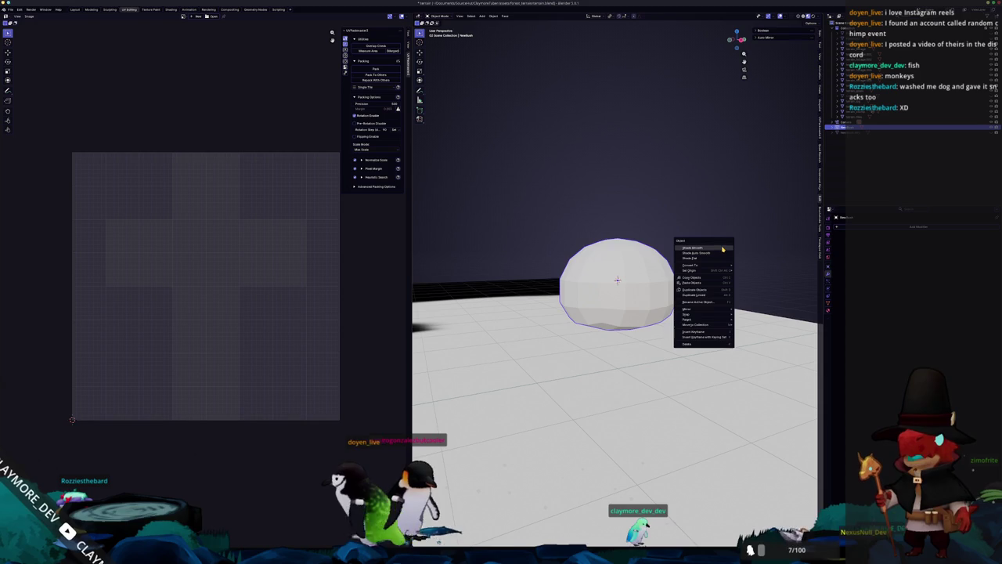
key(F3)
text(mod)
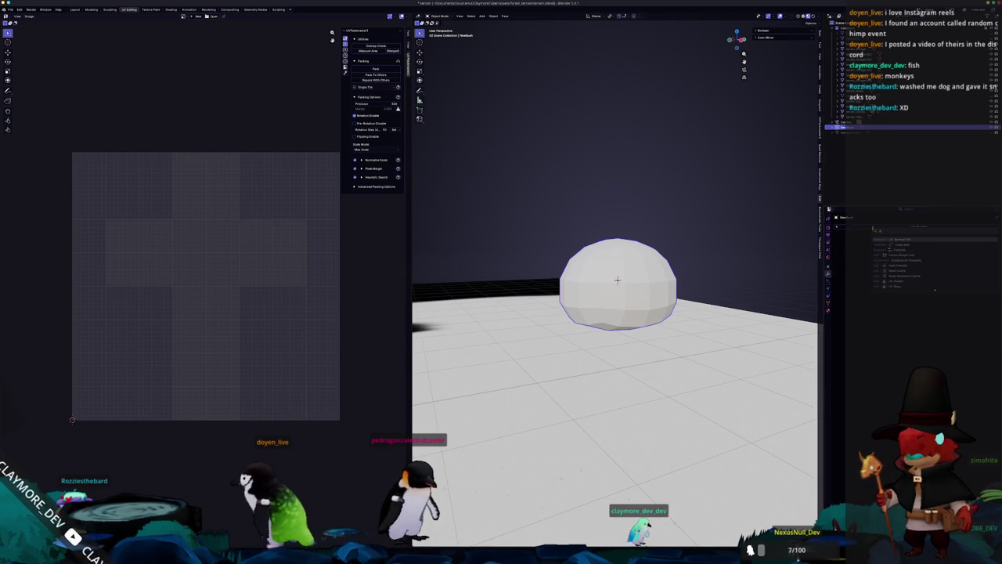
click(896, 240)
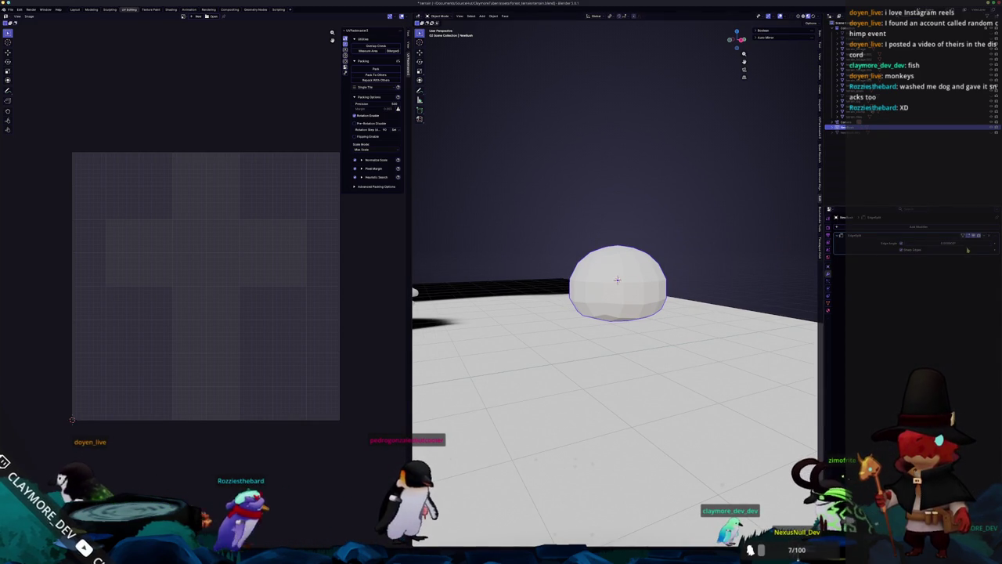
drag(653, 286, 652, 275)
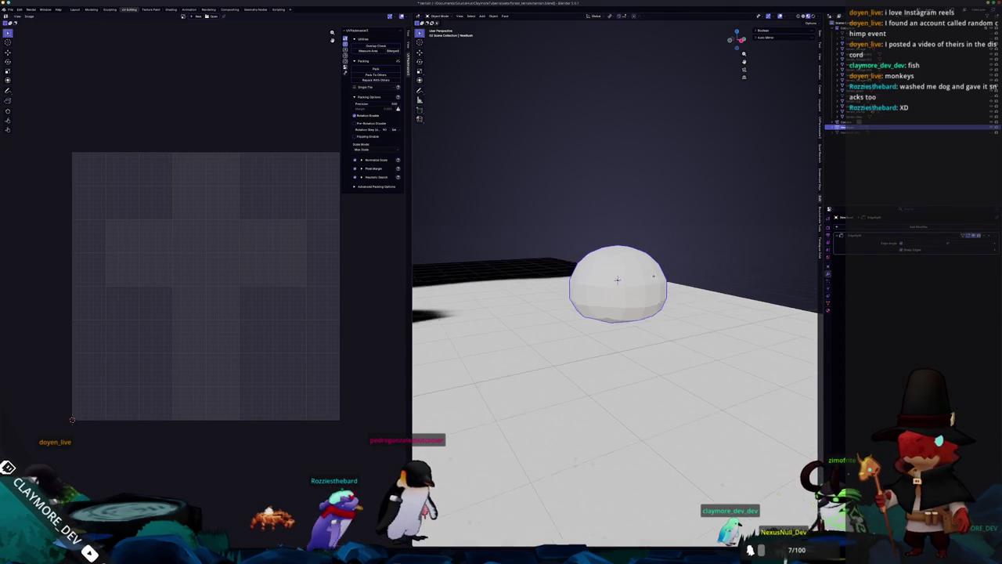
Step: Duplicate and enlarge the dome, then give it smooth shading
key(shift+d)
click(653, 275)
key(s)
click(695, 275)
right_click(694, 275)
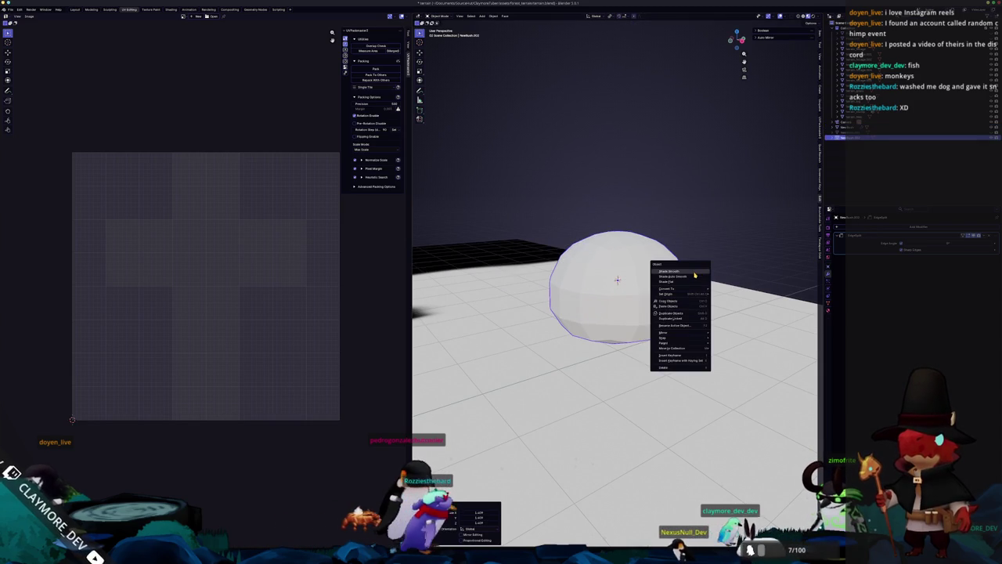
click(694, 274)
Step: Settle on a single smooth-shaded dome with its modifier, then enter Edit Mode with circle select
right_click(652, 285)
key(Escape)
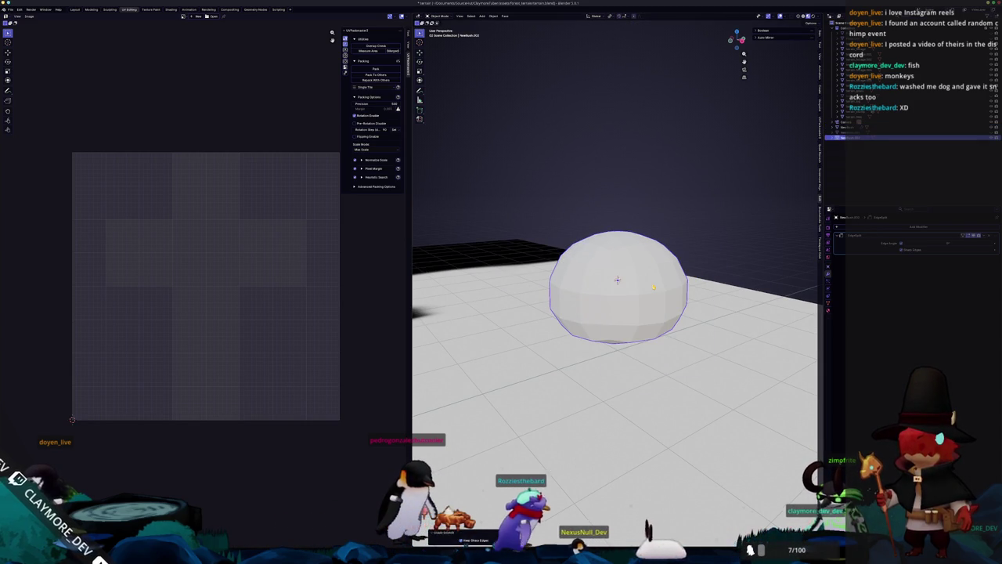
right_click(653, 286)
key(Escape)
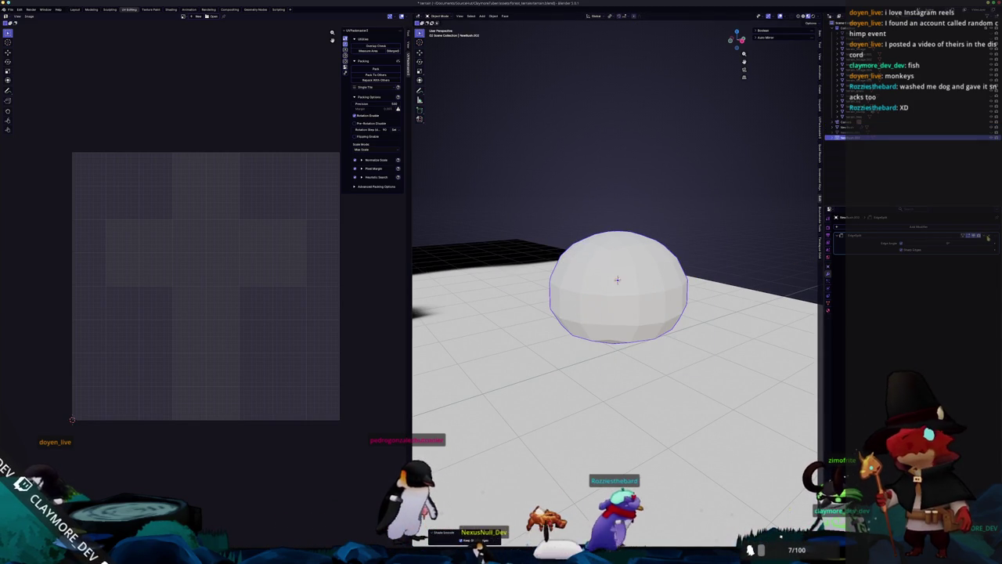
key(ctrl+z)
key(ctrl+z)
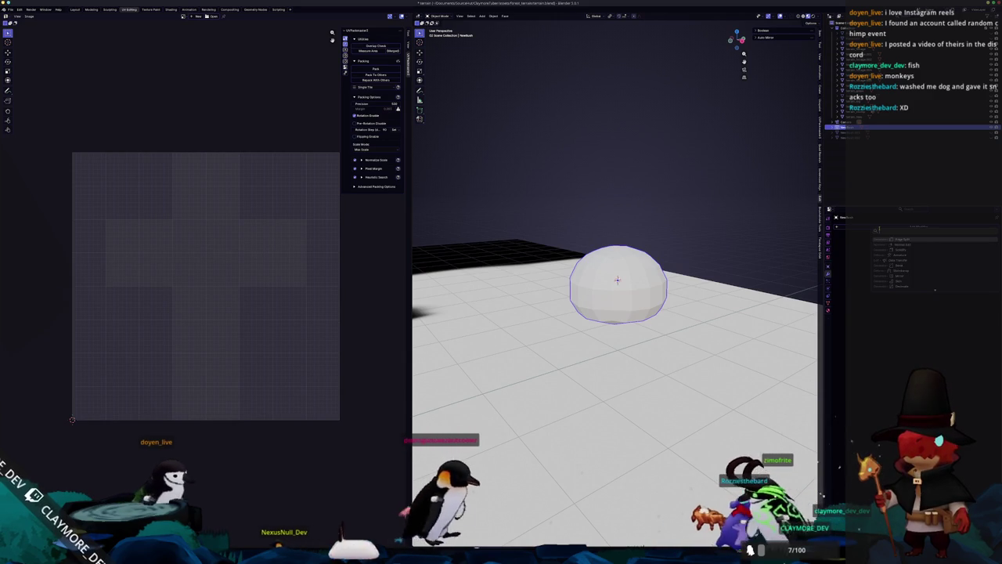
key(ctrl+1)
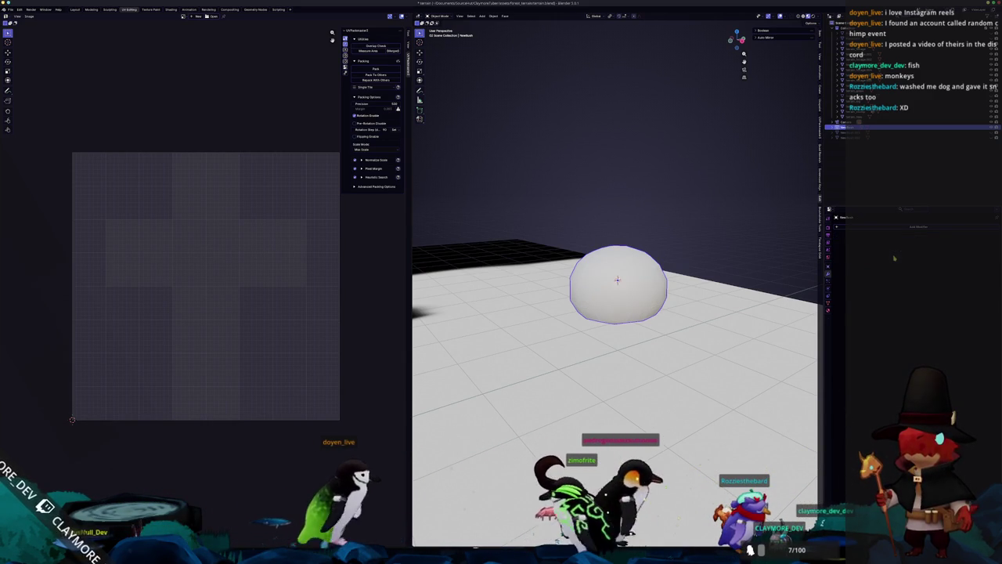
key(Tab)
key(c)
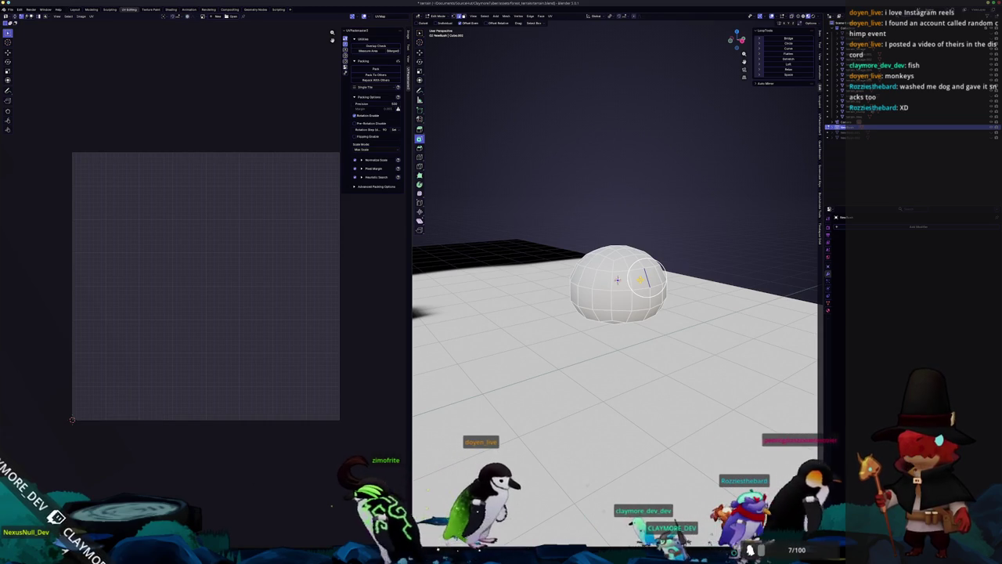
Step: Select the whole bush mesh, reset its UVs, and return to Object Mode showing the full terrain
click(643, 280)
key(Escape)
key(g)
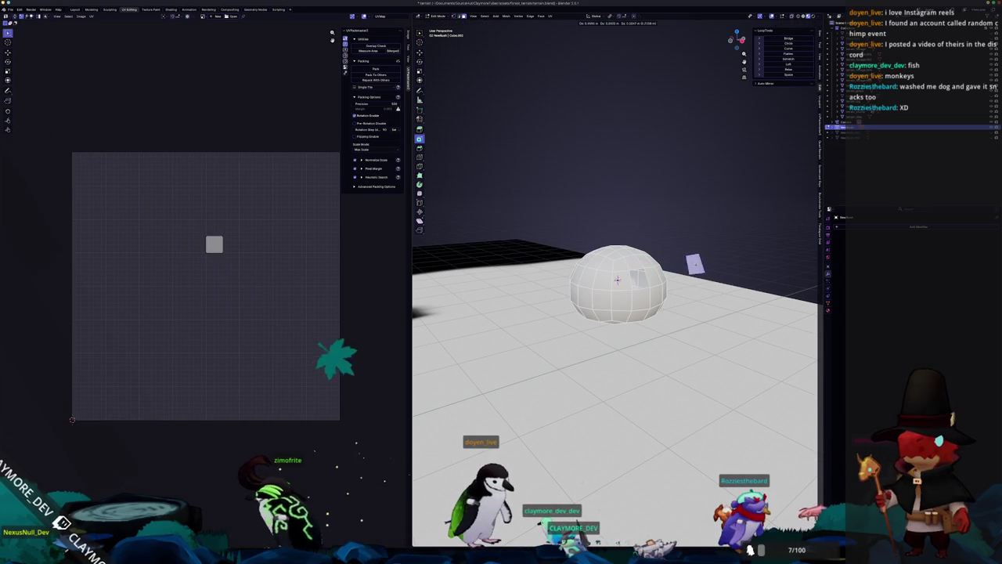
key(Escape)
key(a)
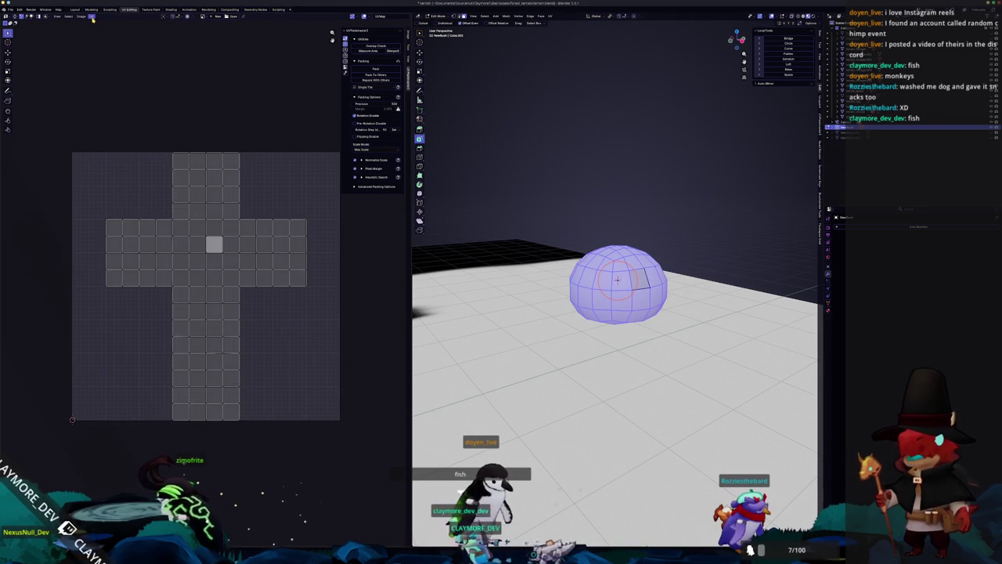
click(92, 15)
click(116, 191)
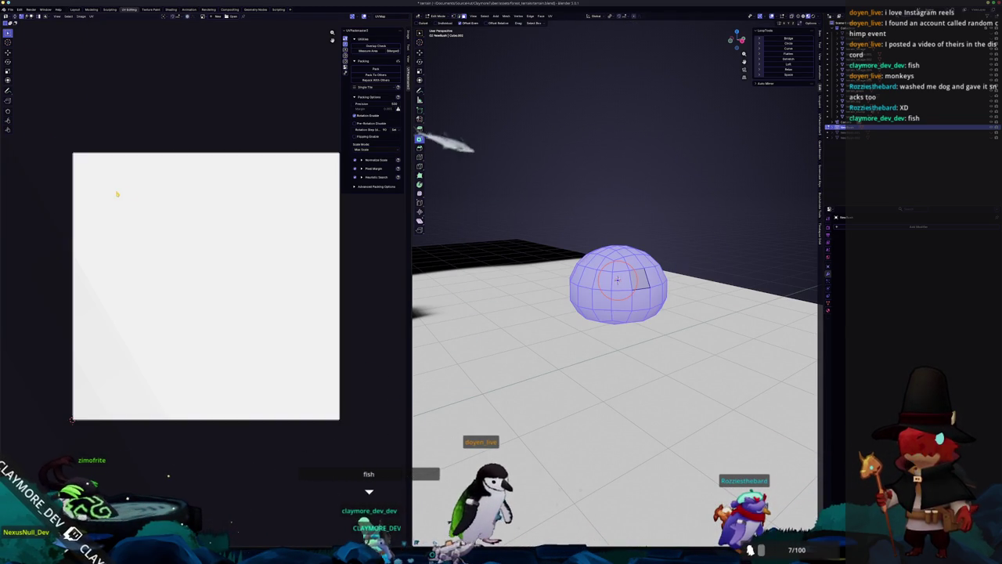
key(Tab)
key(KP_Divide)
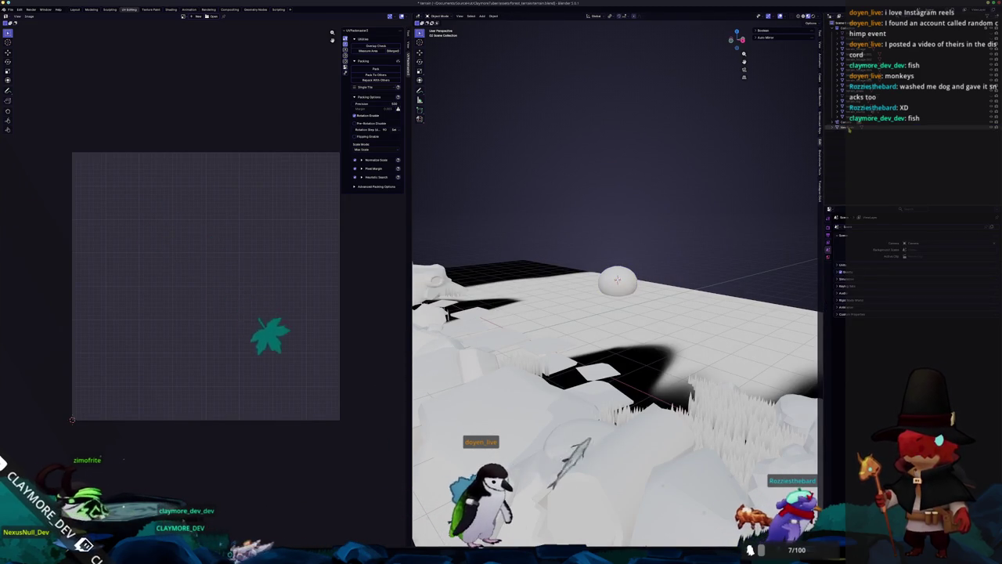
Step: Hide the grassy terrain pieces and export the scene as glTF 2.0 terrain.glb
click(869, 90)
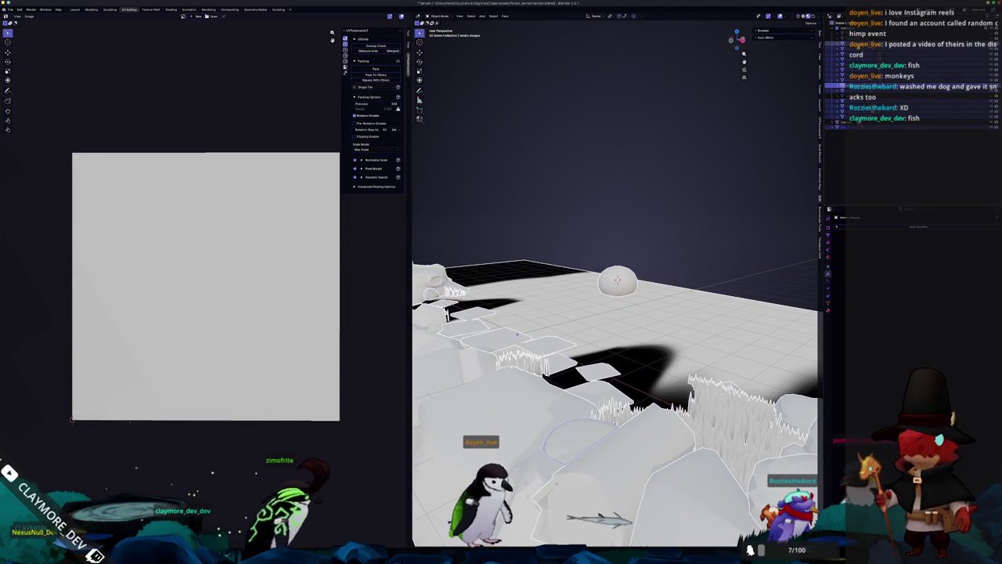
key(h)
click(10, 9)
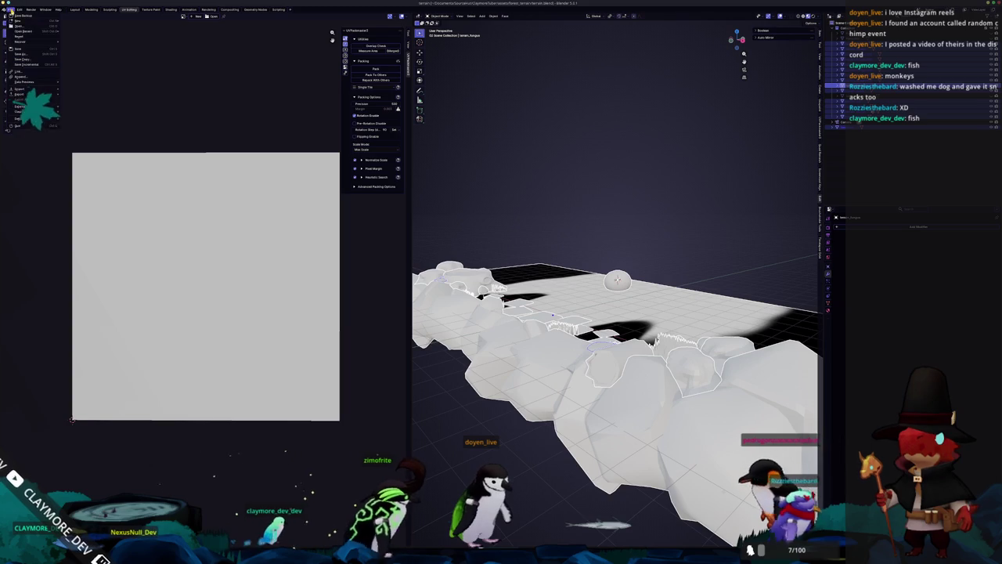
mouse_move(28, 94)
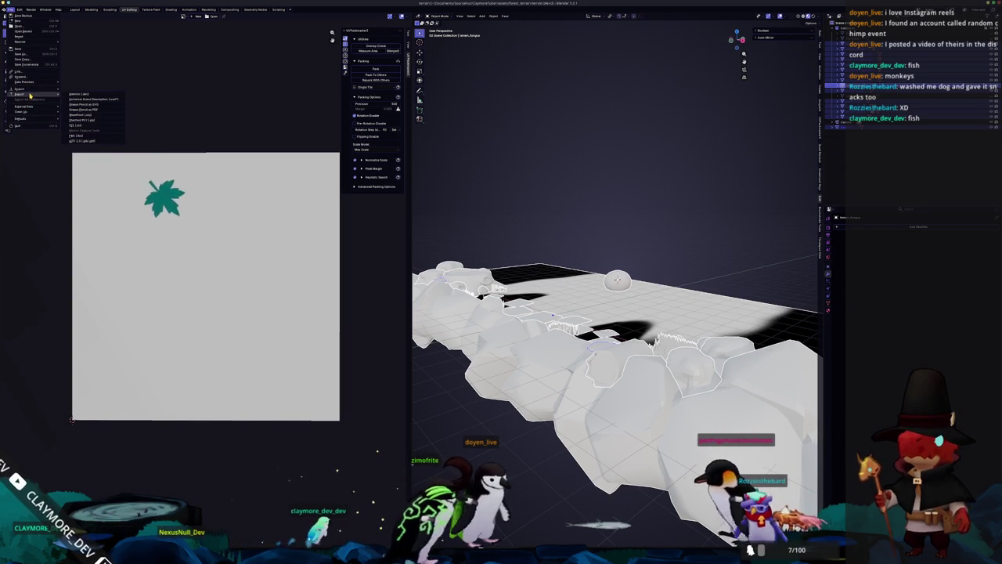
click(89, 142)
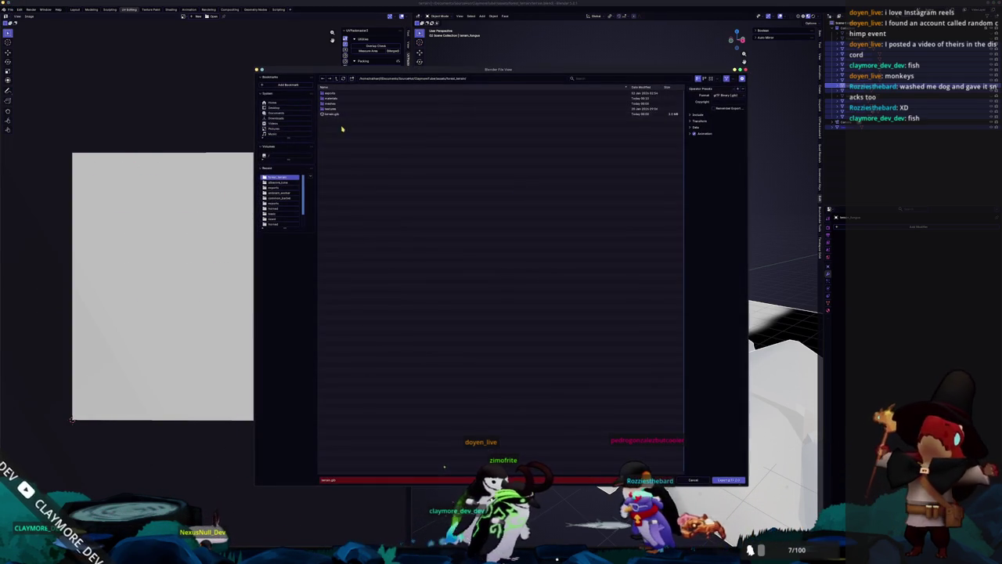
click(729, 480)
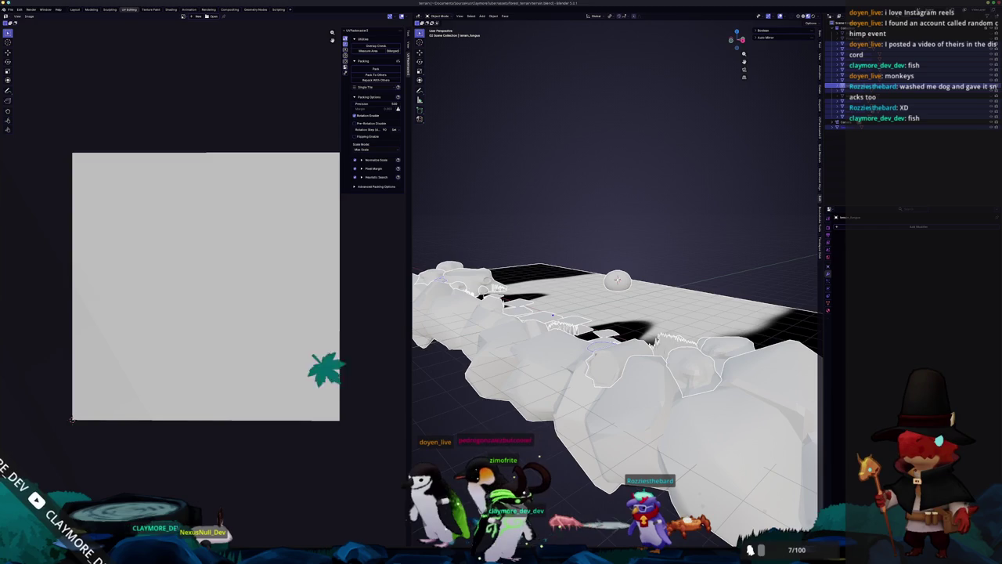
key(alt+Tab)
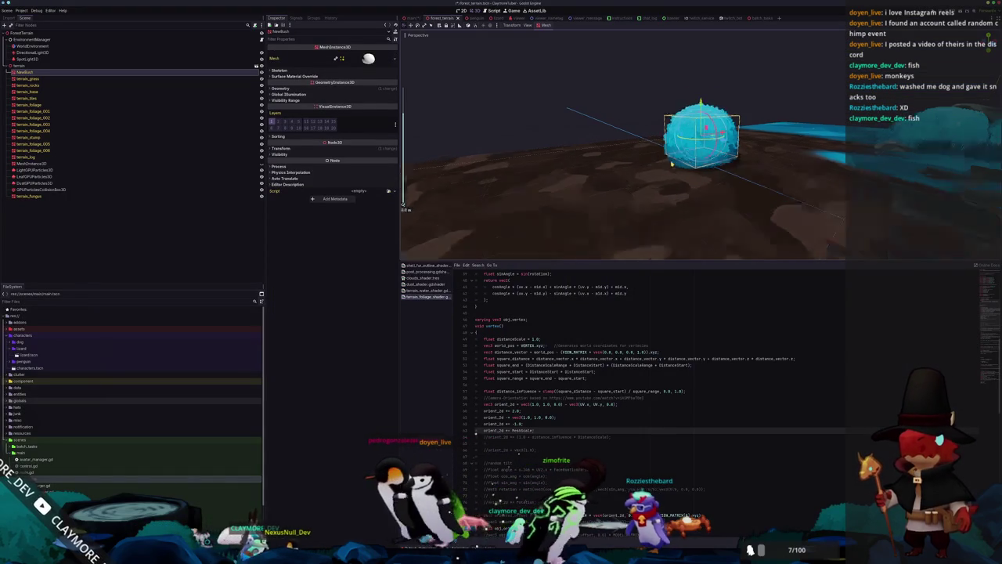
Step: Orbit around the cyan NewBush dome on the terrain and scroll the shader up to line 1
mouse_move(651, 169)
mouse_down()
mouse_move(597, 190)
mouse_move(634, 195)
mouse_move(800, 164)
mouse_move(771, 184)
mouse_move(711, 196)
mouse_move(709, 239)
mouse_move(689, 188)
mouse_move(667, 217)
mouse_move(598, 228)
mouse_up()
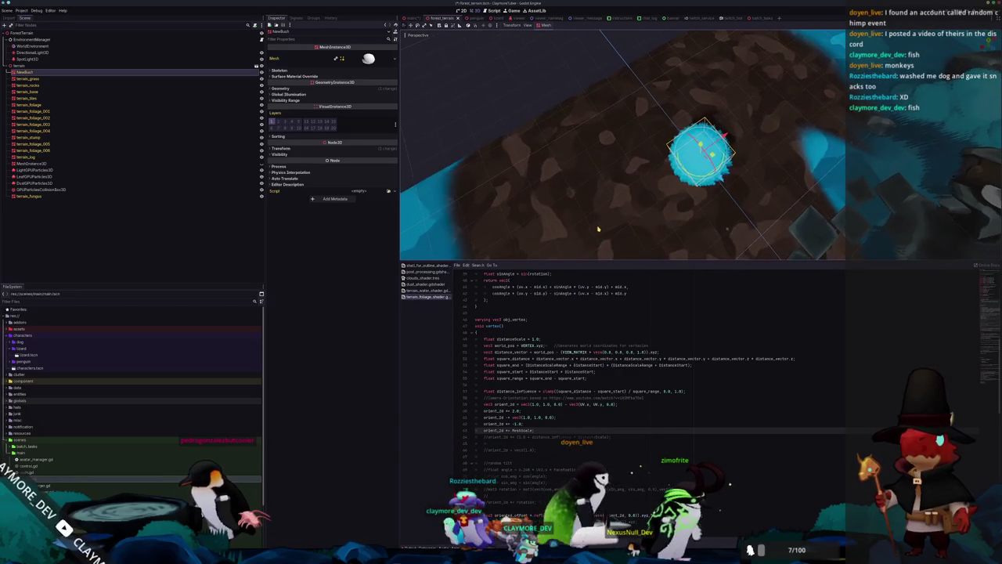
click(510, 73)
scroll(588, 170, up, 6)
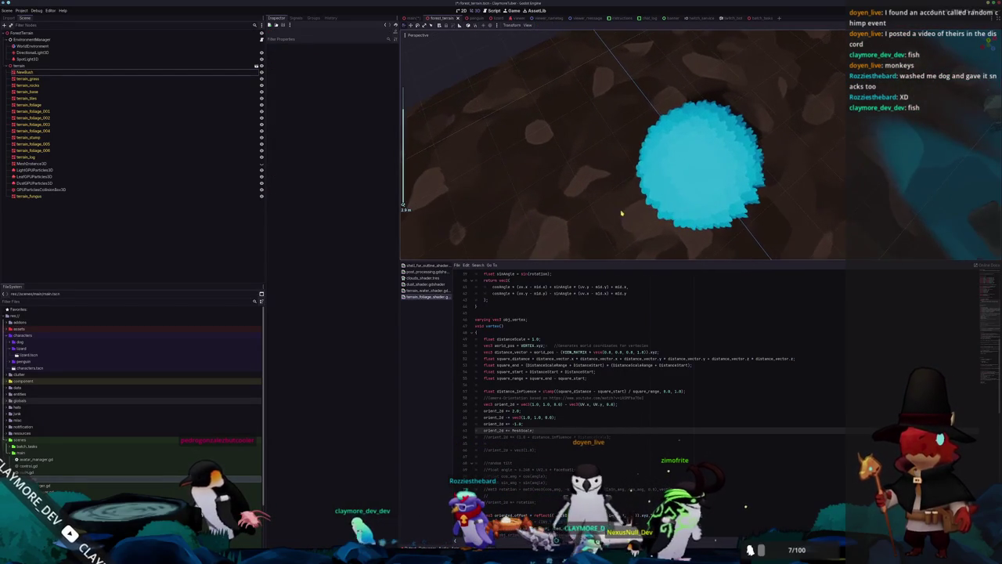
mouse_move(634, 201)
mouse_down()
mouse_move(711, 190)
mouse_move(650, 186)
mouse_move(709, 143)
mouse_move(689, 136)
mouse_up()
scroll(562, 311, up, 10)
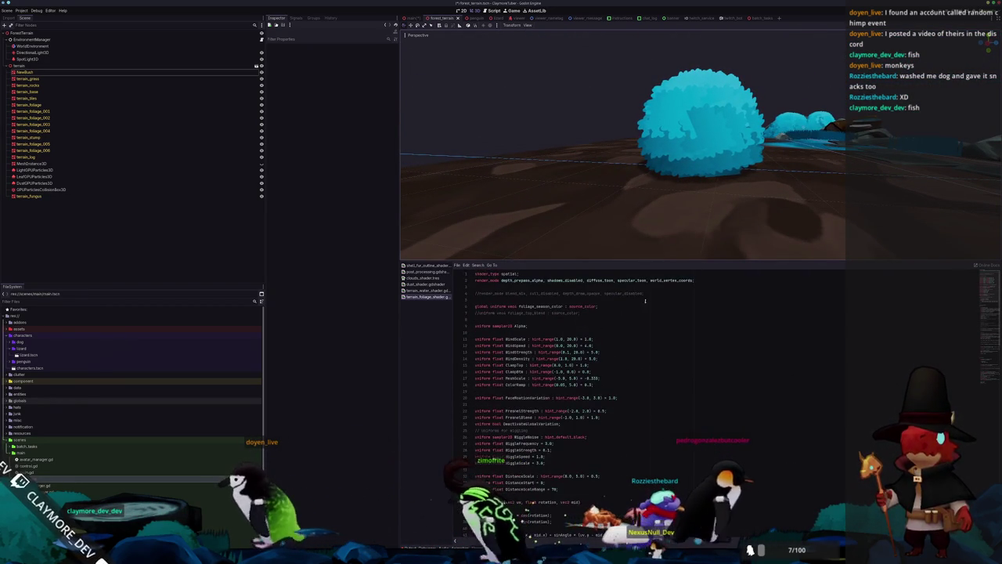
Step: Add cull_front to the render_mode line and save, then remove it again
key(Up)
key(End)
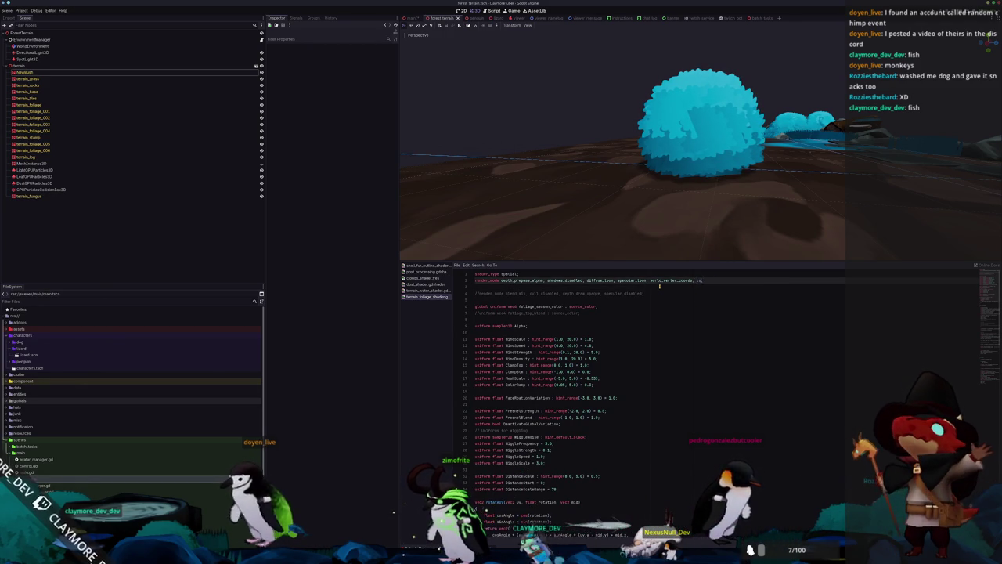
text(ull_front;)
key(ctrl+s)
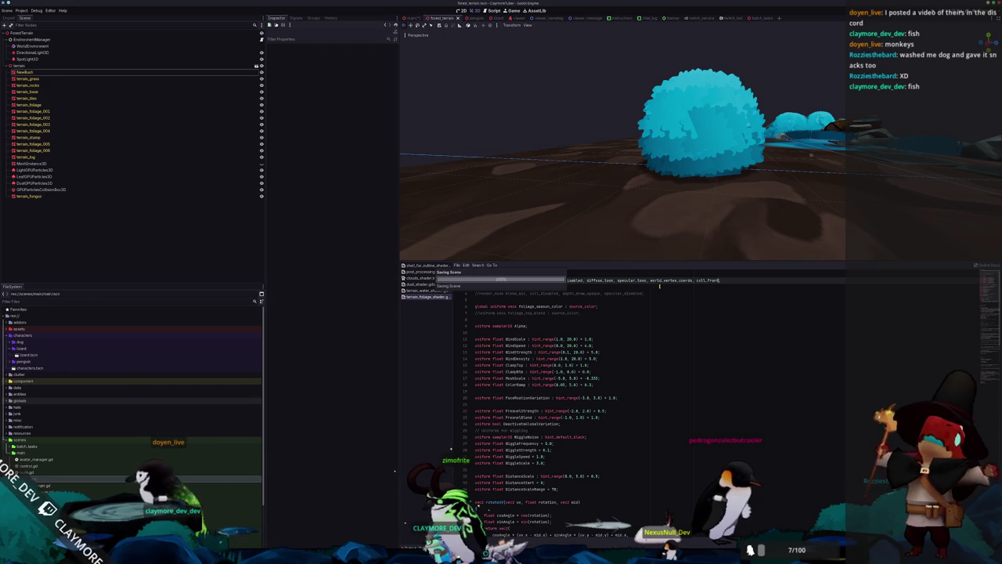
key(ctrl+shift+Left)
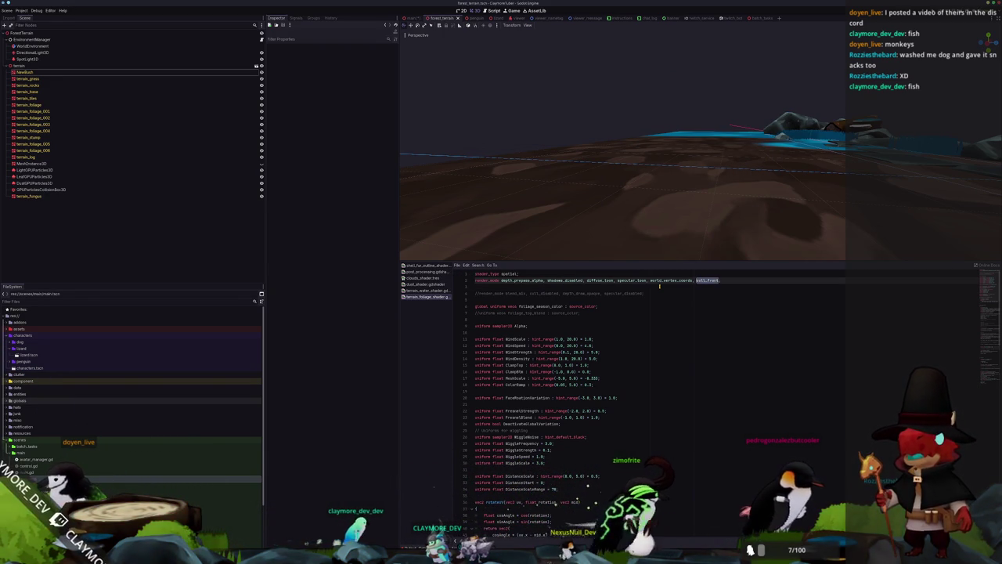
key(Down)
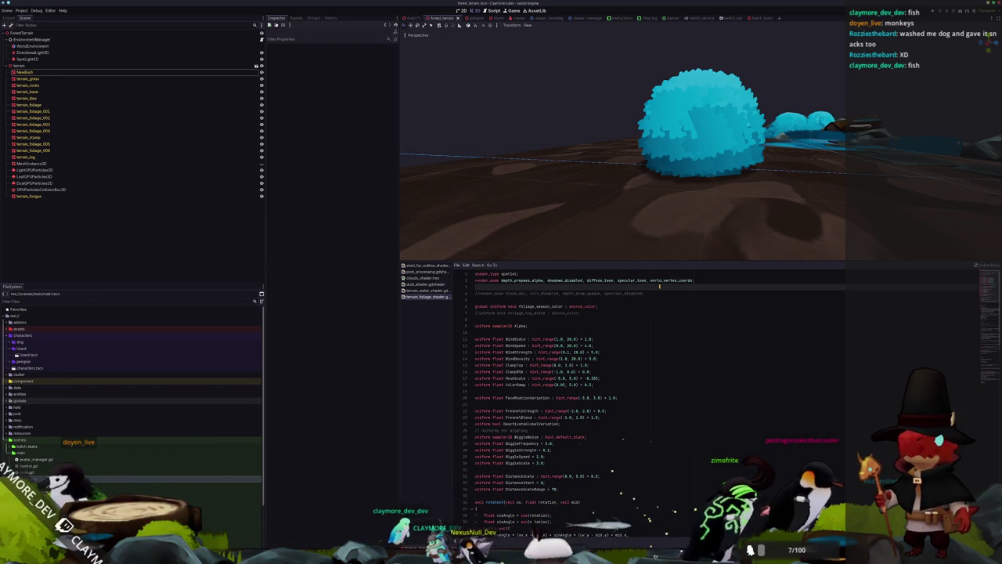
scroll(727, 139, up, 5)
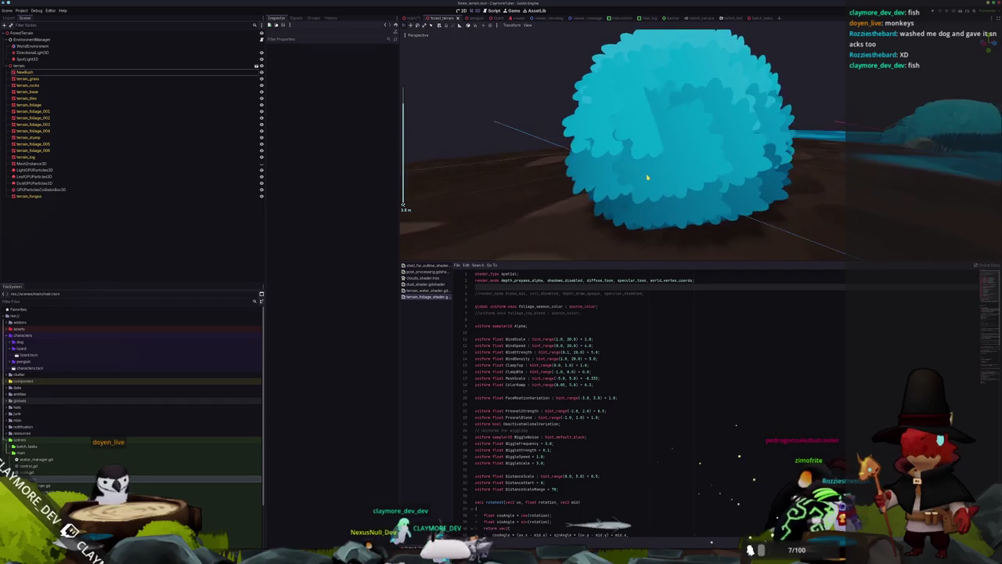
Step: Orbit and zoom around the cyan bush, viewing it from above and from a low side angle
drag(653, 182, 663, 233)
scroll(663, 234, down, 6)
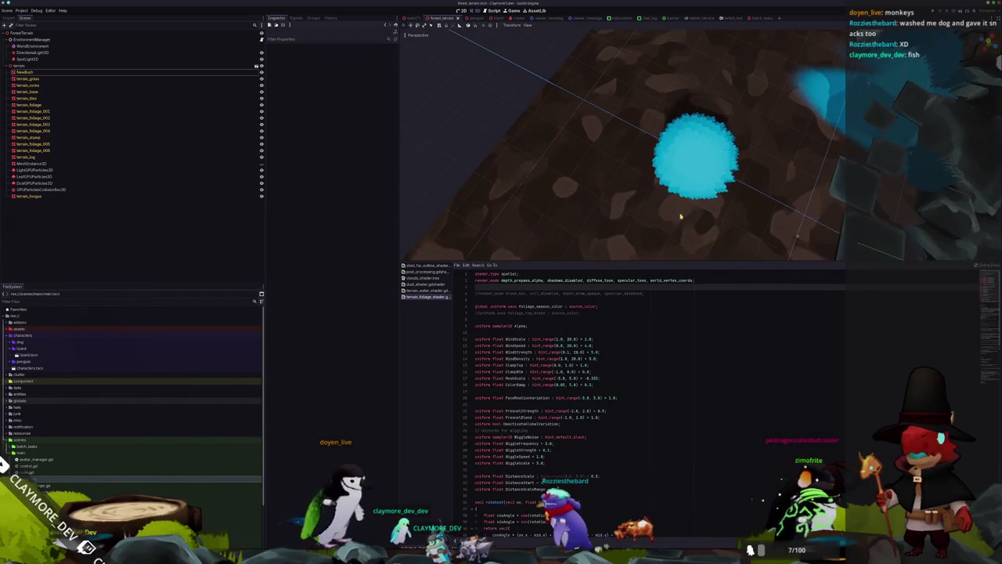
scroll(681, 211, up, 3)
scroll(714, 172, up, 2)
mouse_move(703, 188)
mouse_down()
mouse_move(673, 166)
mouse_move(669, 141)
mouse_move(687, 123)
mouse_move(673, 135)
mouse_up()
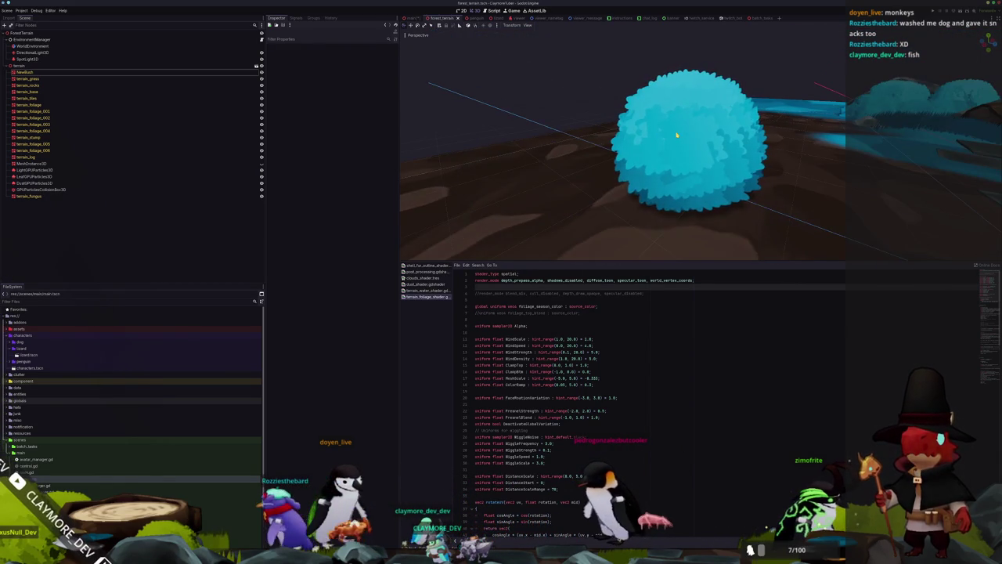
scroll(674, 173, up, 1)
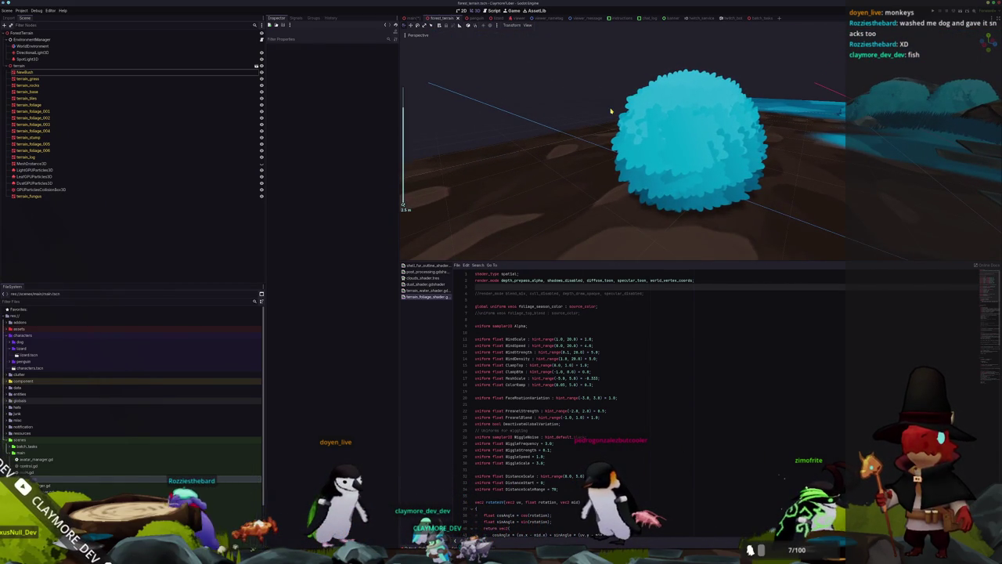
mouse_move(680, 155)
mouse_down()
mouse_move(584, 148)
mouse_move(756, 148)
mouse_move(718, 145)
mouse_move(703, 160)
mouse_move(683, 148)
mouse_up()
scroll(718, 146, down, 2)
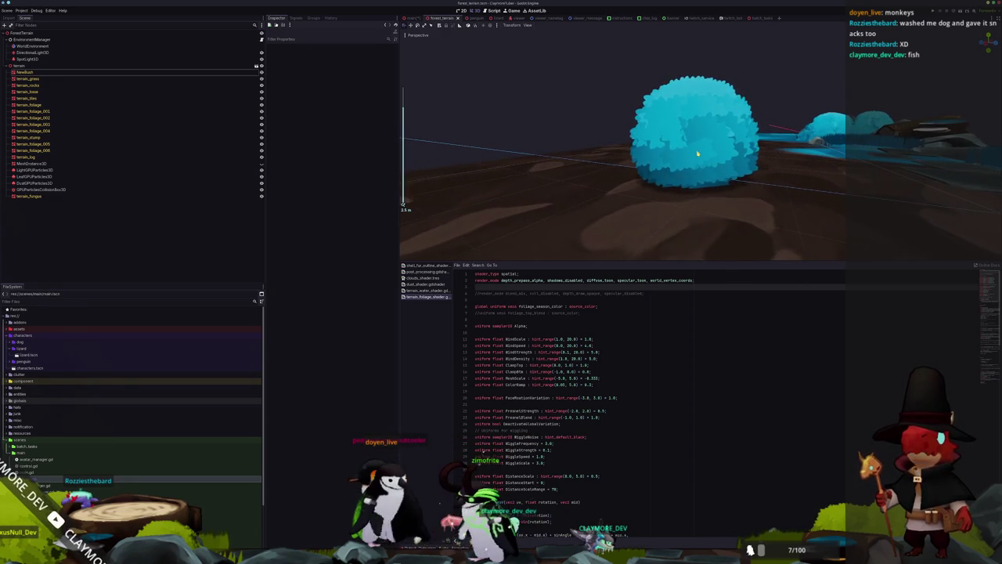
scroll(697, 153, up, 2)
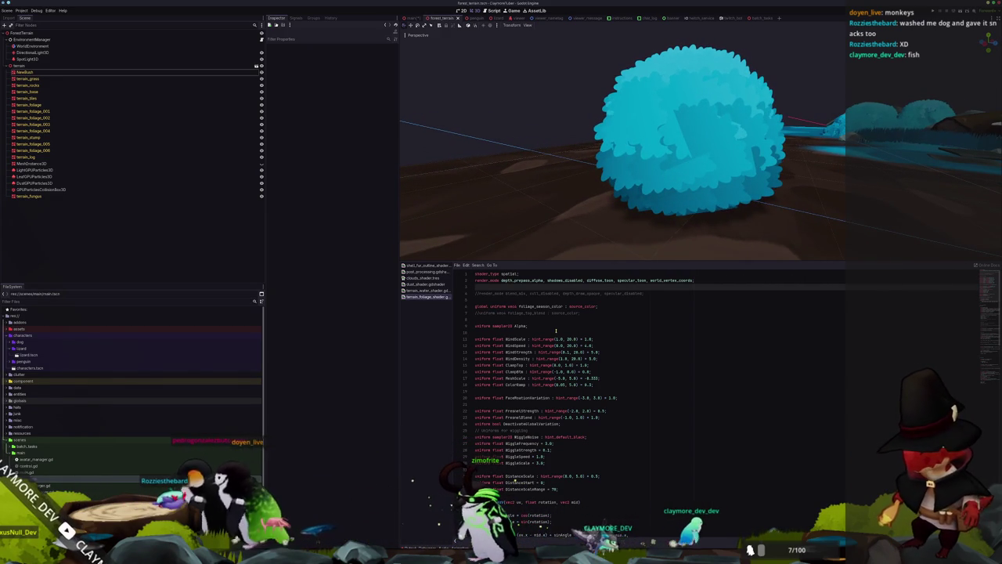
Step: Put the caret in the shader editor and scroll down to the fragment() function
click(591, 321)
click(627, 297)
scroll(627, 296, down, 10)
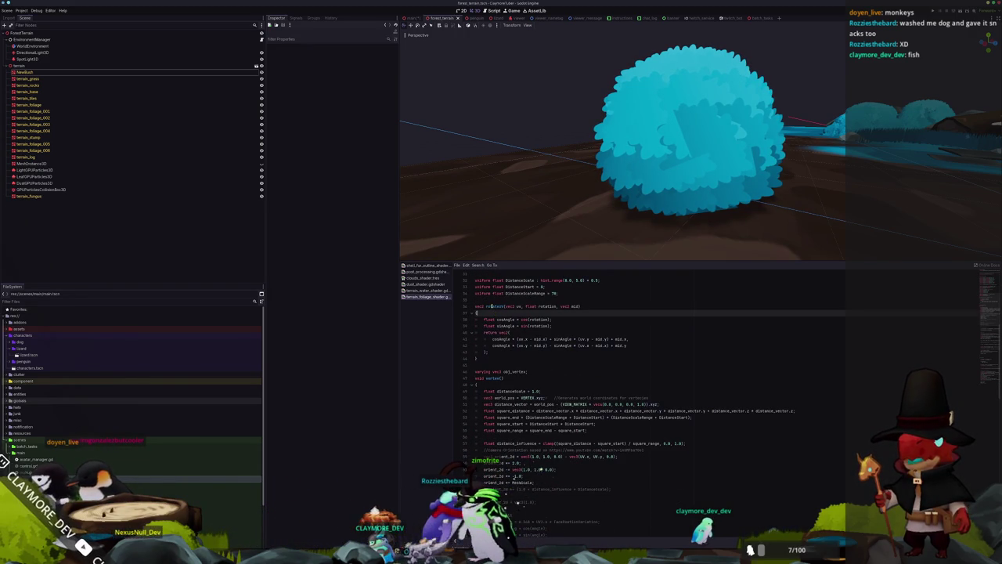
scroll(556, 415, down, 20)
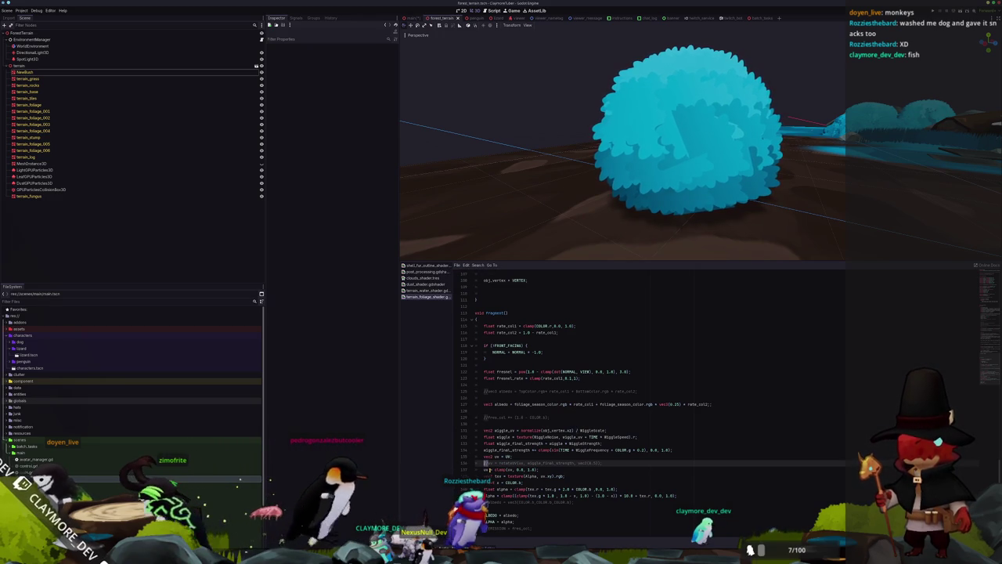
Step: Select the wiggle_uv block on lines 131–134 and delete it
key(Down)
key(Down)
key(Down)
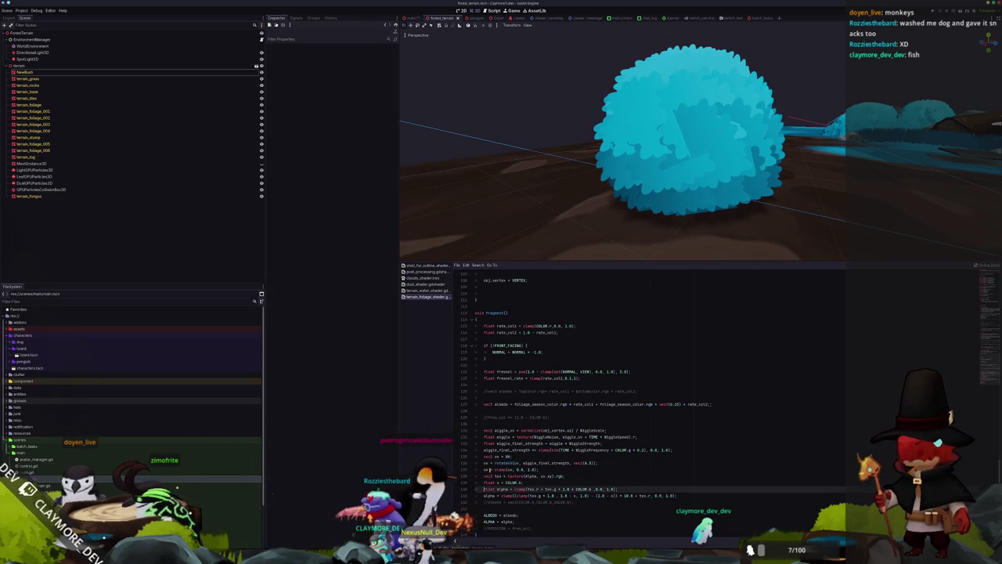
key(Up)
key(Down)
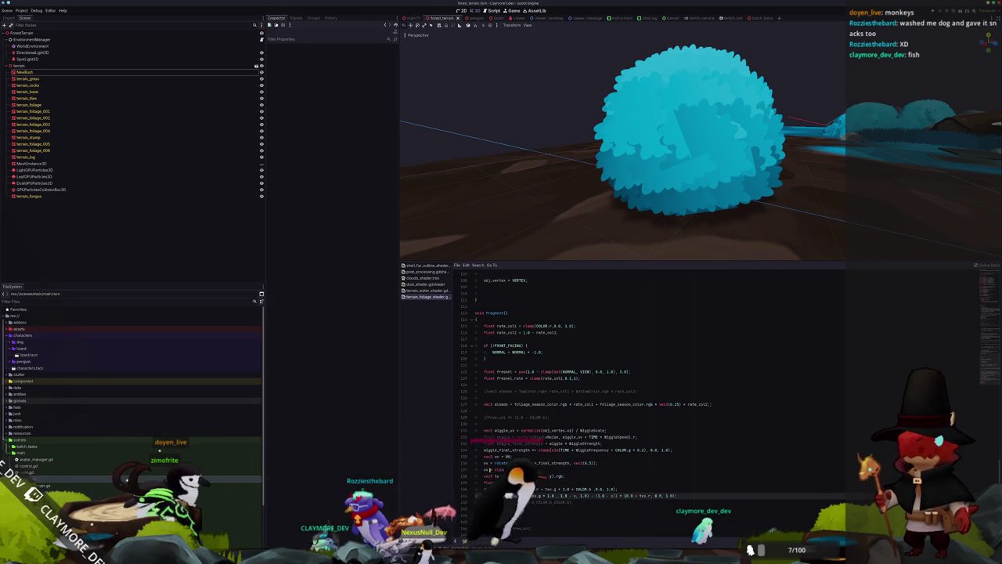
key(Up)
key(Up)
key(Up)
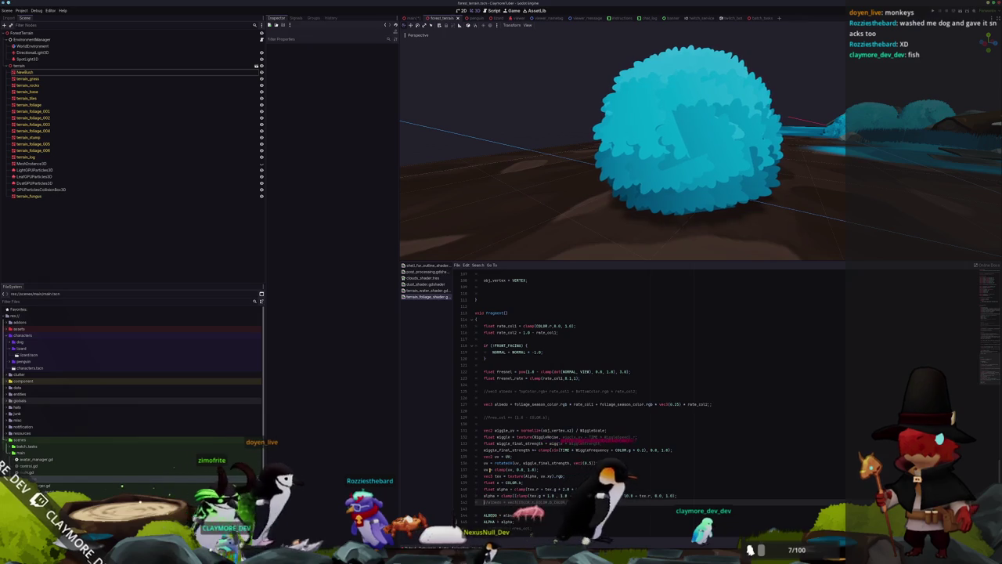
key(Up)
key(Up)
key(Up)
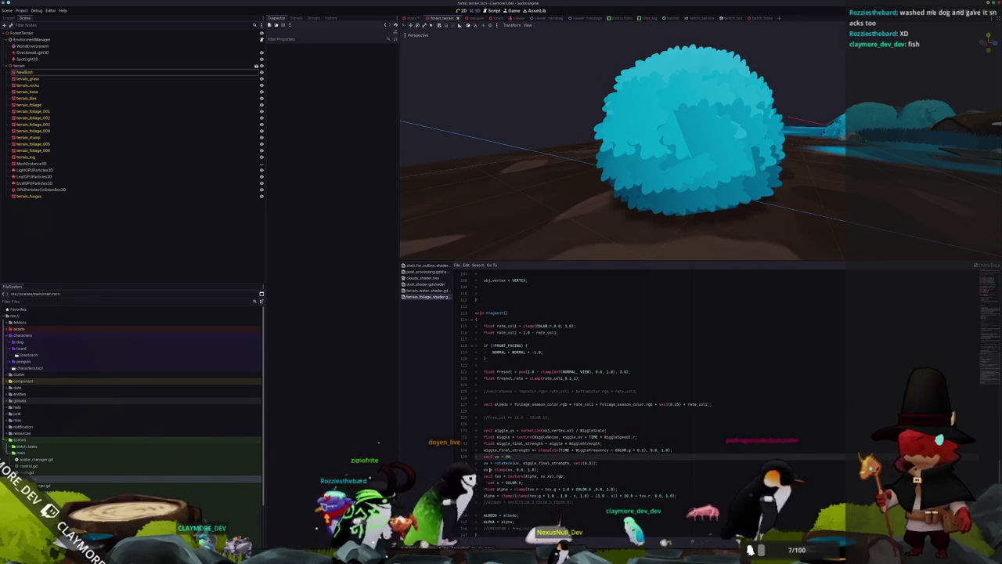
key(shift+Up)
key(shift+Up)
key(shift+Up)
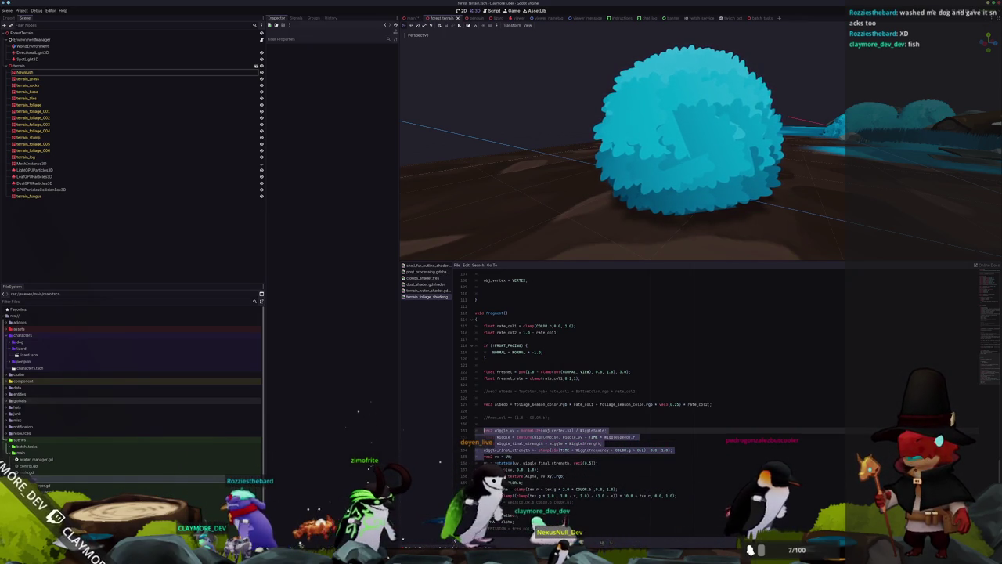
key(Delete)
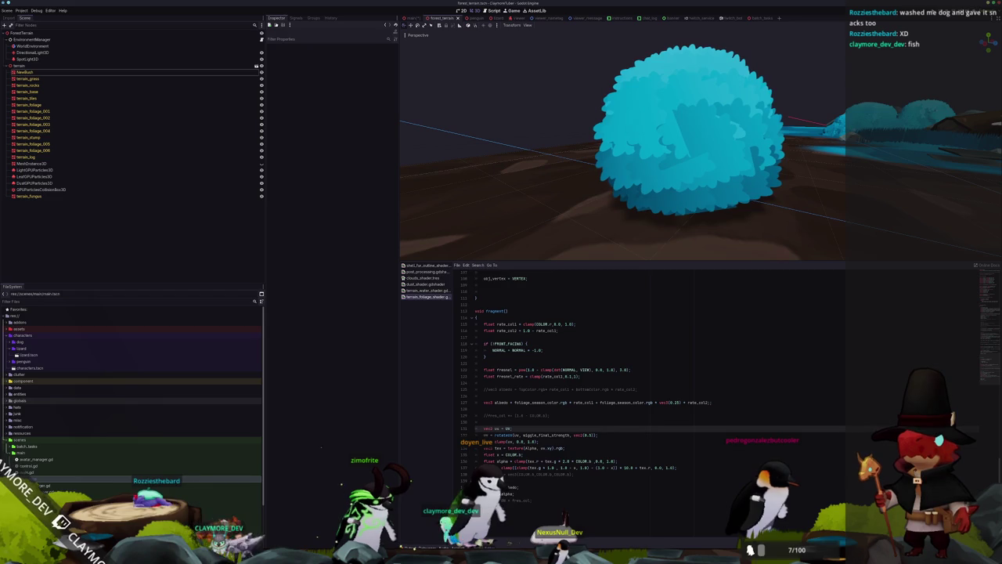
Step: Delete the erroring uv = rotate(...) line with Ctrl+Shift+K
click(486, 434)
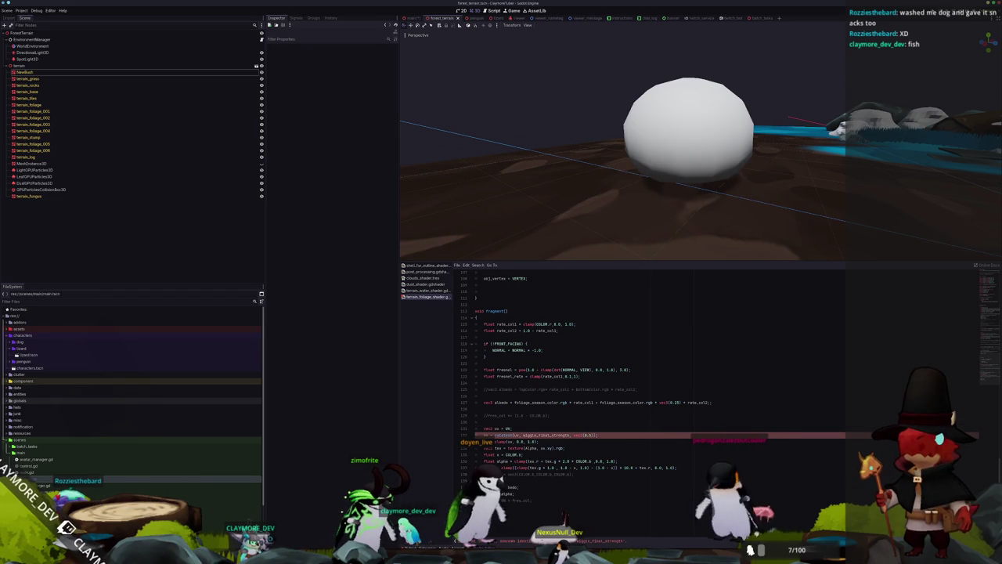
key(ctrl+shift+k)
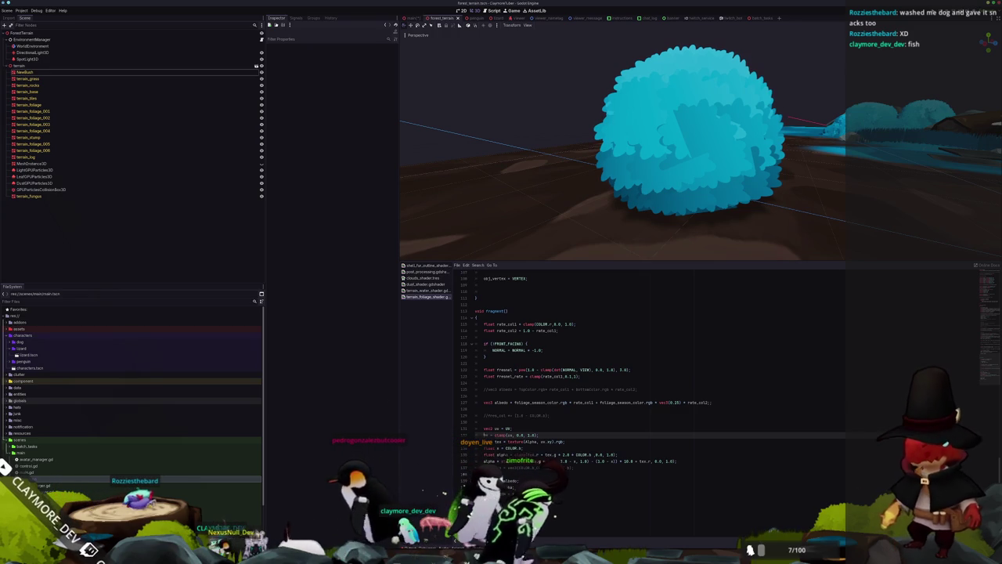
click(486, 442)
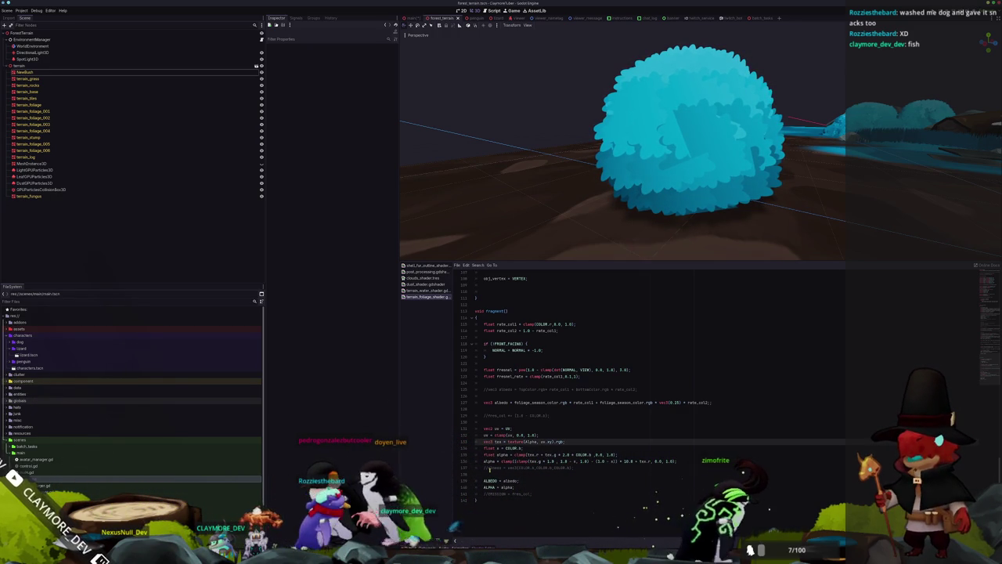
Step: Delete the two fresnel lines from the fragment function
key(Down)
key(Down)
key(Down)
key(Up)
key(Up)
key(Up)
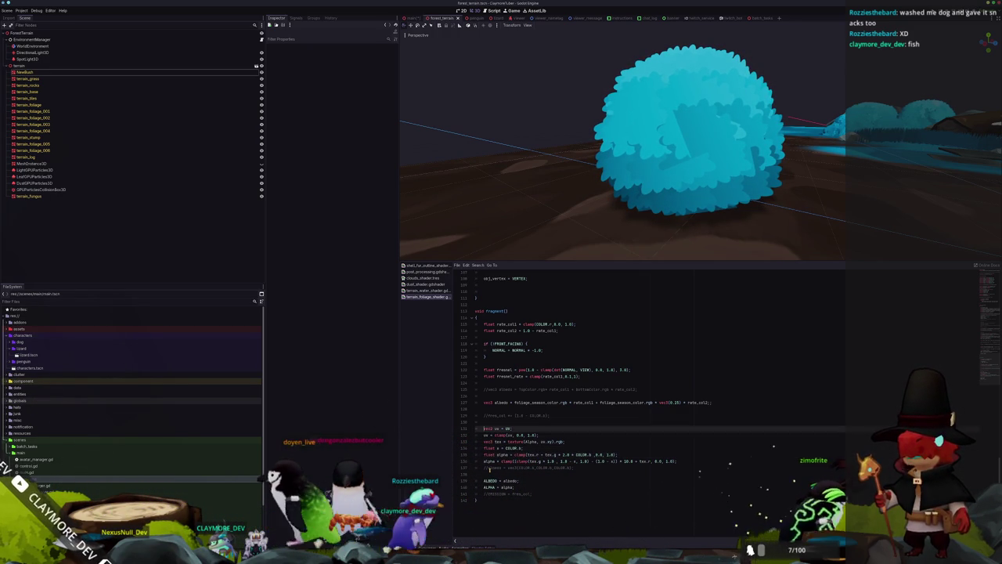
key(Down)
key(shift+Up)
key(shift+Up)
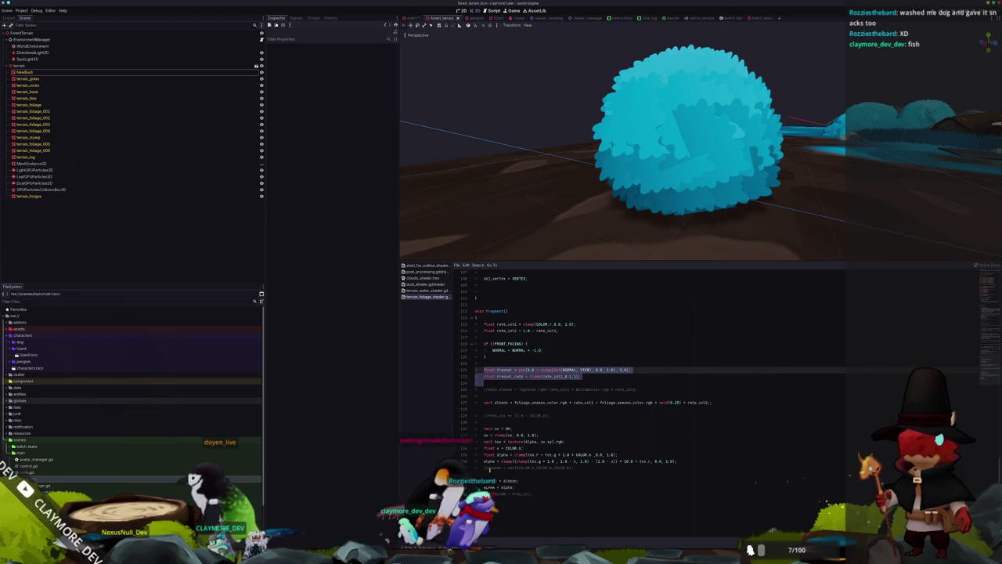
key(BackSpace)
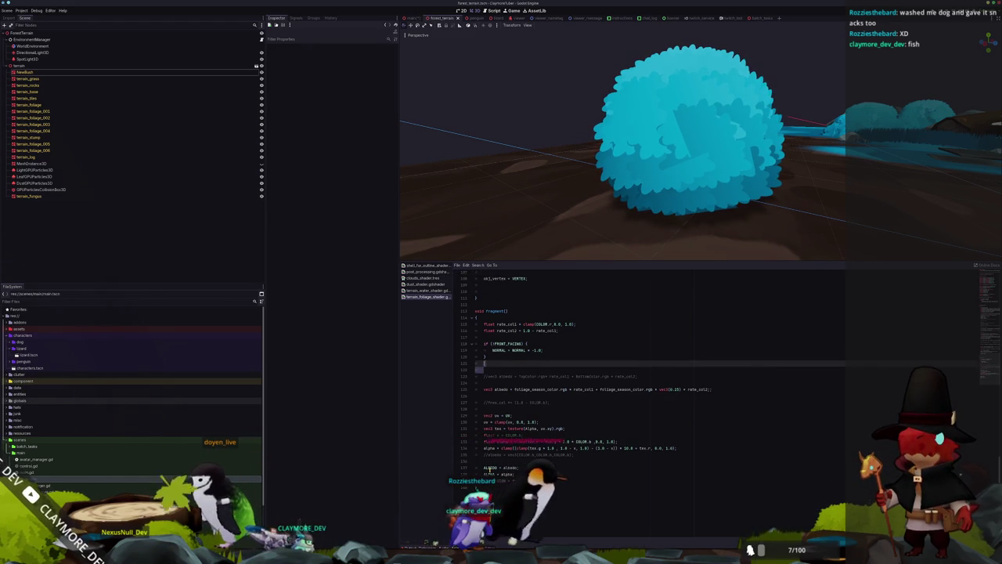
key(BackSpace)
Step: Comment out the FRONT_FACING normal flip block above the rate_col lines
key(Up)
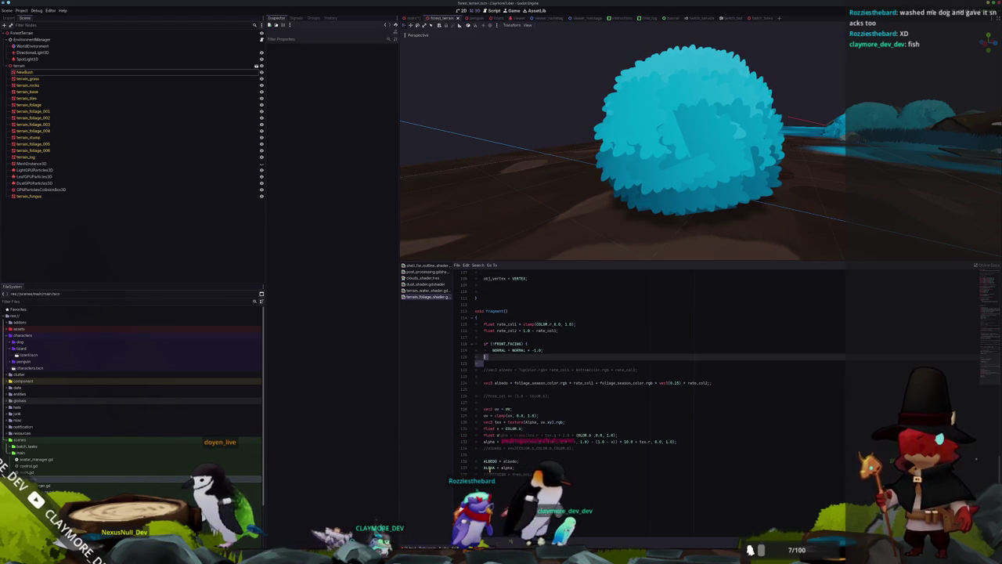
key(shift+Up)
key(shift+Up)
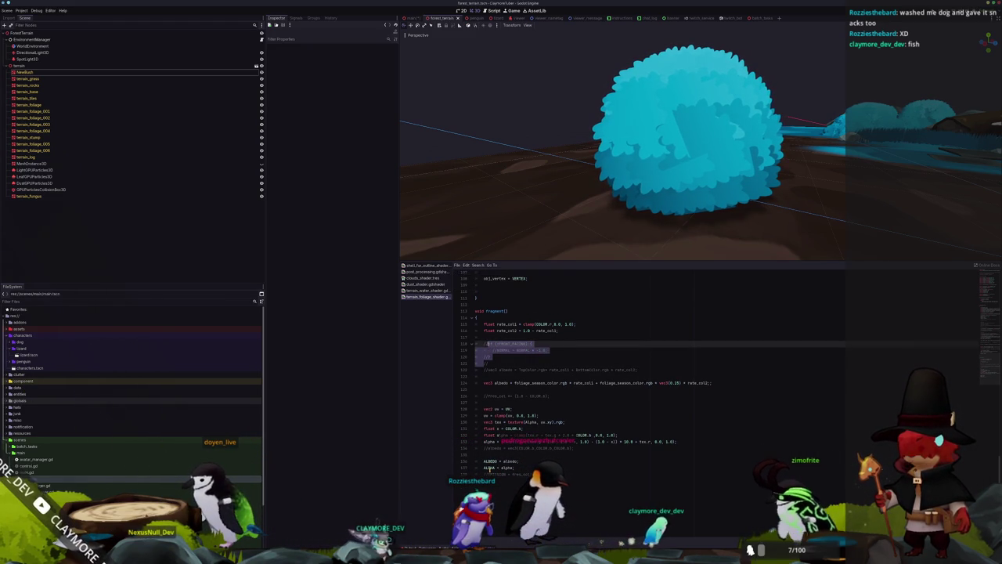
key(Up)
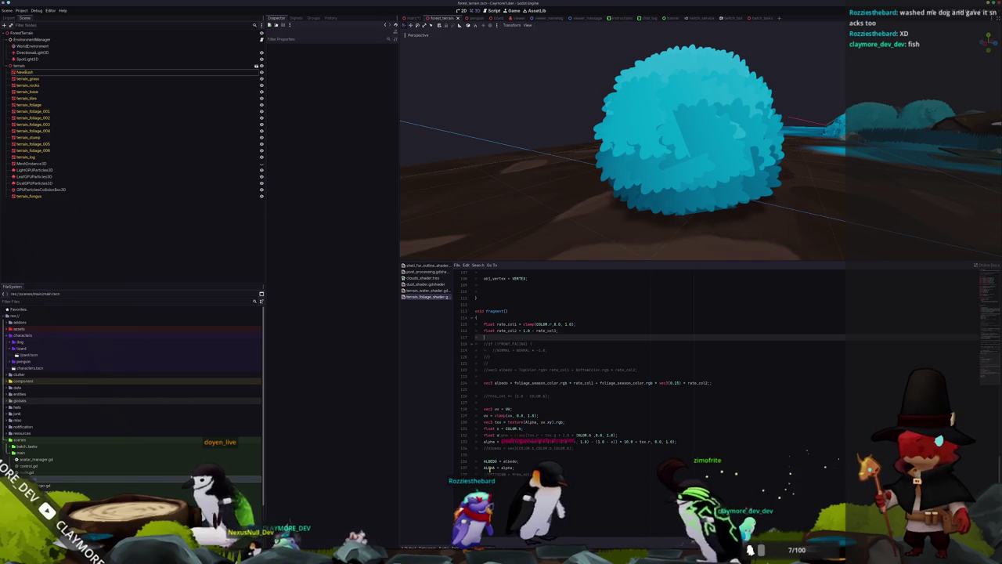
key(shift+Up)
key(shift+Up)
key(Down)
key(Down)
key(Down)
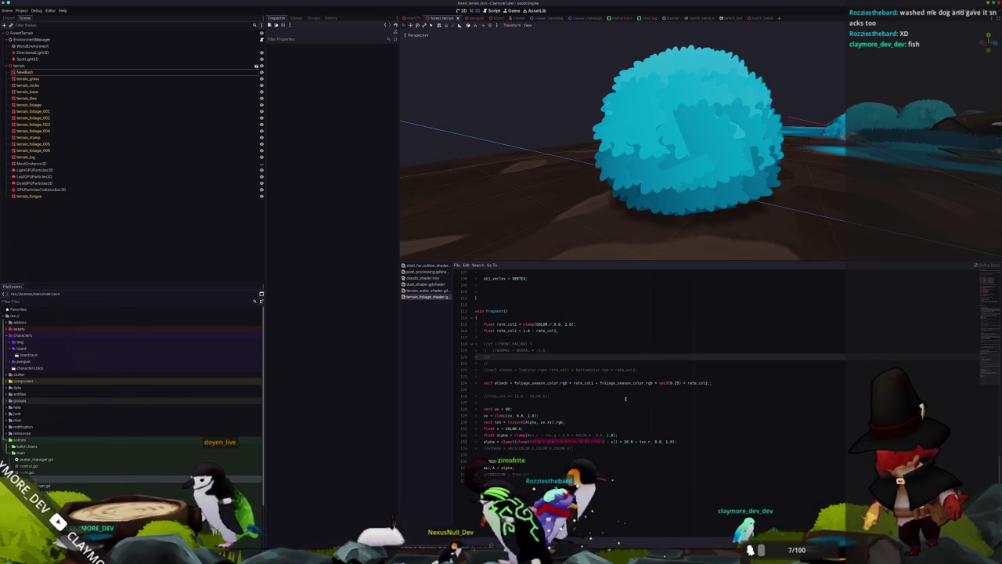
Step: Select the random tilt code on lines 69–75, then modify the oriented_offset line with Ctrl+K
scroll(626, 399, up, 10)
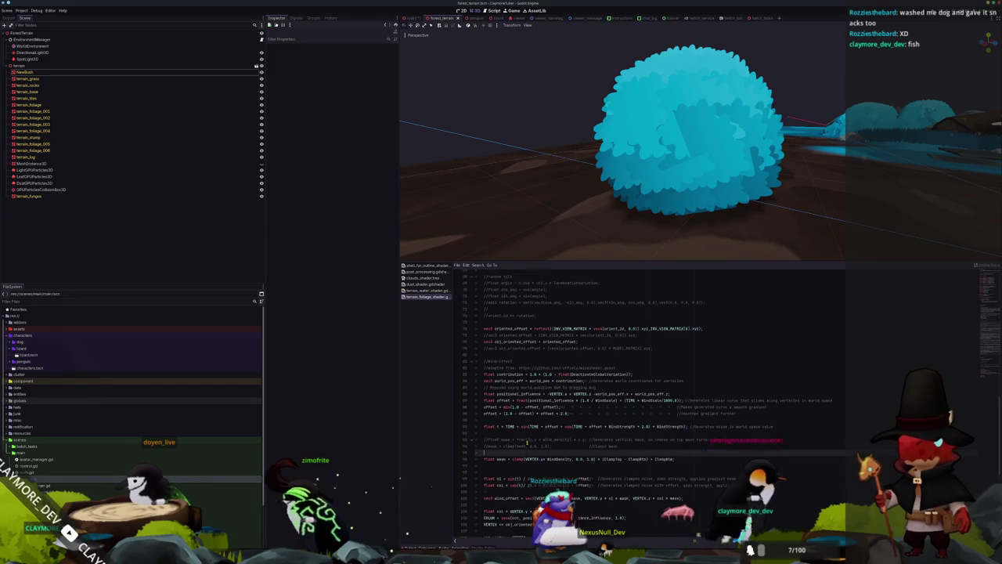
scroll(774, 427, up, 3)
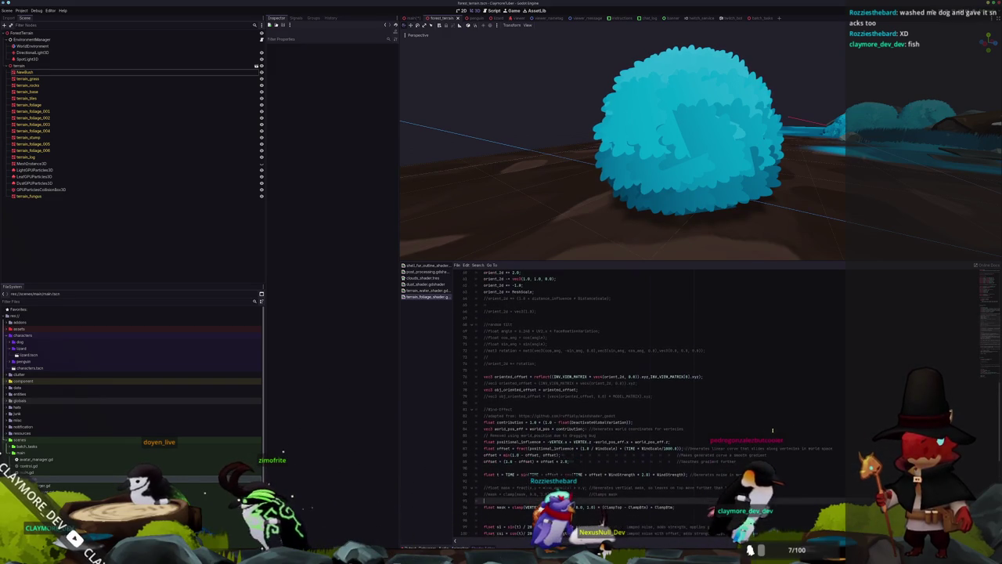
scroll(626, 391, up, 4)
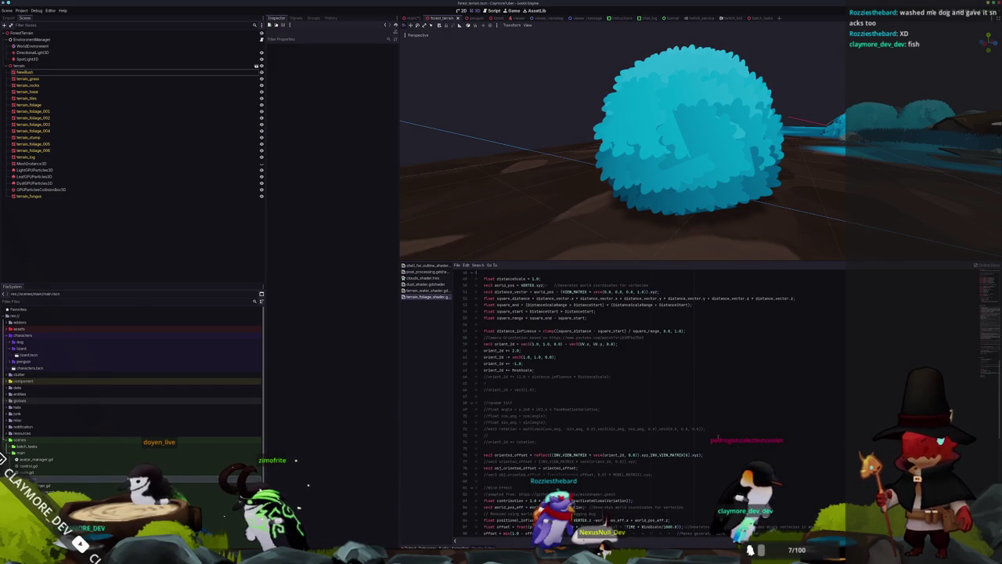
scroll(728, 435, up, 2)
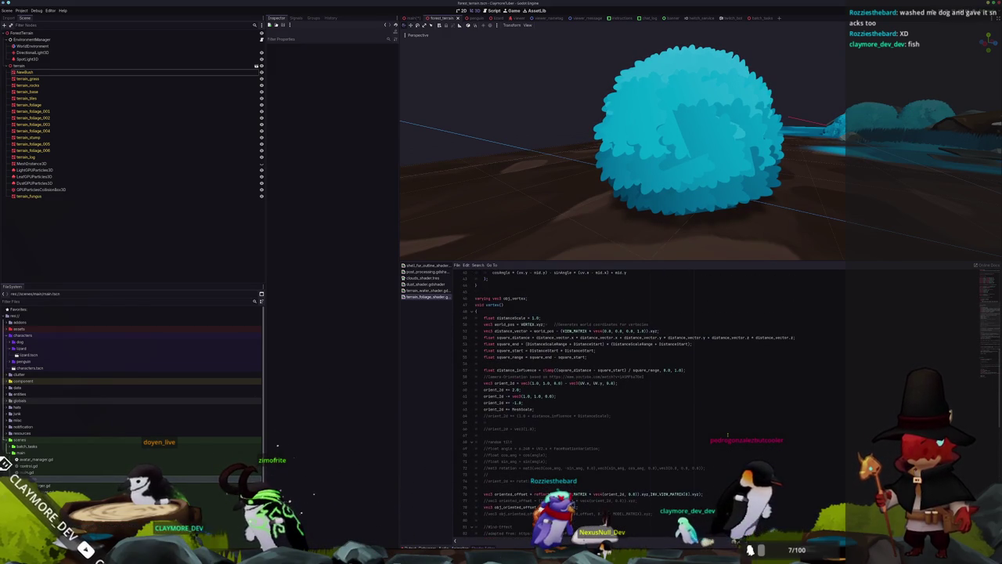
scroll(727, 434, down, 1)
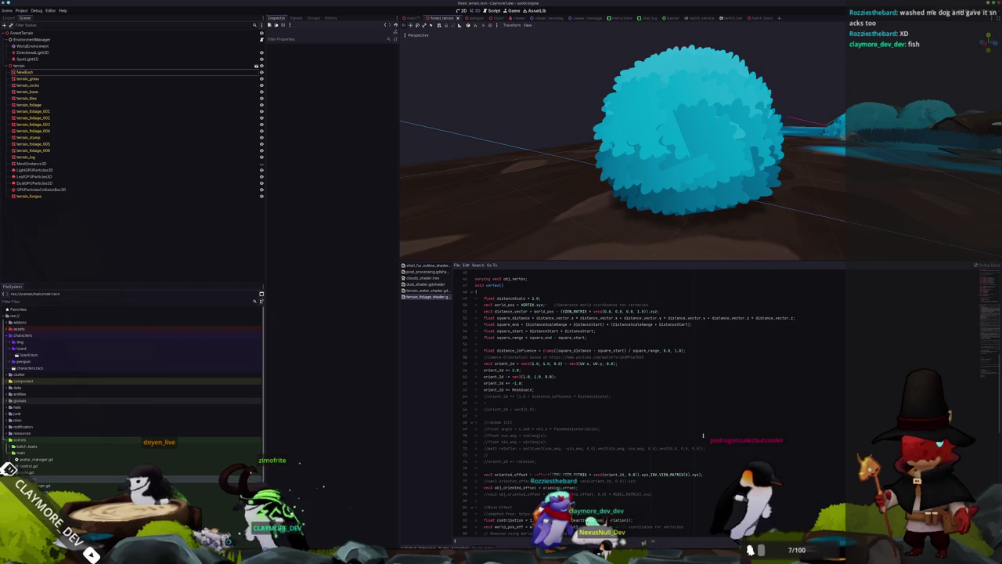
drag(454, 444, 442, 429)
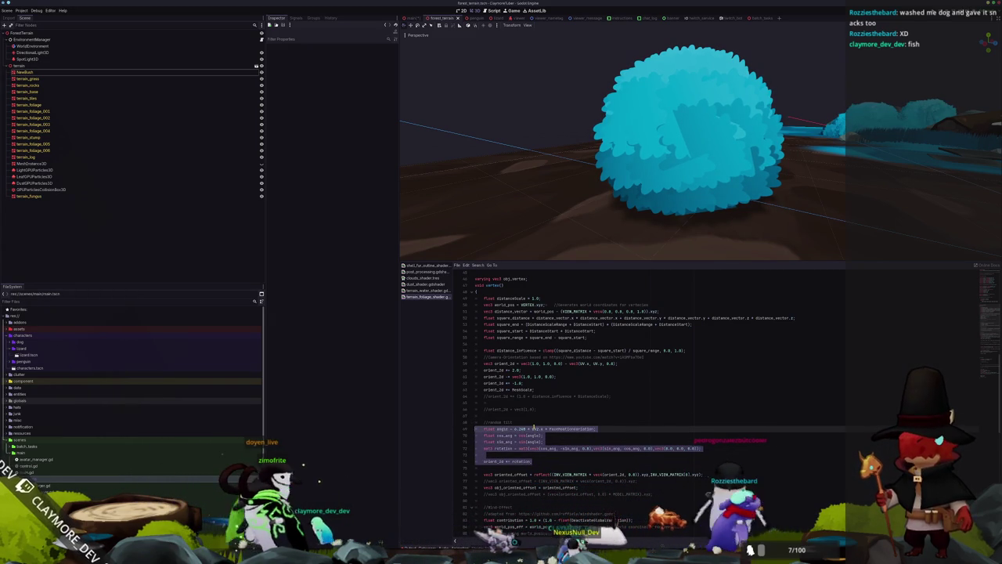
key(Right)
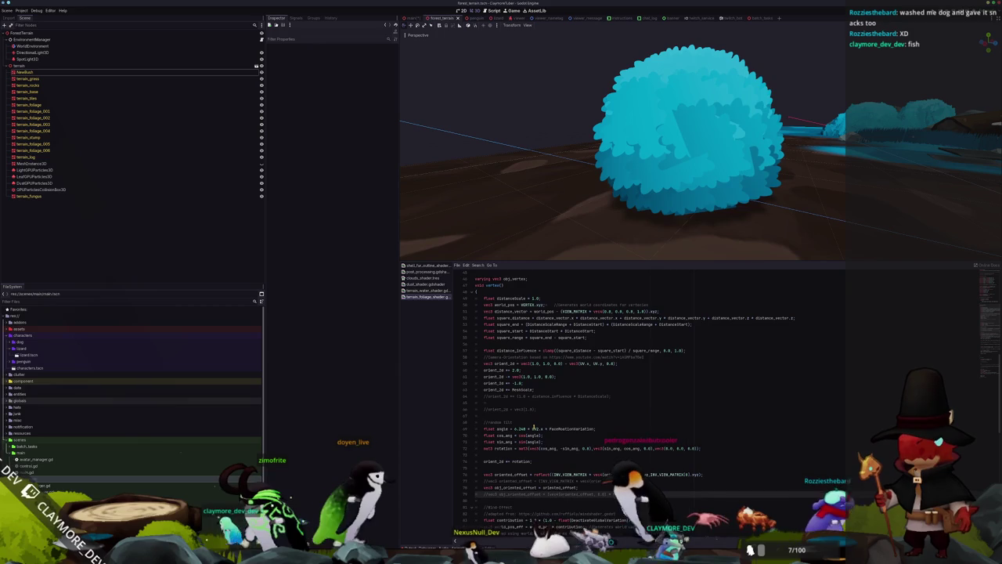
key(Up)
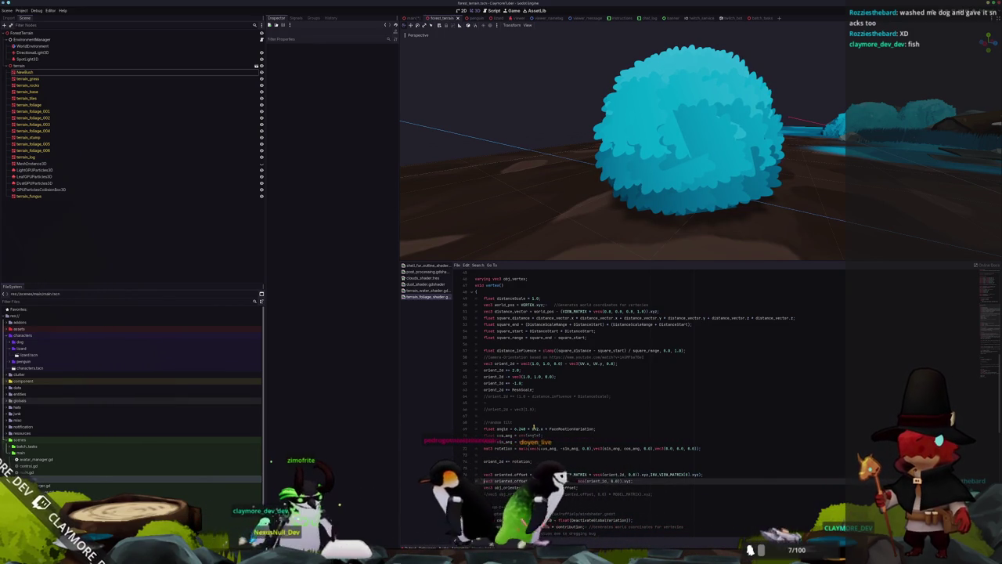
key(ctrl+k)
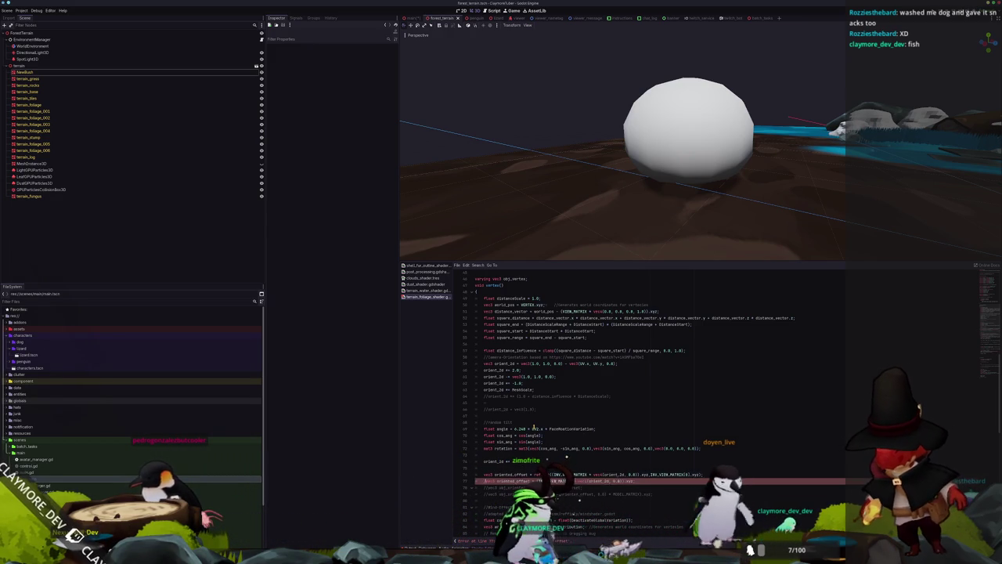
Step: Comment out the float angle and rotation tilt lines with Ctrl+K and add a blank line below
key(shift+Up)
key(shift+Up)
key(shift+Up)
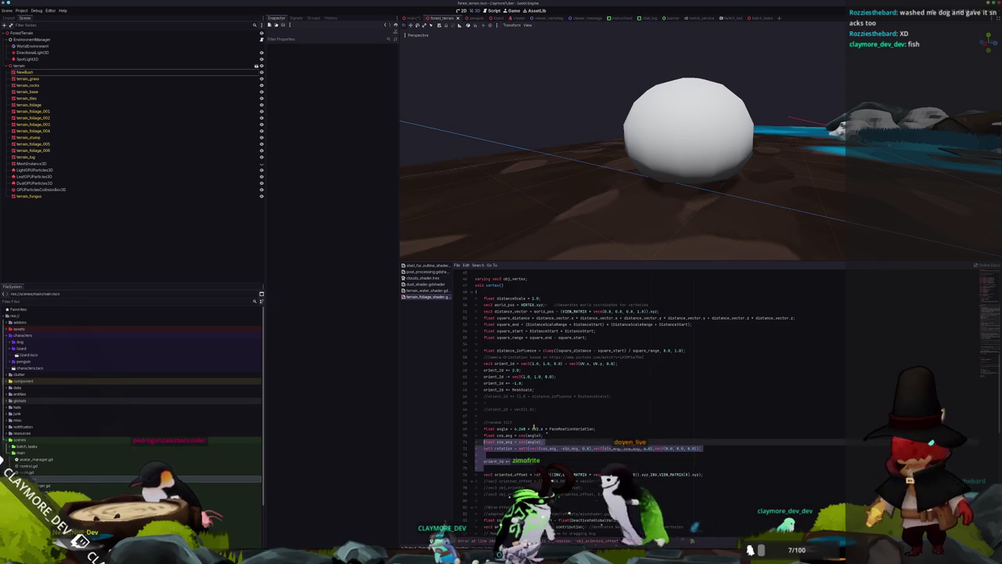
key(ctrl+k)
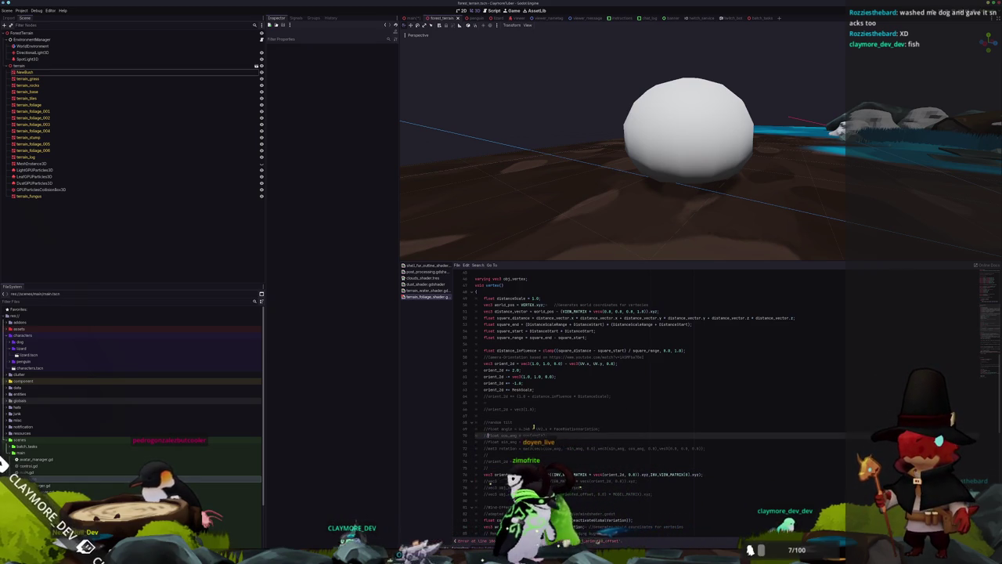
key(Return)
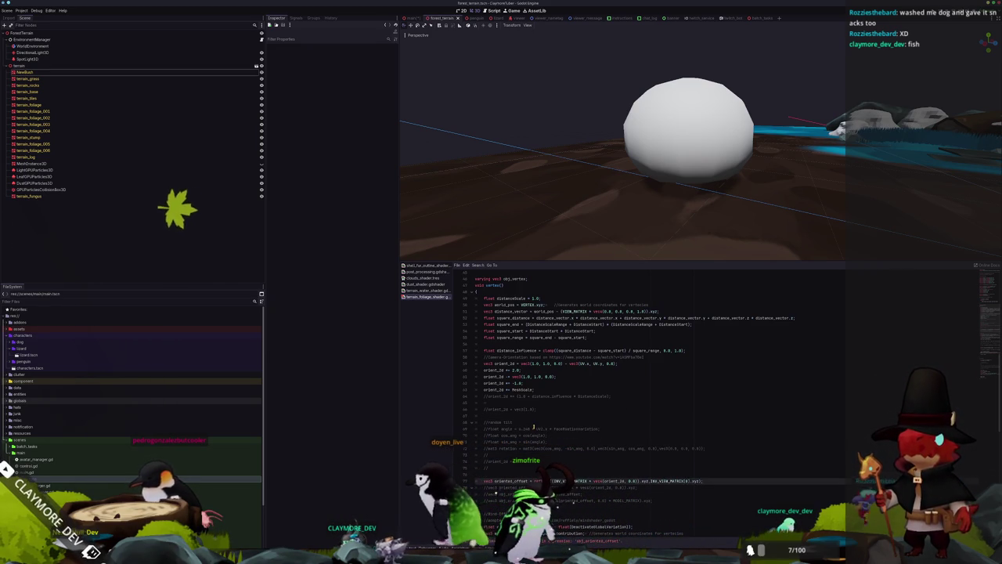
key(Up)
key(Up)
key(Up)
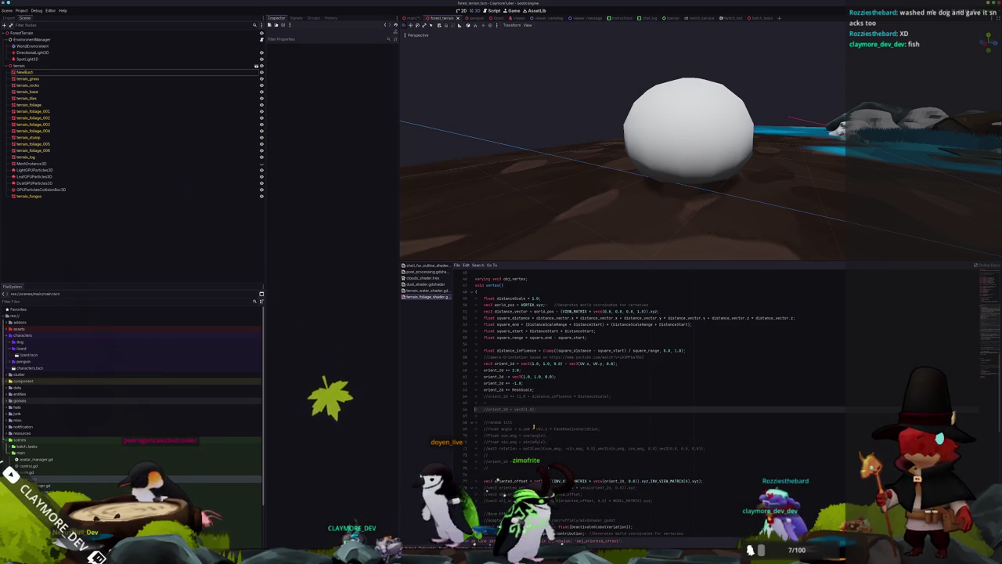
key(Down)
key(Down)
key(Down)
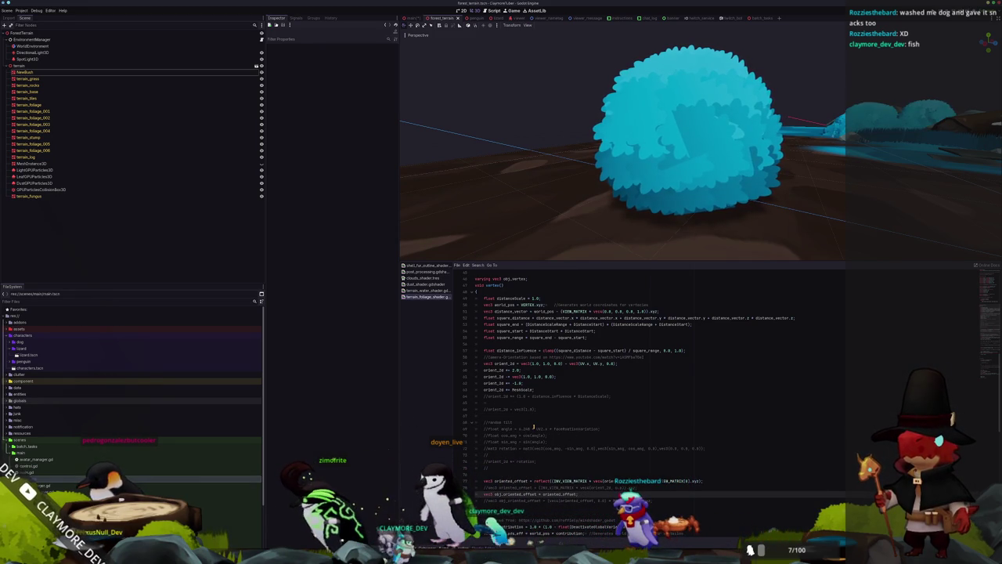
Step: Insert blank lines right after the vertex() opening brace
key(Down)
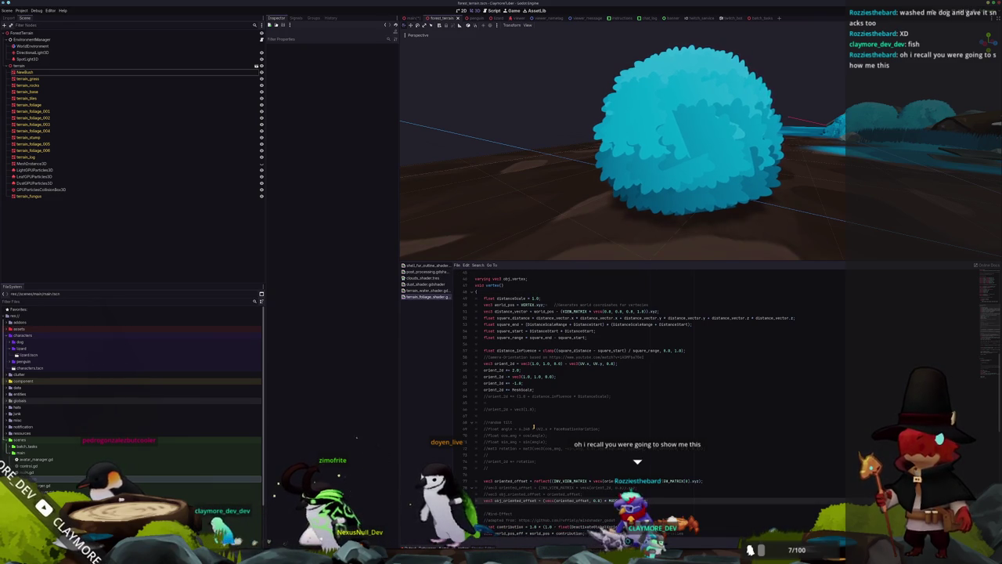
key(Up)
key(Up)
key(Up)
key(Up)
key(Up)
key(Up)
key(Down)
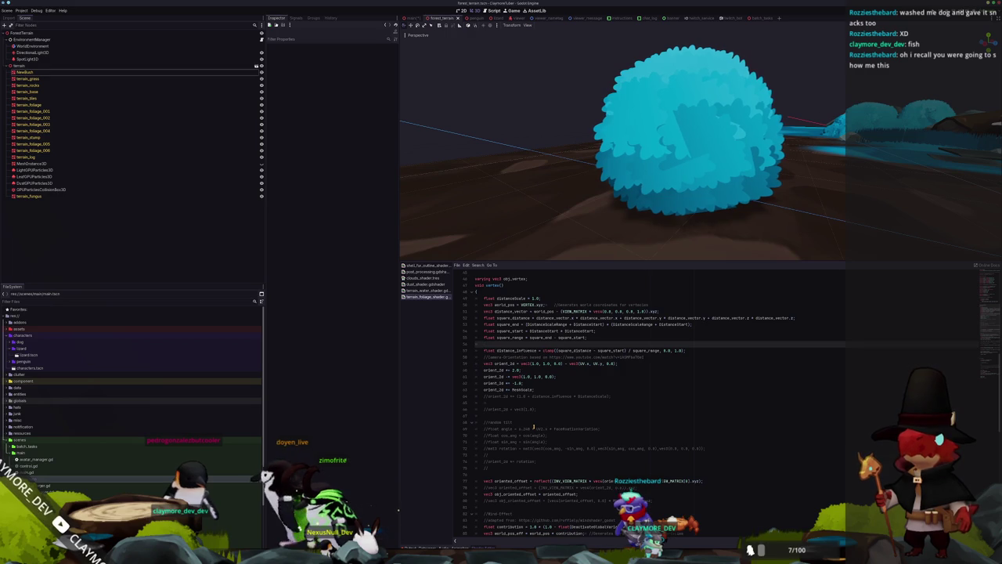
key(Up)
key(Up)
key(Up)
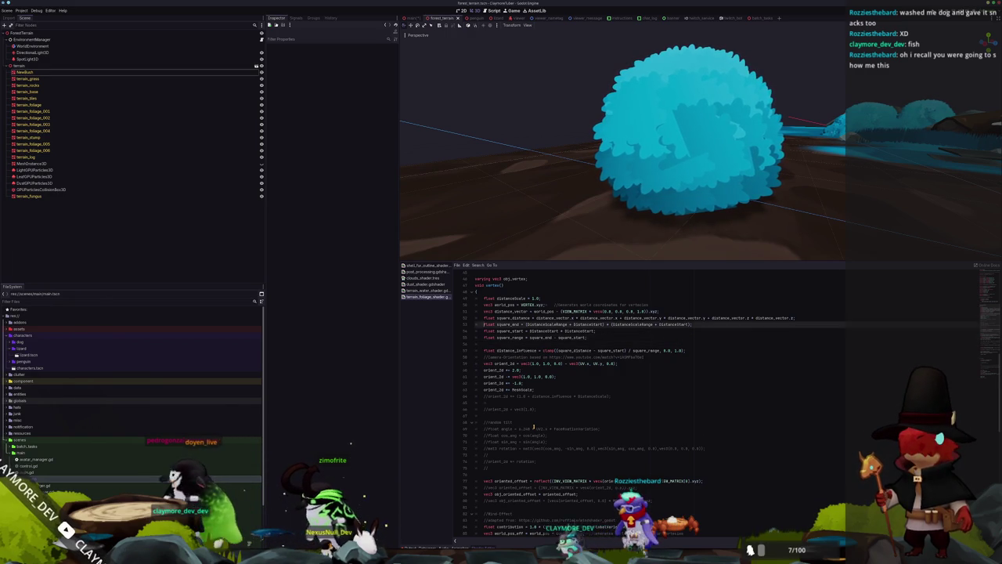
key(Down)
key(Down)
key(Down)
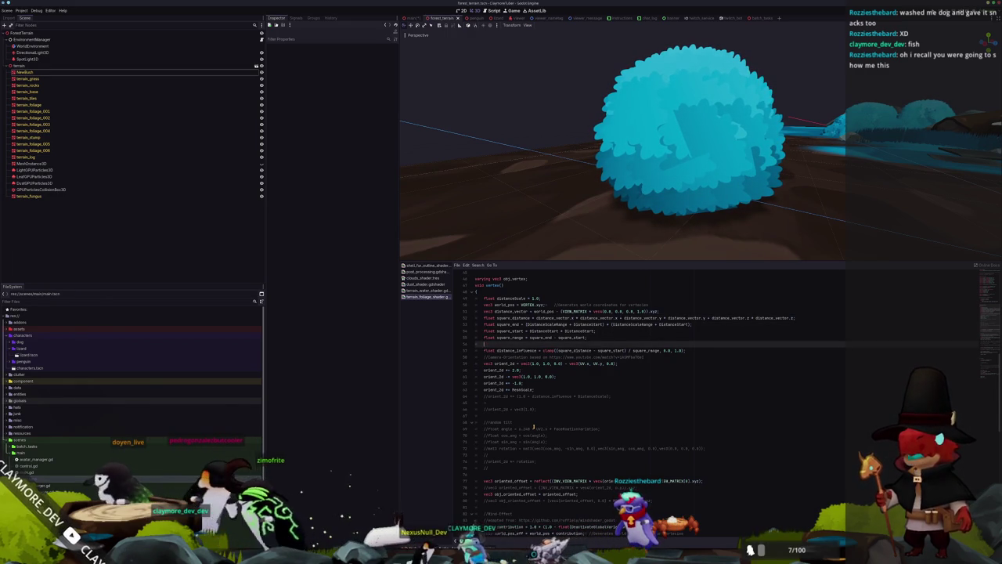
key(Up)
key(Up)
key(Up)
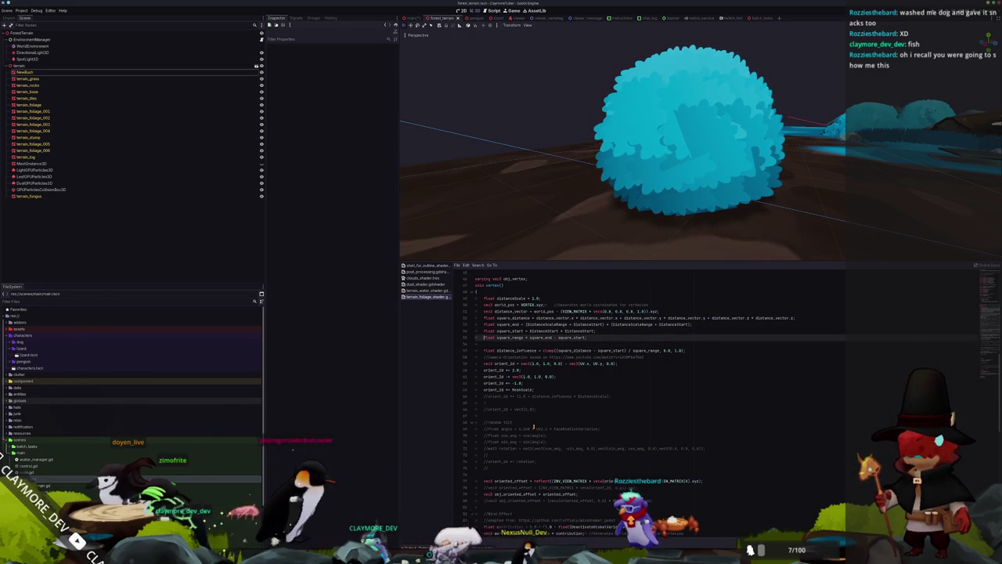
key(Up)
key(Up)
key(Up)
key(Return)
key(Return)
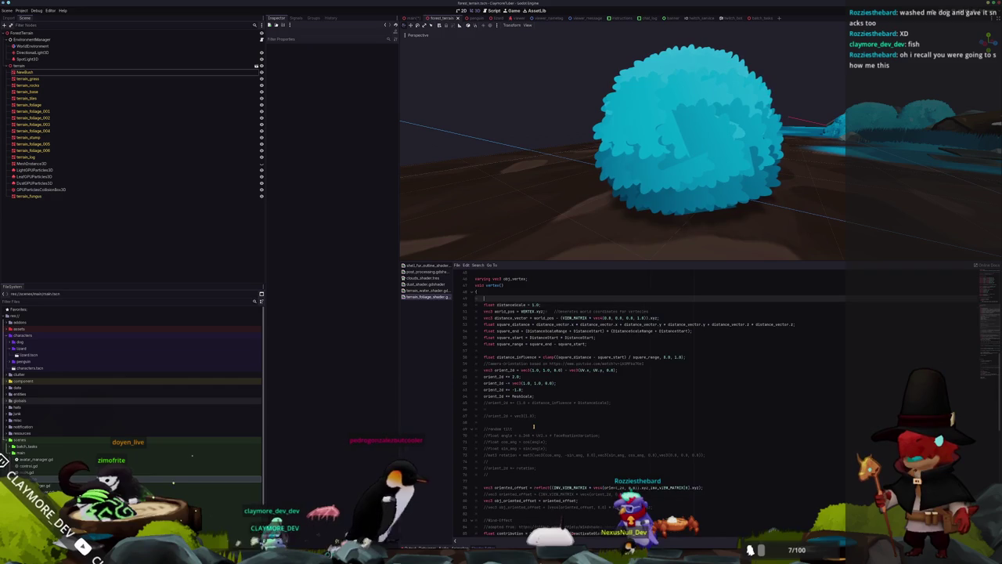
key(Up)
key(Up)
Step: Scroll the shader and put the caret on empty line 69
scroll(556, 422, down, 6)
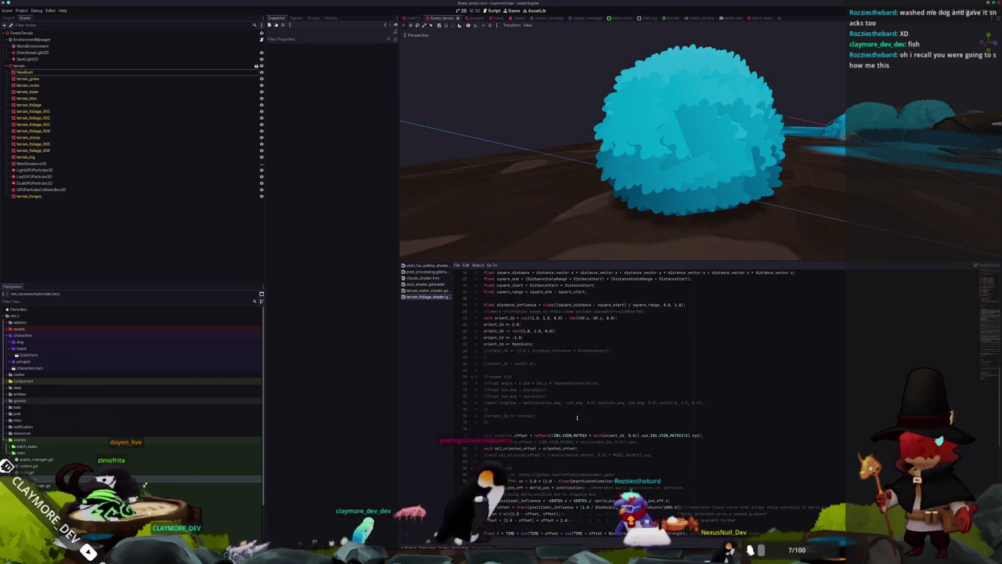
scroll(576, 422, up, 6)
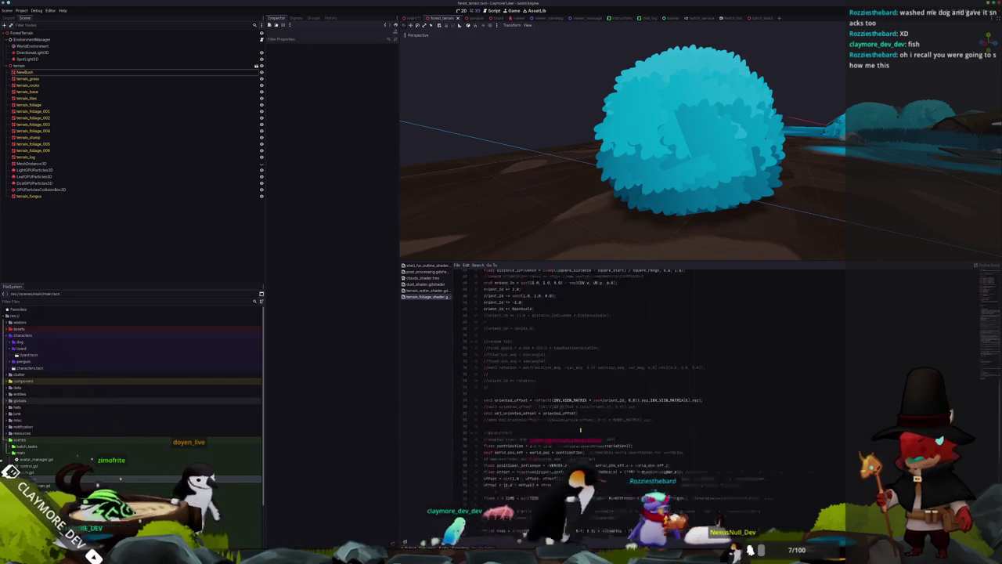
scroll(579, 422, up, 4)
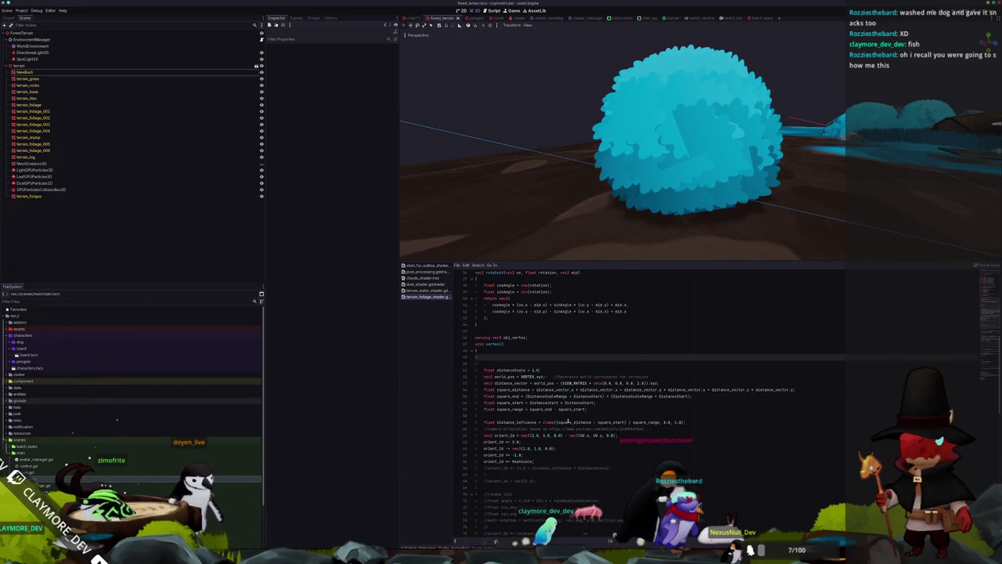
scroll(546, 409, down, 4)
click(495, 409)
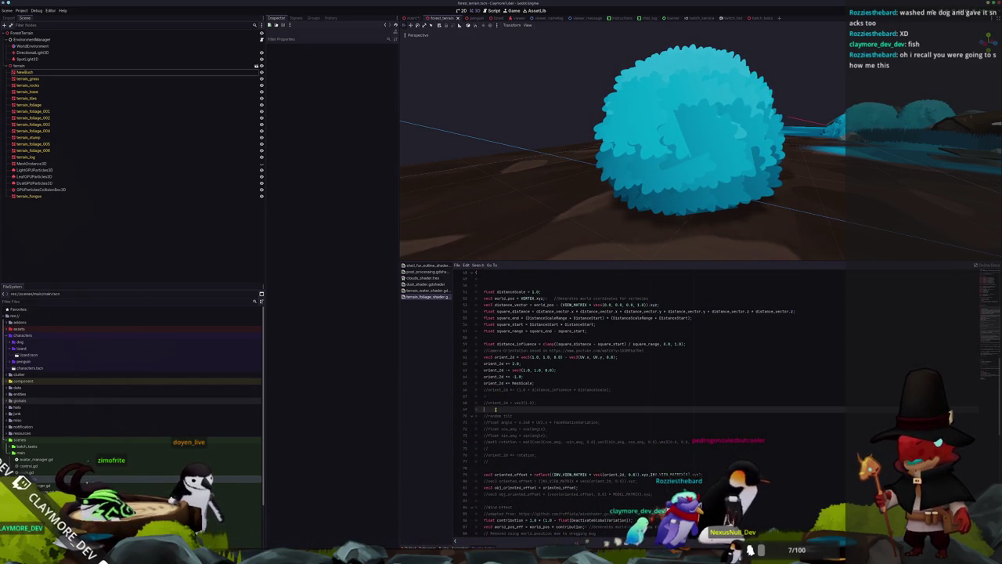
Step: Add two empty lines above the random tilt block and check obj_oriented_offset usage near COLOR line 110
key(Return)
key(Return)
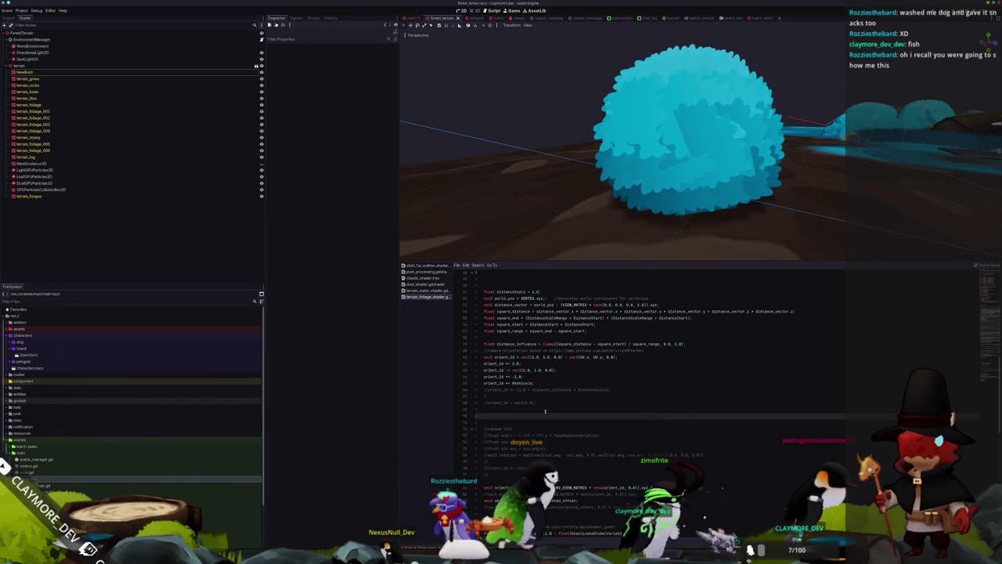
scroll(554, 399, down, 10)
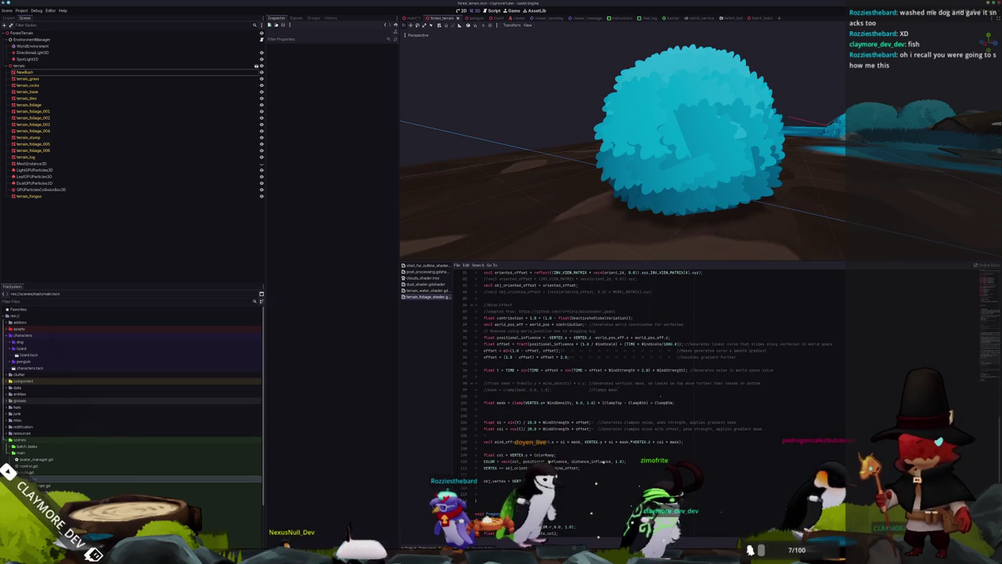
click(510, 461)
double_click(513, 468)
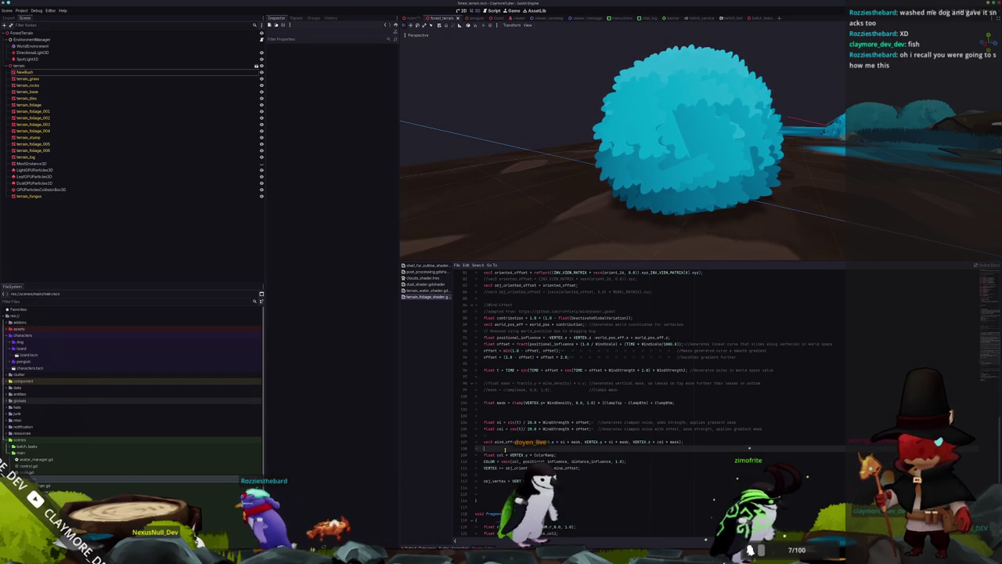
click(490, 480)
Step: Return to empty line 80 and orbit to look down on the bush
scroll(492, 470, up, 2)
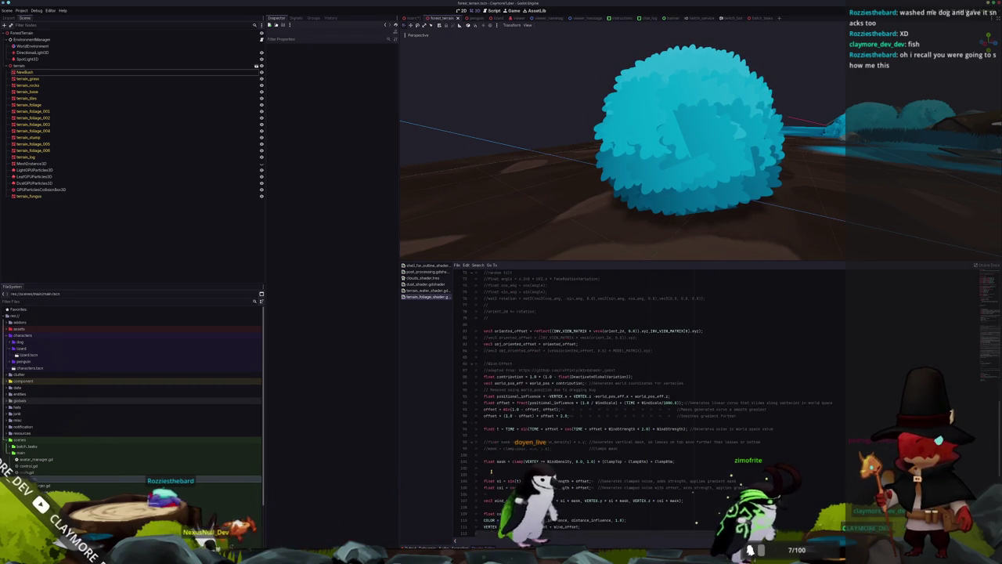
scroll(491, 470, up, 4)
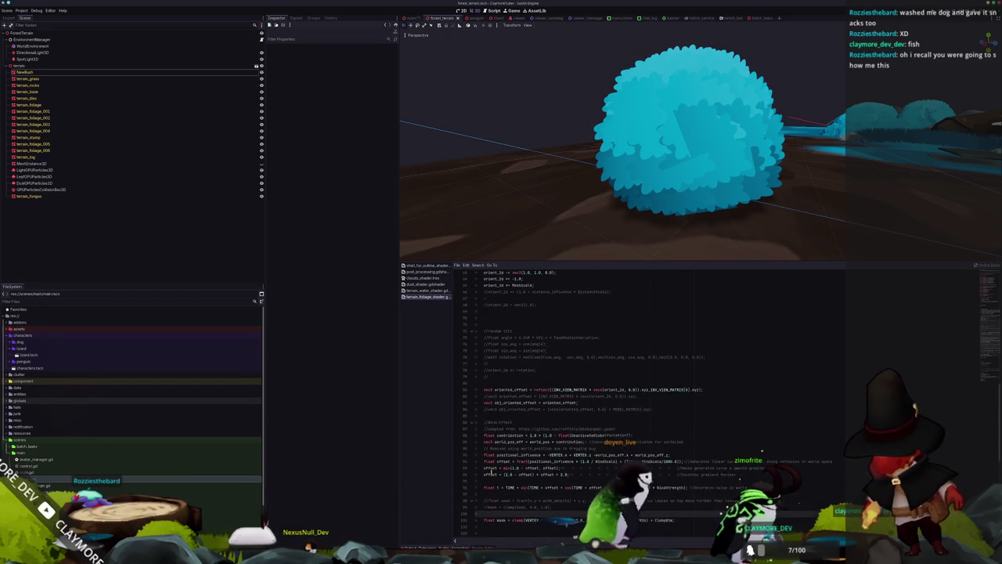
scroll(490, 474, up, 1)
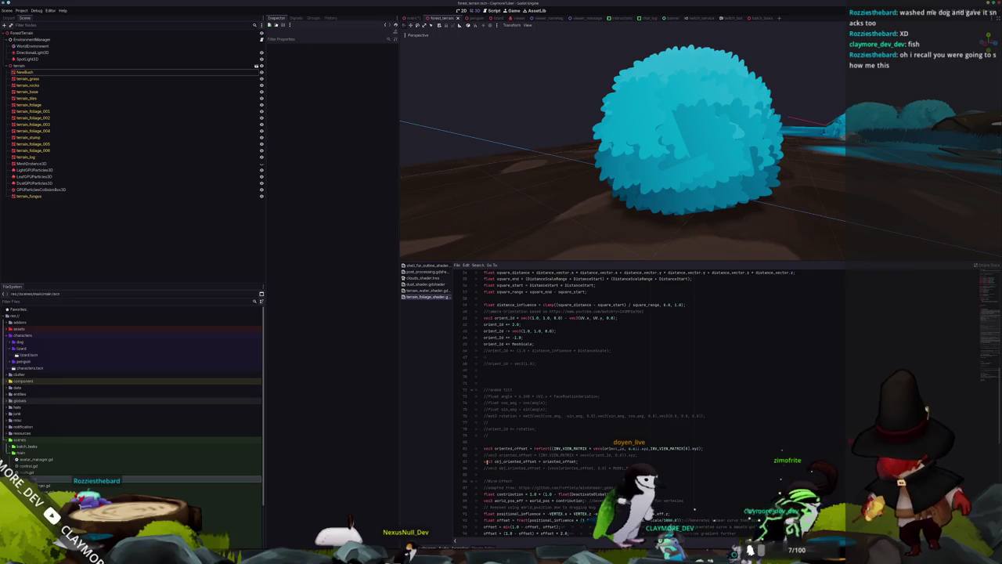
click(555, 442)
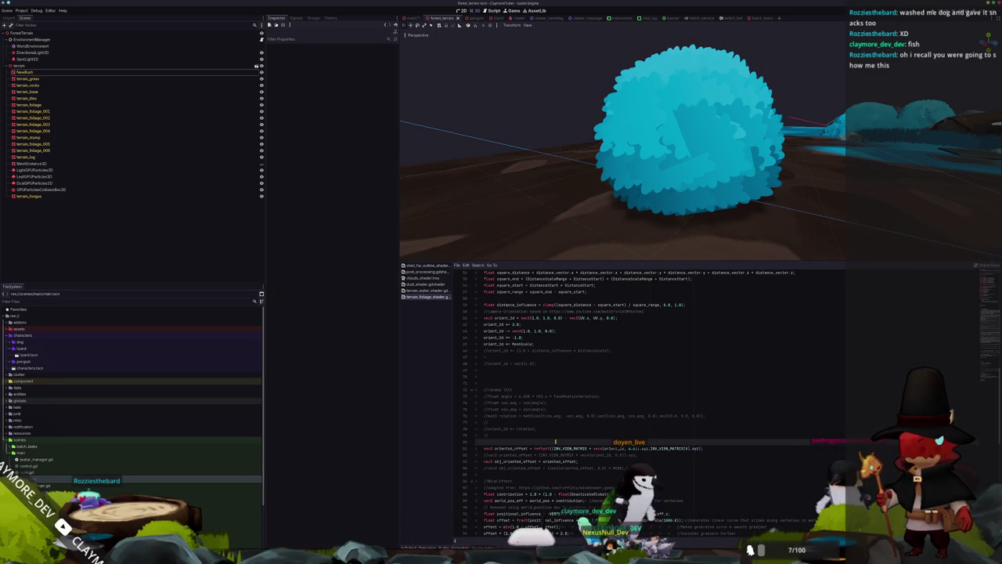
mouse_move(587, 251)
mouse_down()
mouse_move(593, 190)
mouse_move(592, 219)
mouse_move(601, 219)
mouse_up()
Step: Orbit and zoom to a top-down view of the cyan bush dome, then click shader line 58
scroll(602, 219, down, 4)
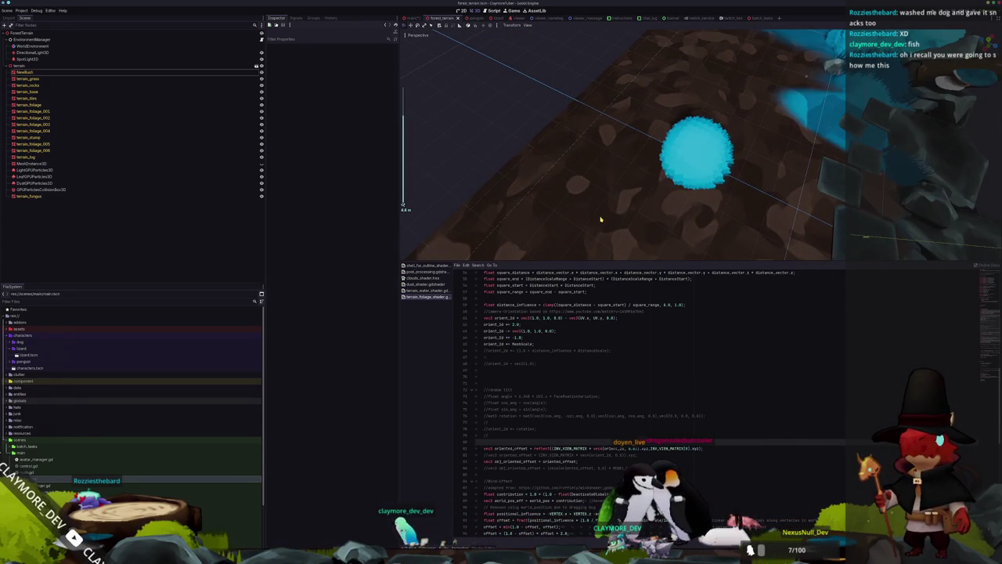
scroll(601, 219, up, 5)
mouse_move(620, 209)
mouse_down()
mouse_move(627, 186)
mouse_move(624, 212)
mouse_up()
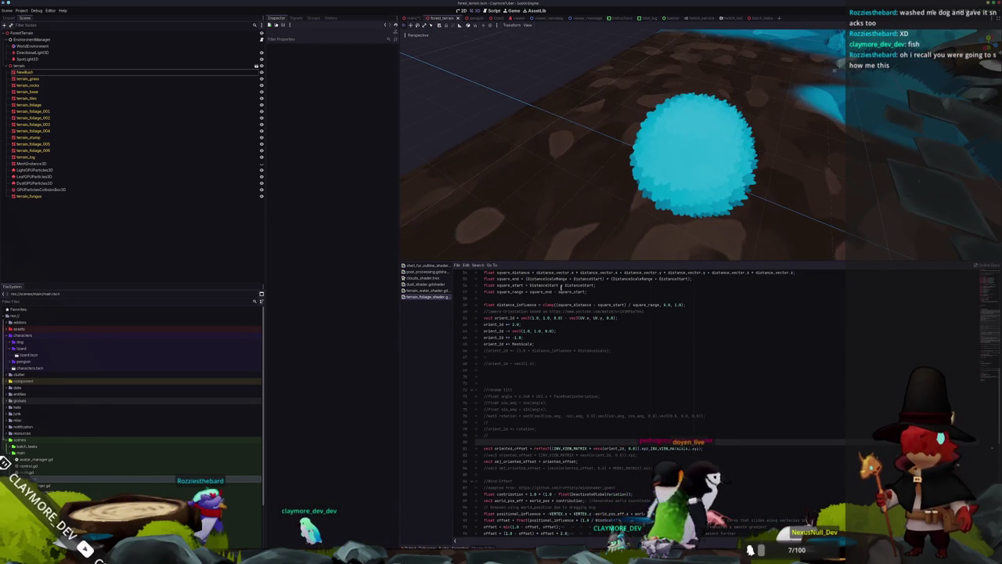
scroll(485, 359, up, 10)
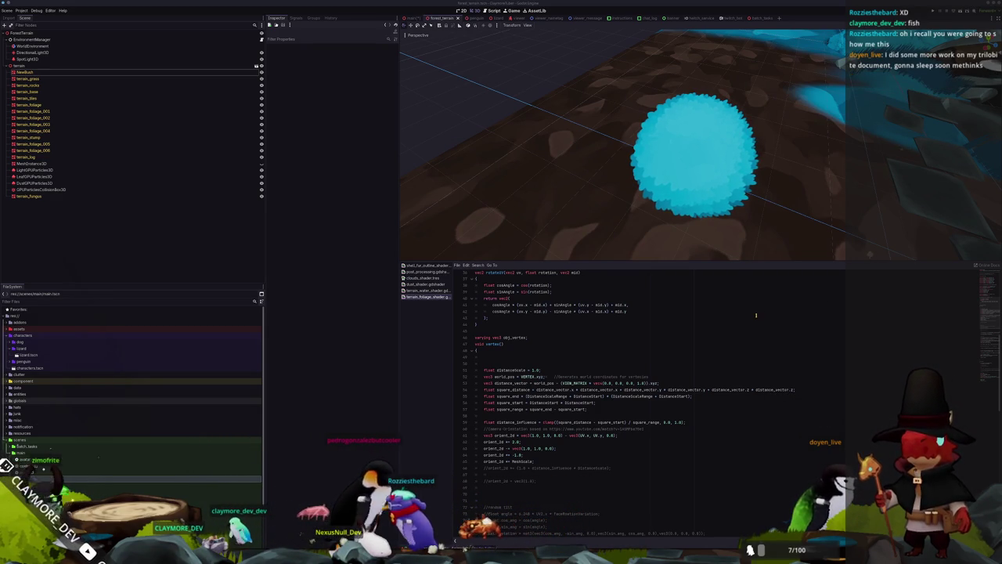
click(537, 416)
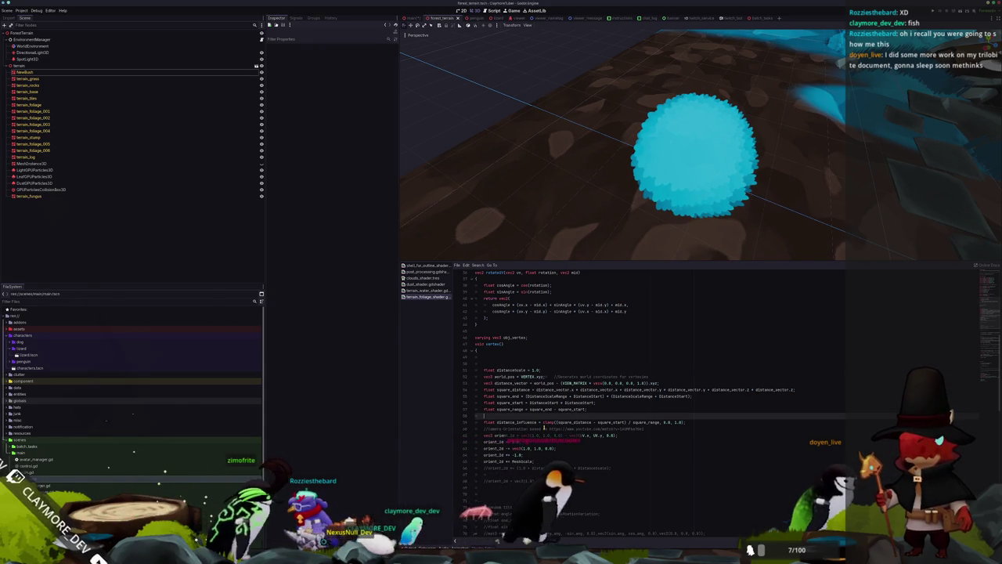
Step: Launch KolourPaint and draw a square, labelling its top-right and bottom-left corners
key(super)
text(kolourpaint)
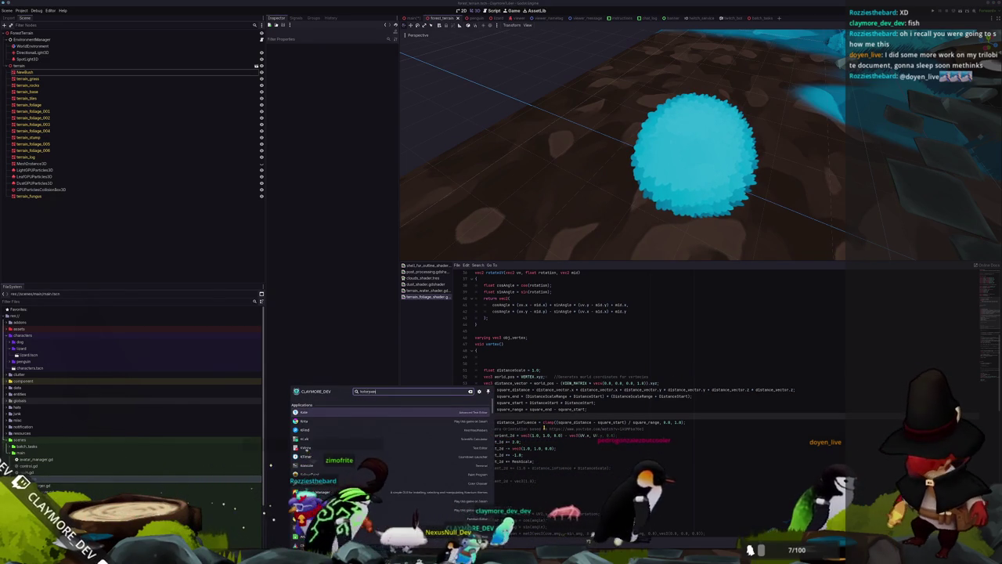
key(Return)
mouse_move(471, 221)
mouse_down()
mouse_move(471, 324)
mouse_move(593, 324)
mouse_move(556, 208)
mouse_move(467, 214)
mouse_move(442, 201)
mouse_move(459, 204)
mouse_up()
mouse_move(603, 187)
mouse_down()
mouse_move(594, 196)
mouse_move(623, 192)
mouse_up()
mouse_move(445, 326)
mouse_down()
mouse_move(431, 341)
mouse_move(453, 342)
mouse_up()
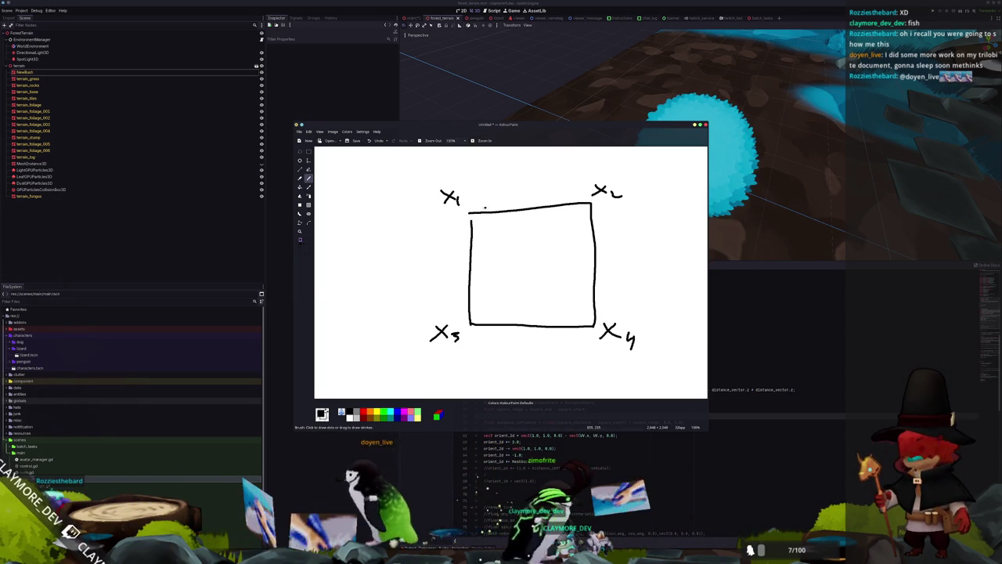
Step: Add question marks beside the left, bottom and top sides of the square
click(442, 276)
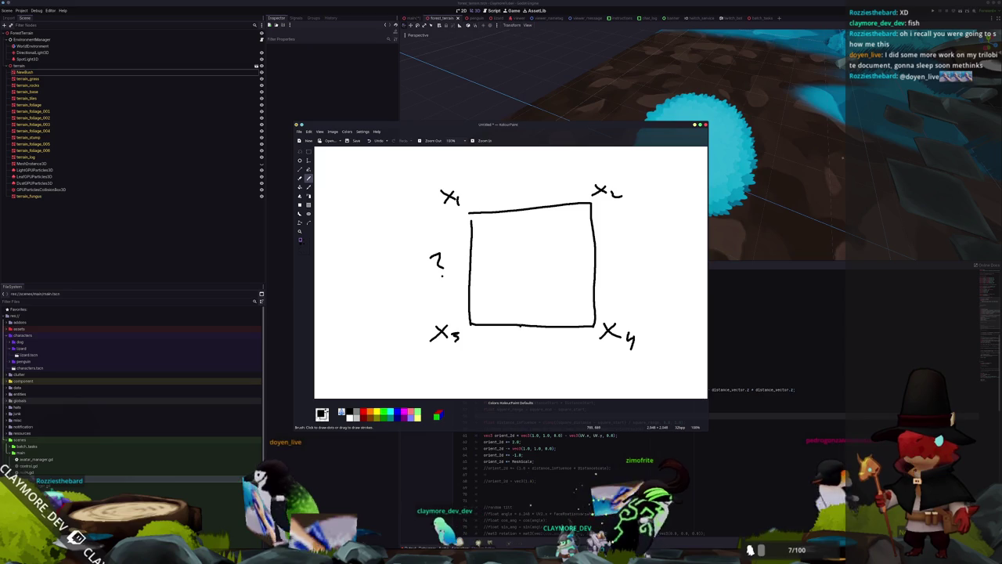
drag(522, 339, 525, 348)
click(526, 352)
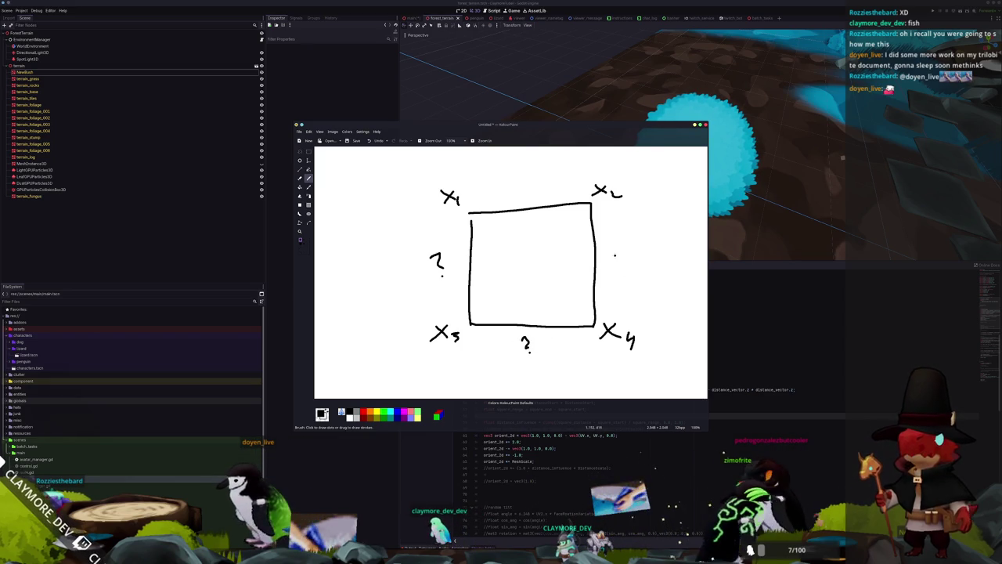
drag(497, 182, 503, 190)
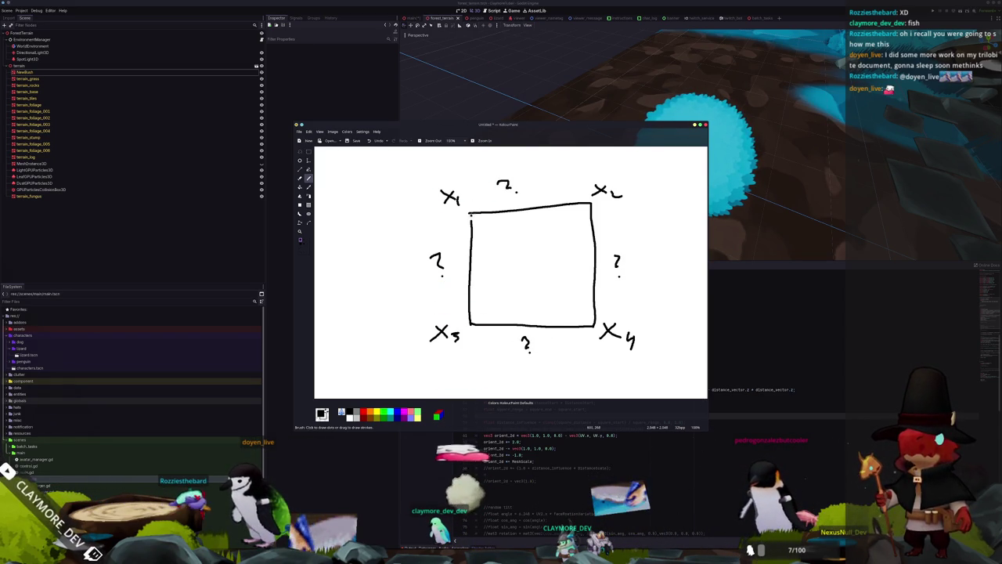
Step: Undo two stray strokes, dot the square's centre, and move the sketch window left
drag(470, 222, 470, 220)
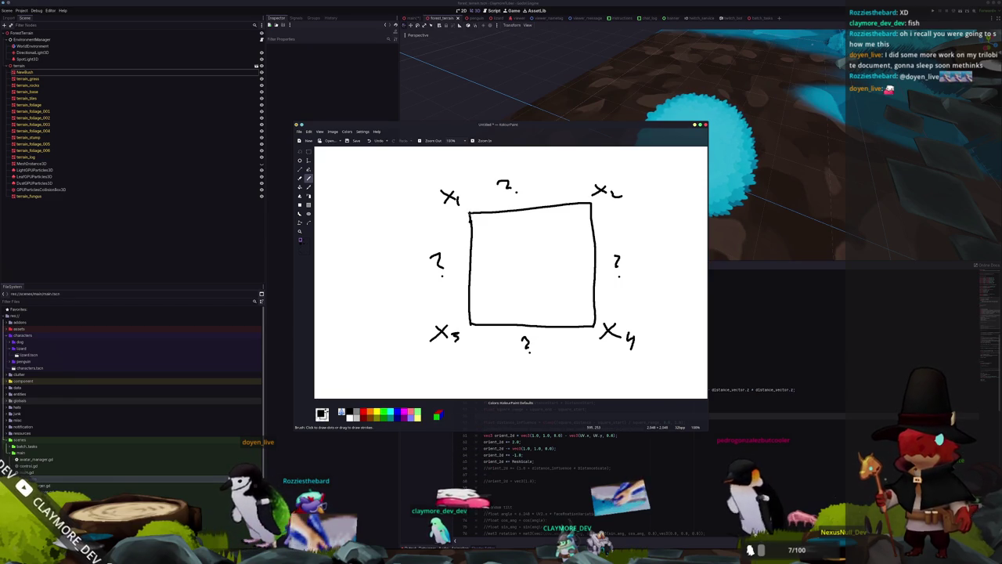
key(ctrl+z)
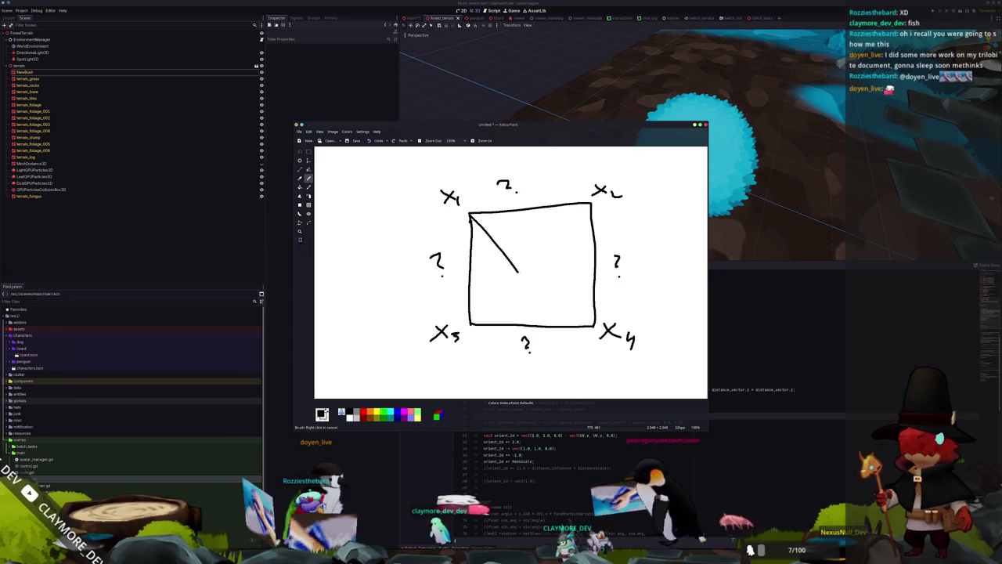
key(ctrl+z)
drag(532, 263, 532, 264)
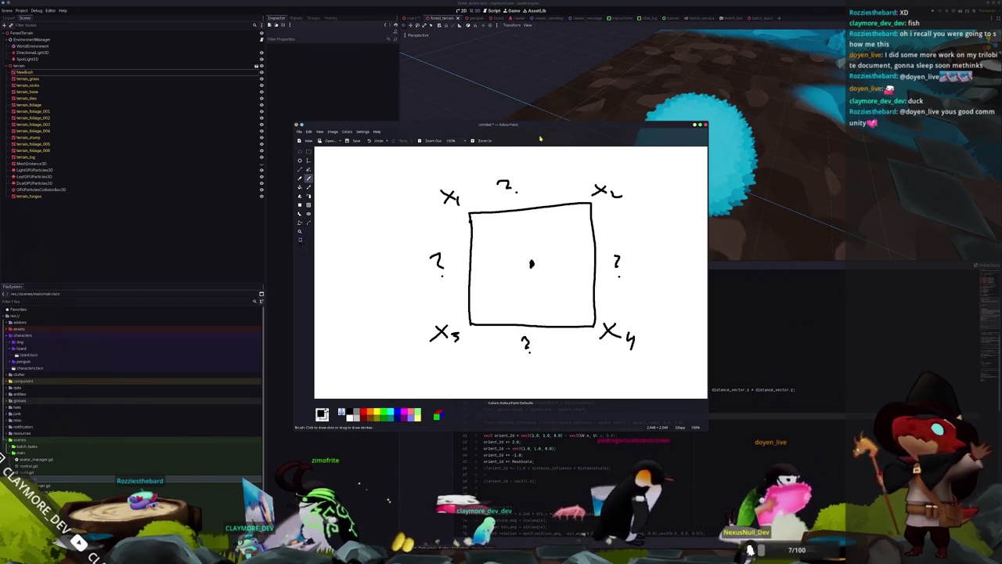
mouse_move(538, 128)
mouse_down()
mouse_move(380, 133)
mouse_move(268, 190)
mouse_move(265, 131)
mouse_up()
click(546, 429)
scroll(571, 428, down, 1)
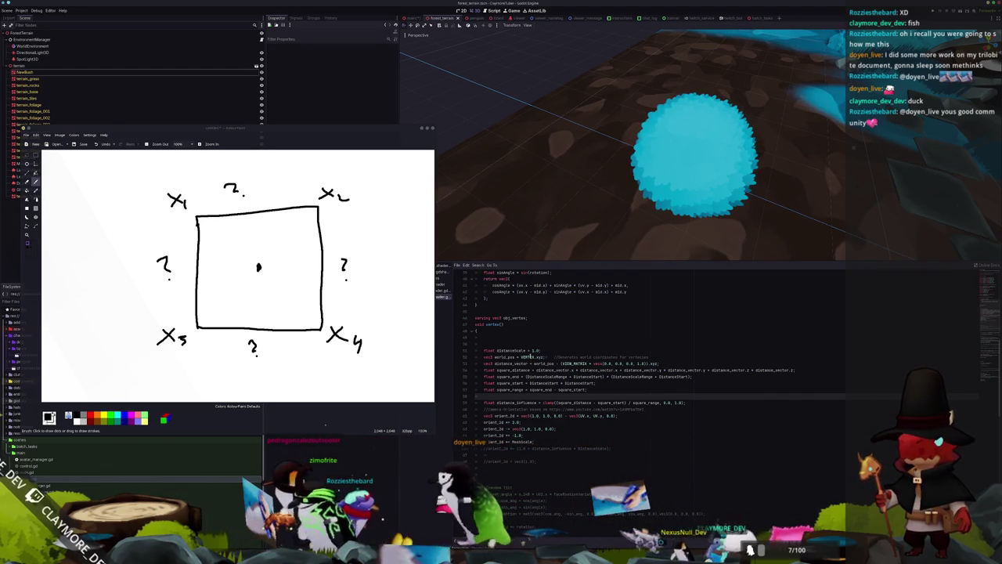
Step: Copy the YouTube URL from the shader's camera orientation comment
scroll(540, 357, down, 1)
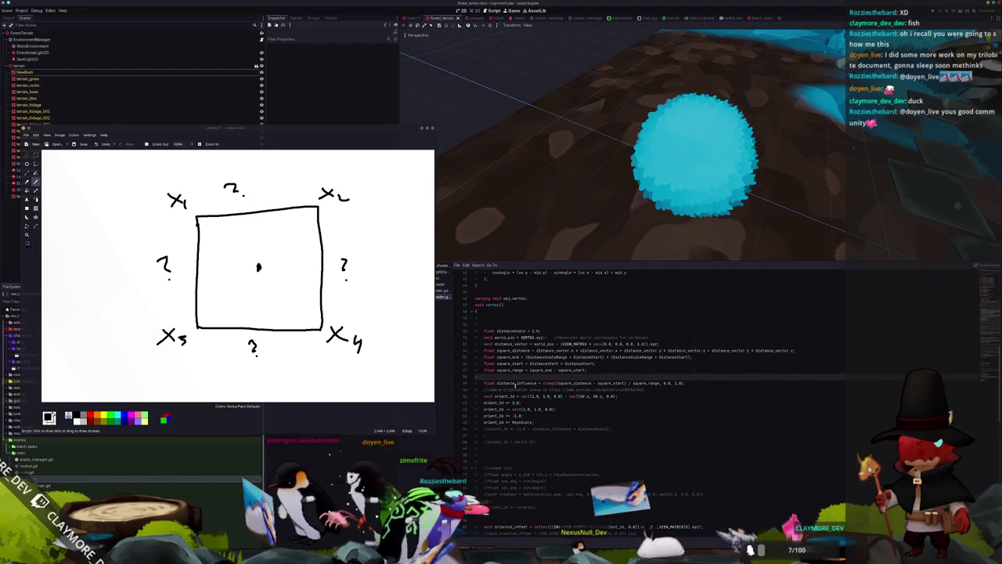
click(485, 396)
scroll(501, 388, down, 2)
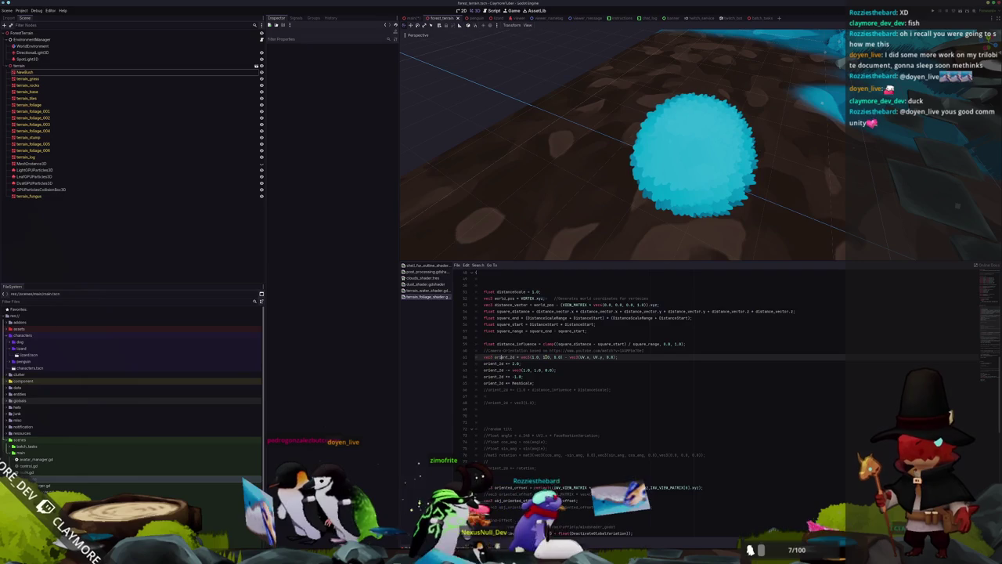
drag(550, 350, 640, 350)
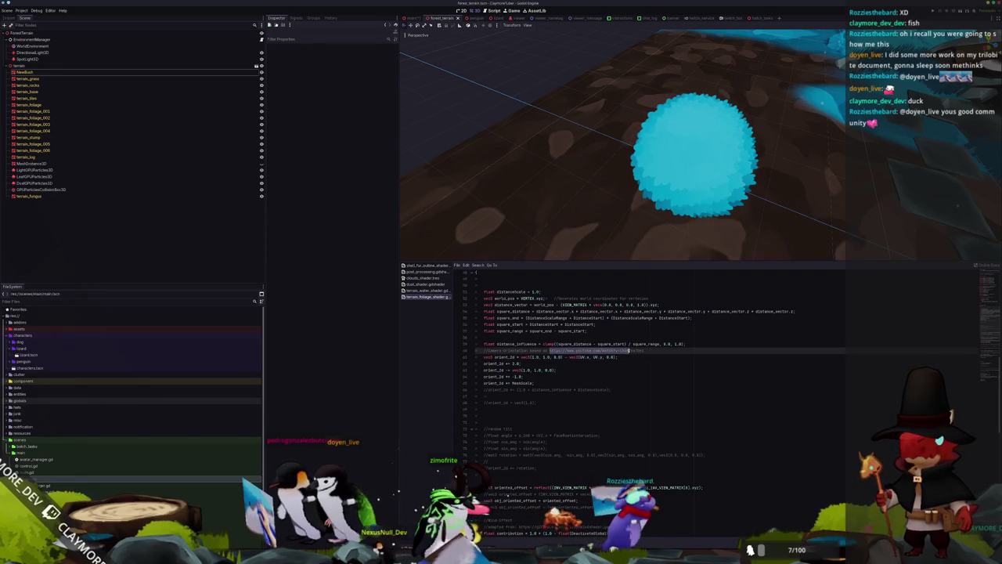
right_click(640, 353)
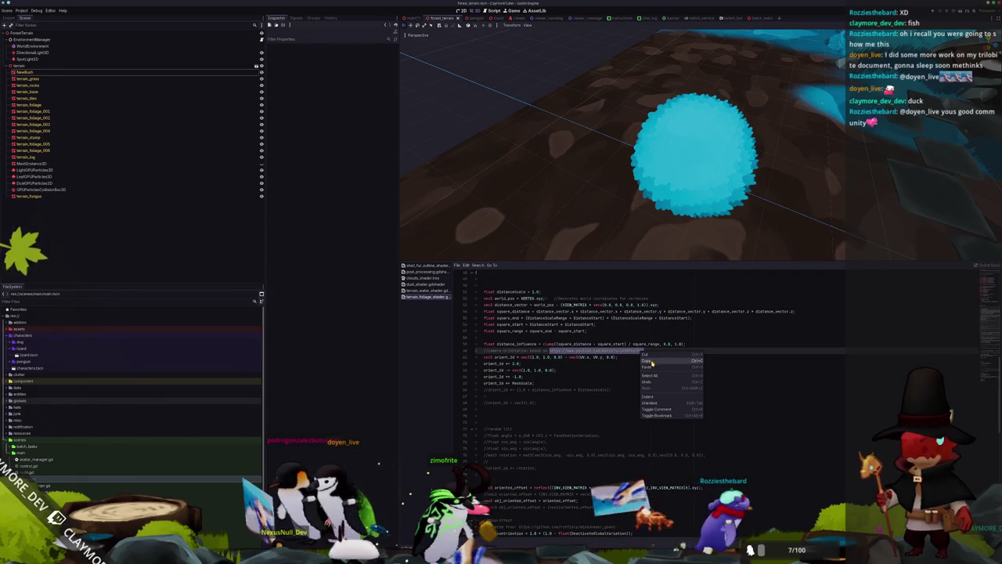
click(644, 360)
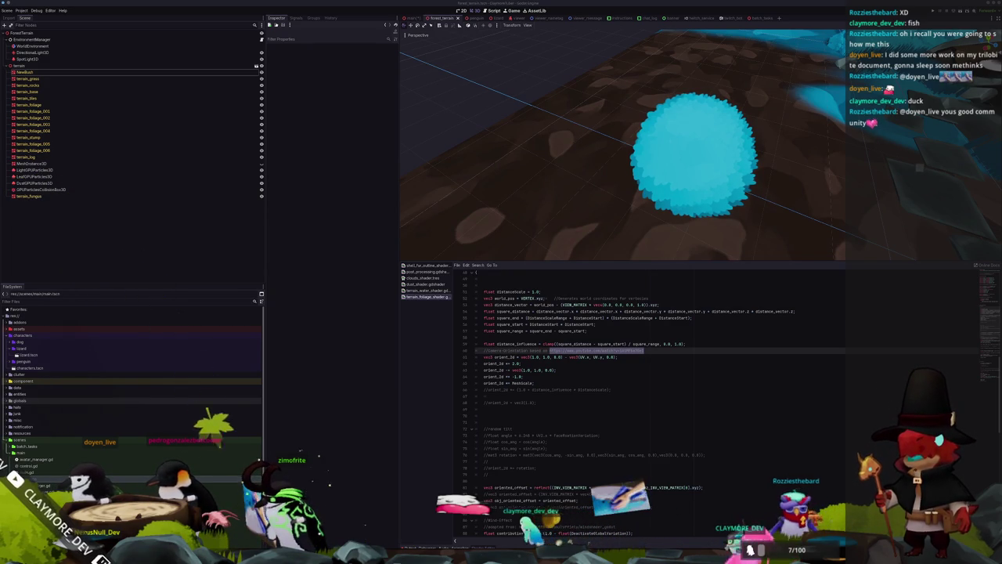
drag(1001, 214, 597, 164)
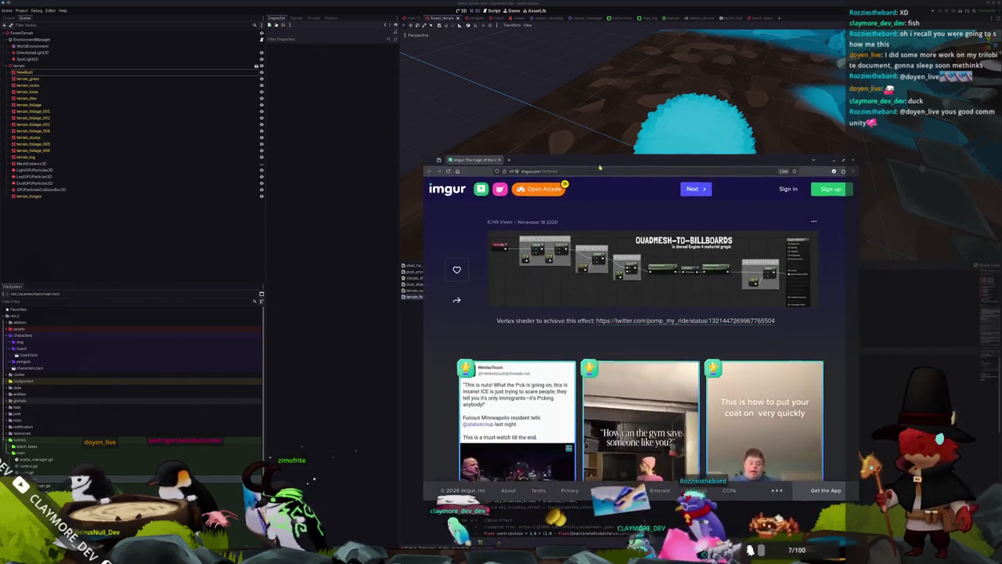
Step: Open the QUADMESH-TO-BILLBOARDS graph image in a new tab and switch to it
click(603, 270)
right_click(603, 332)
click(612, 336)
click(534, 162)
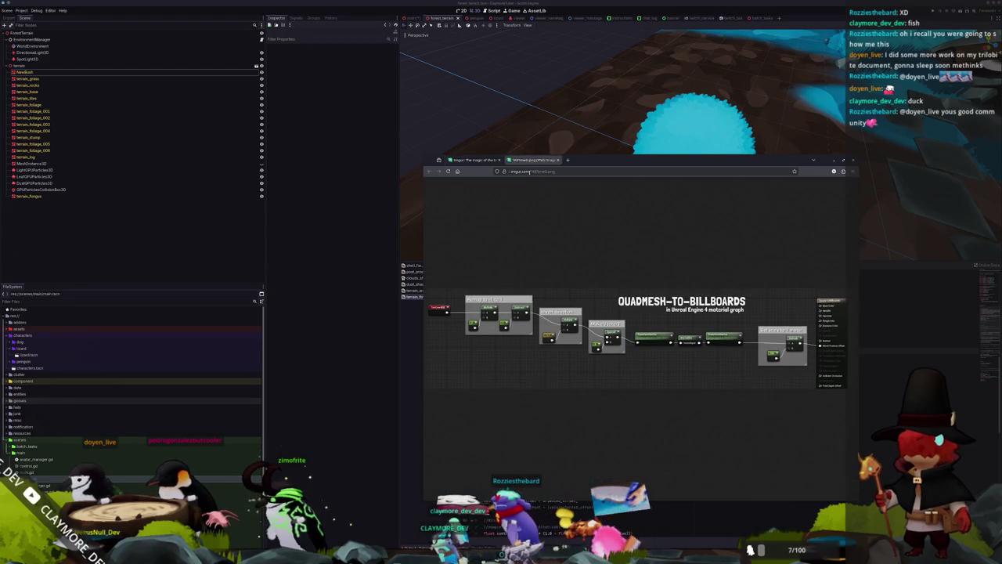
Step: Zoom and pan the graph to show the Remap to -1 to 1 and Invert direction nodes
scroll(545, 355, up, 5)
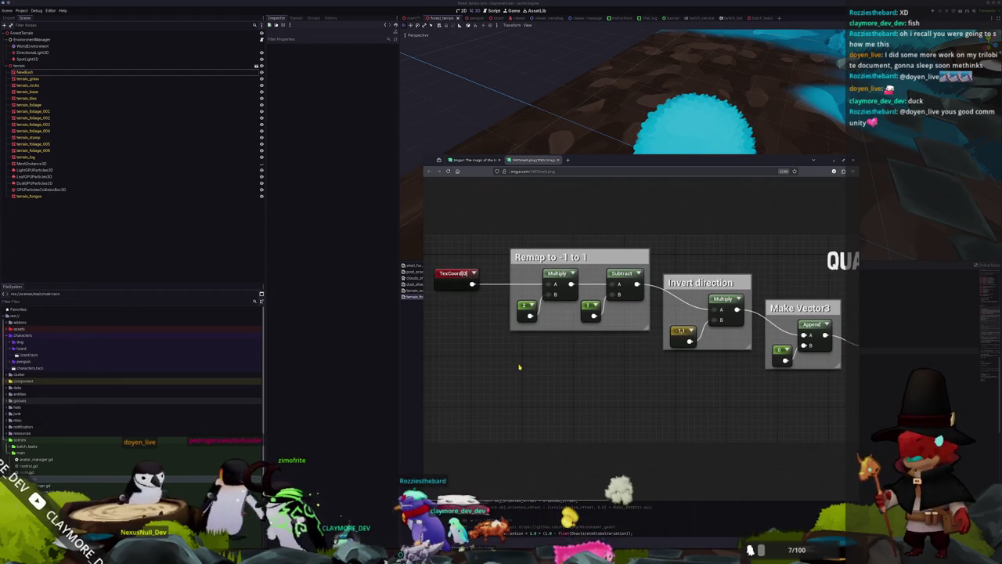
scroll(524, 363, right, 2)
scroll(517, 367, left, 2)
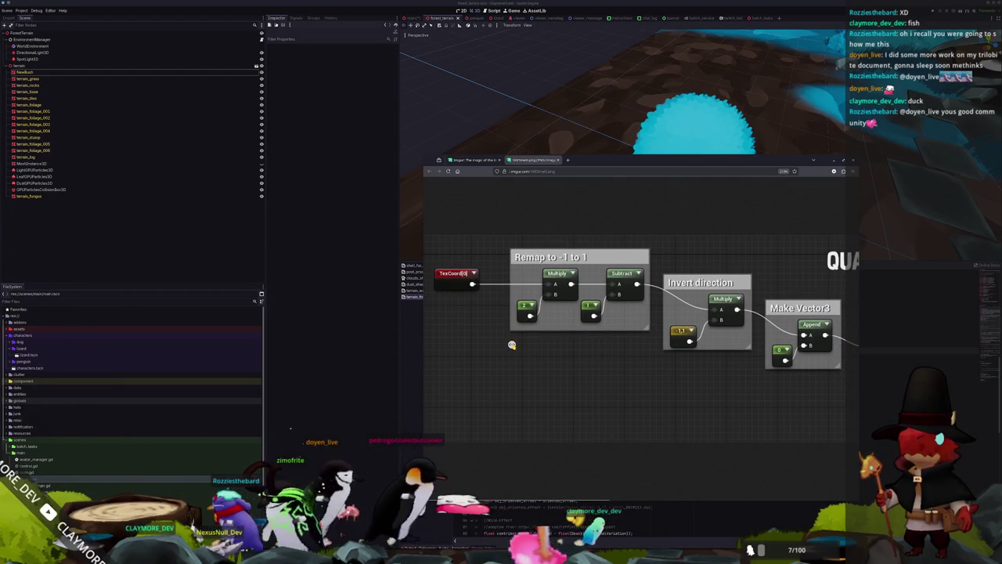
scroll(512, 345, right, 3)
scroll(530, 343, left, 3)
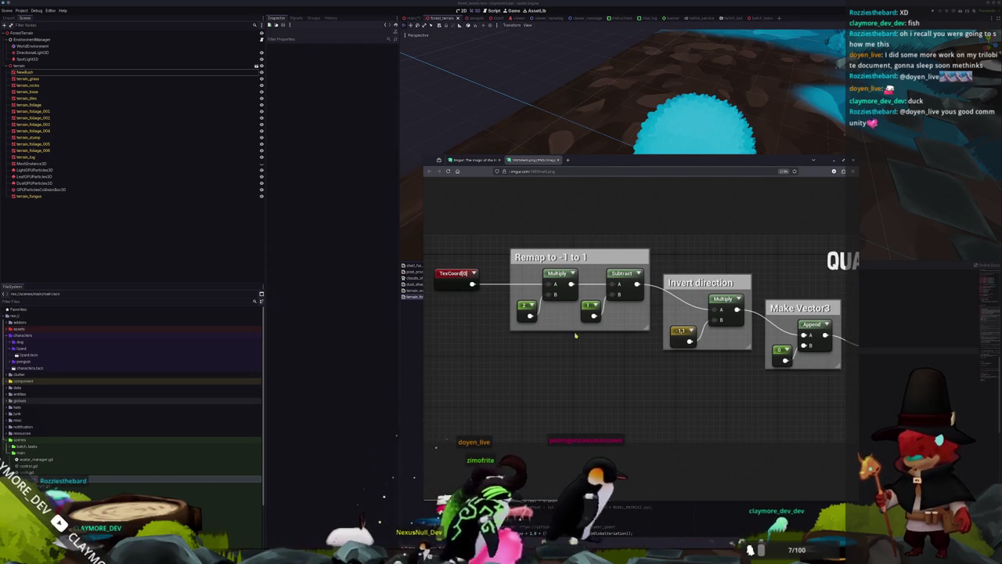
scroll(580, 351, right, 1)
scroll(585, 353, right, 3)
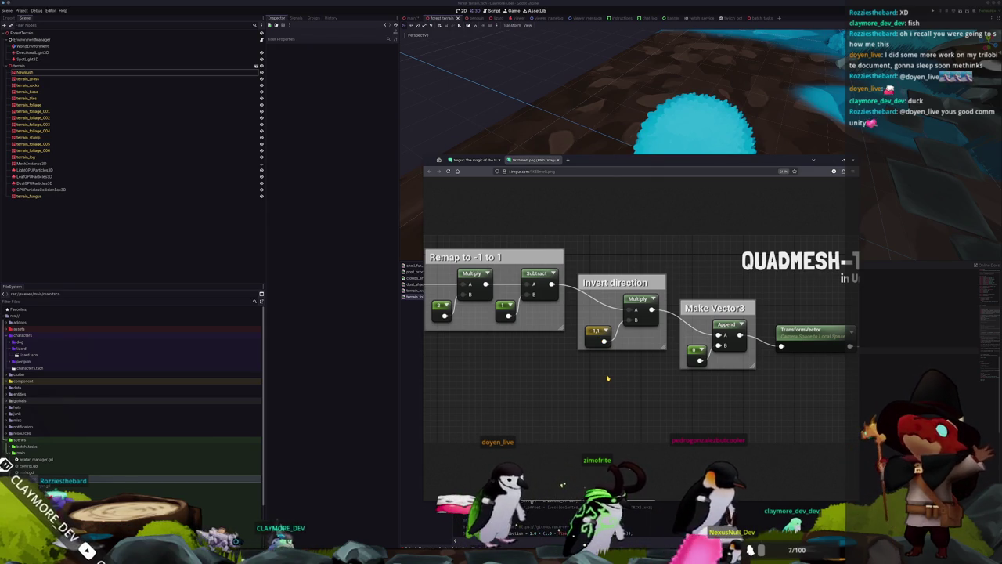
middle_click(604, 379)
scroll(614, 381, right, 2)
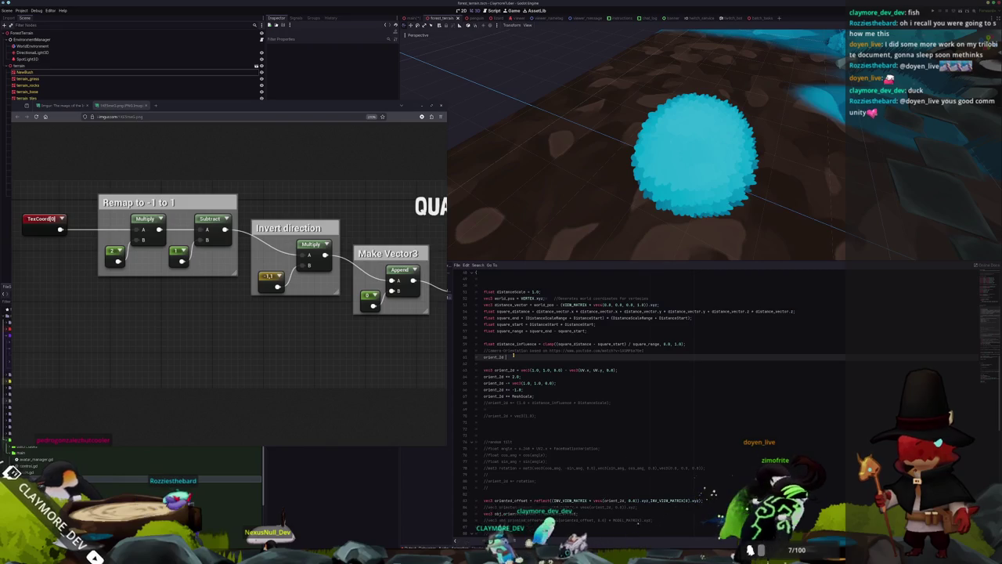
Step: Rewrite line 62 from the orient_2d code into a vec2 remapped_uv built from UV scaled by 2.0
key(BackSpace)
key(BackSpace)
key(BackSpace)
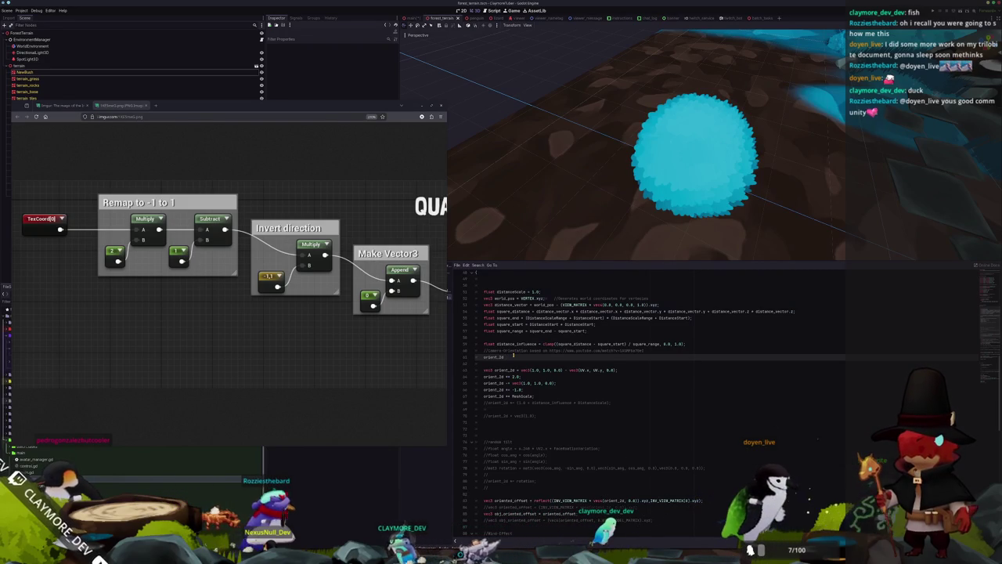
key(BackSpace)
key(BackSpace)
key(BackSpace)
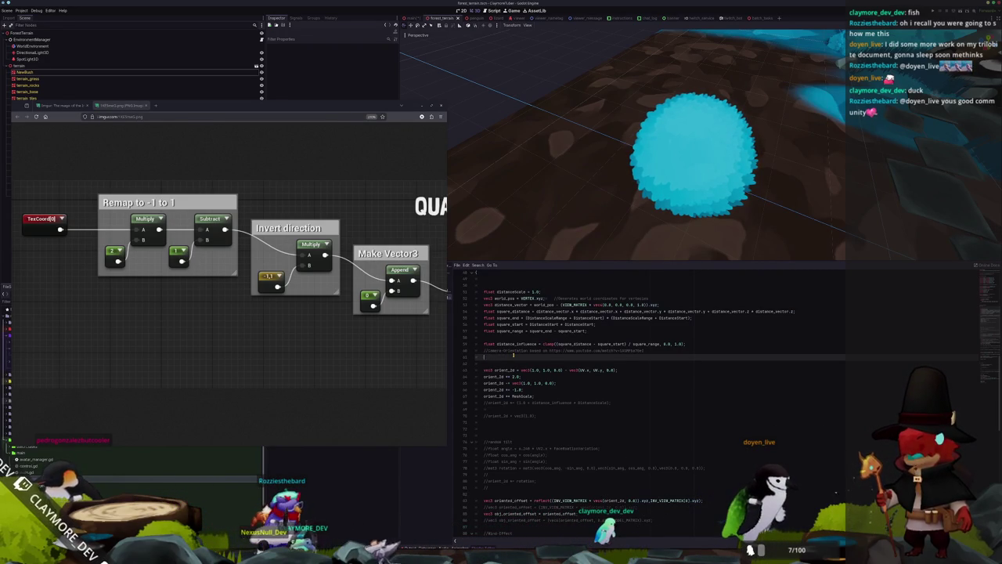
text(vear remapped)
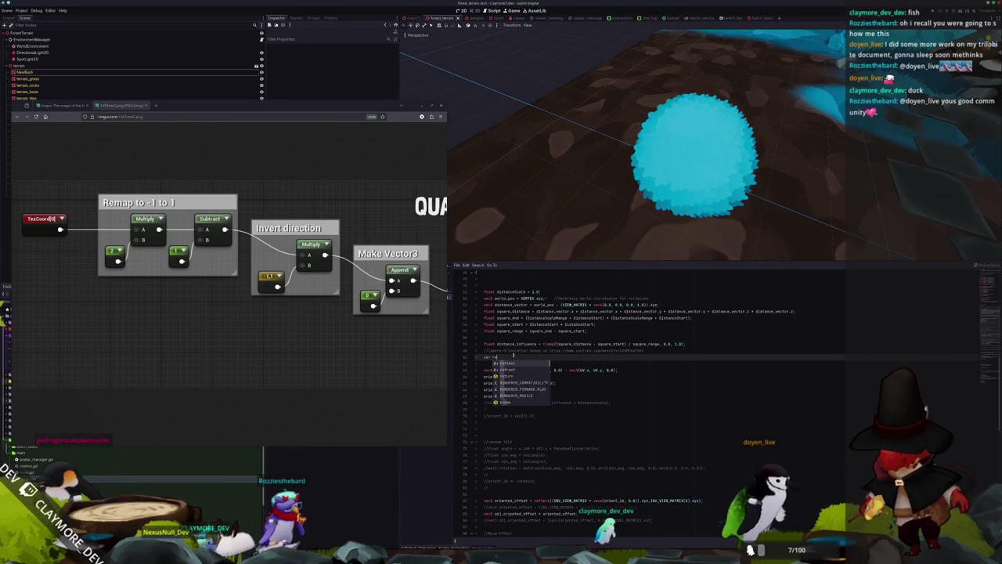
text(_uv =)
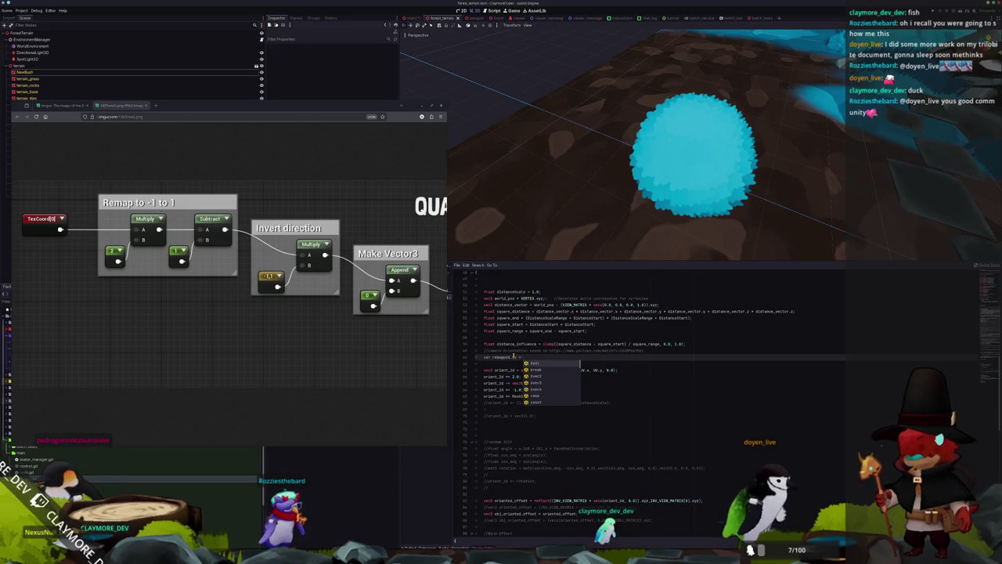
text( UV.xy)
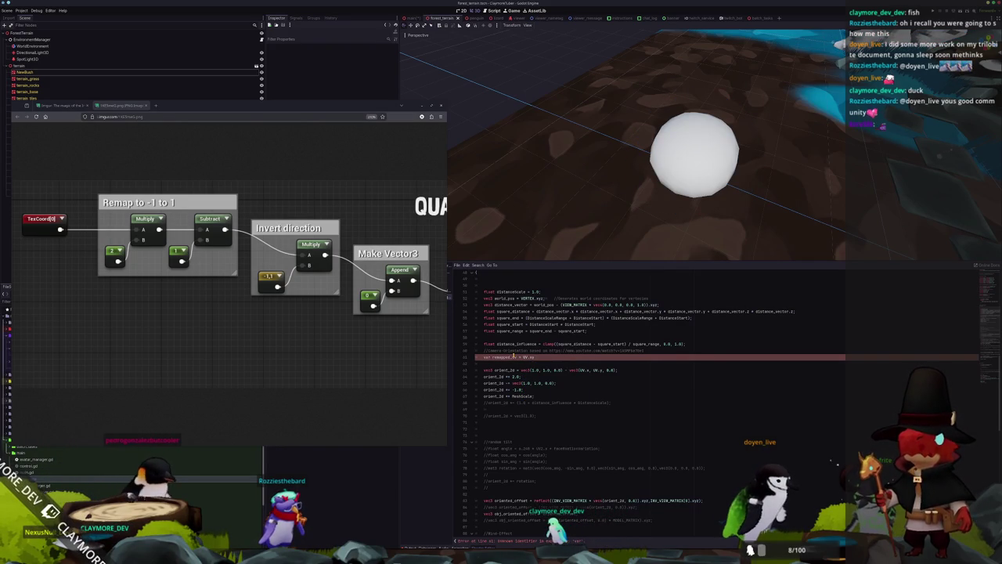
text( * 2.0)
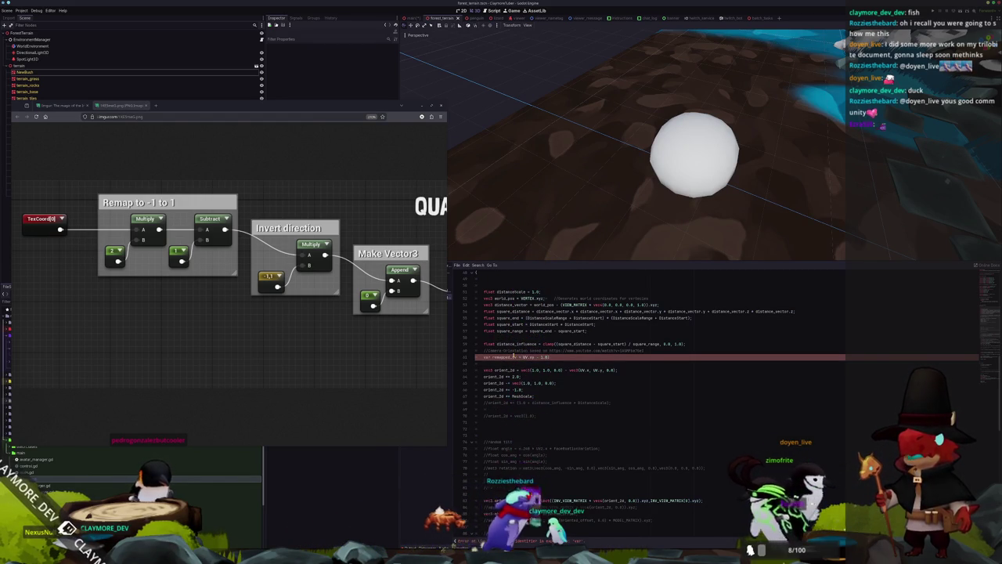
text(* 2.0)
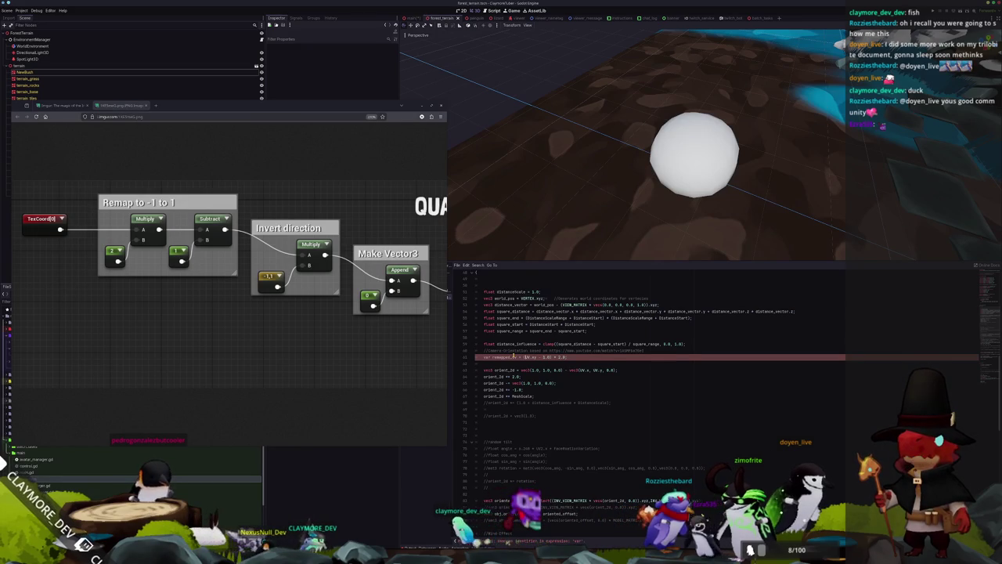
text(vec)
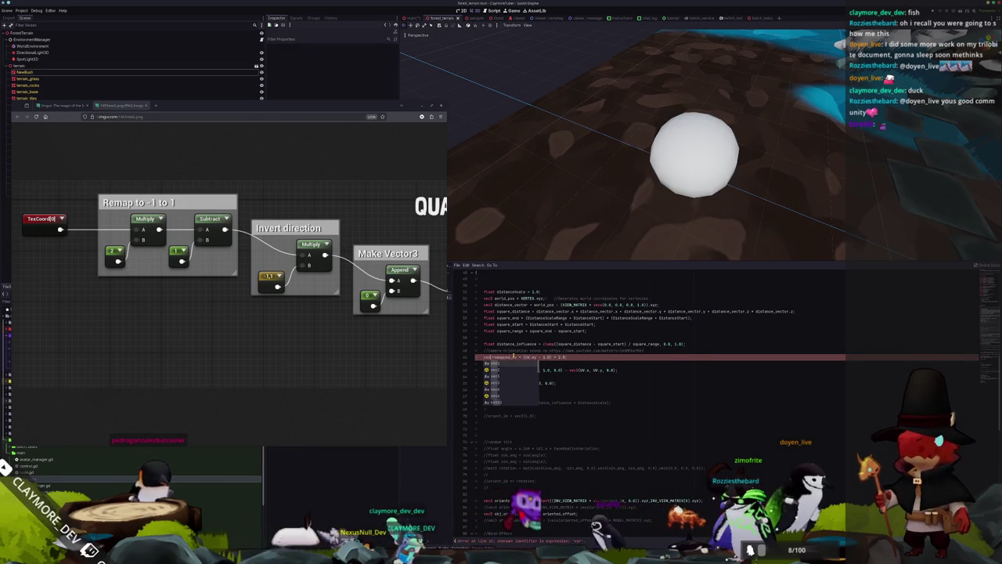
key(Return)
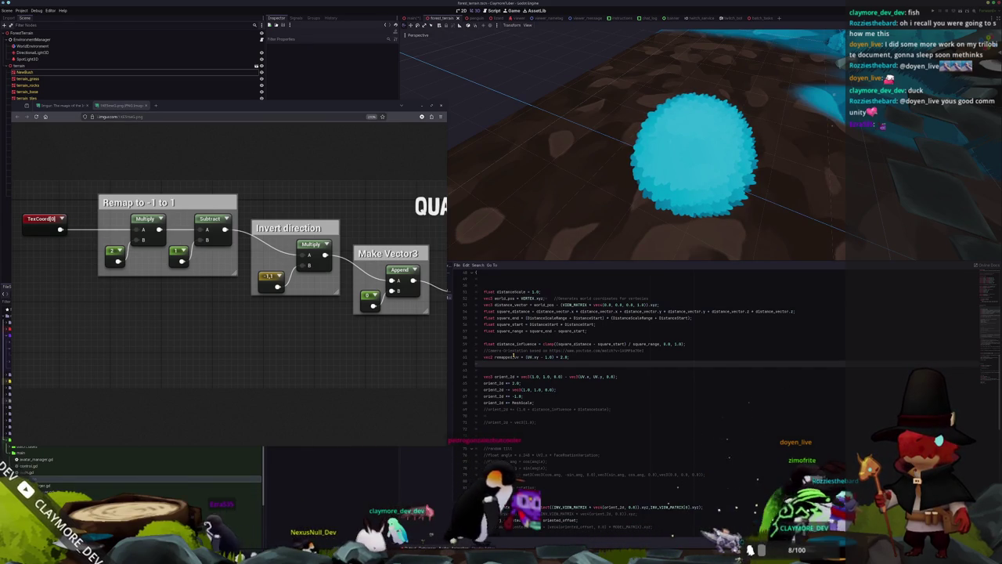
mouse_move(624, 204)
mouse_down()
mouse_move(571, 172)
mouse_move(600, 193)
mouse_up()
text(remapped_uv.x)
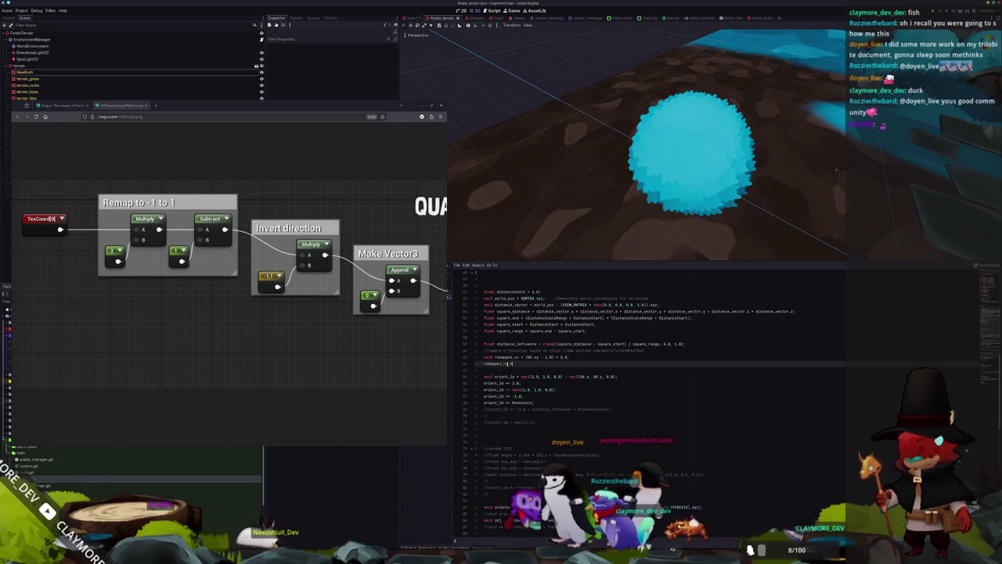
Step: Add 'vec3 remapped_uv_vec3 = vec3(remapped_uv.x, remapped_uv.y, 0.0);' on a new line
text(= -1;)
key(Return)
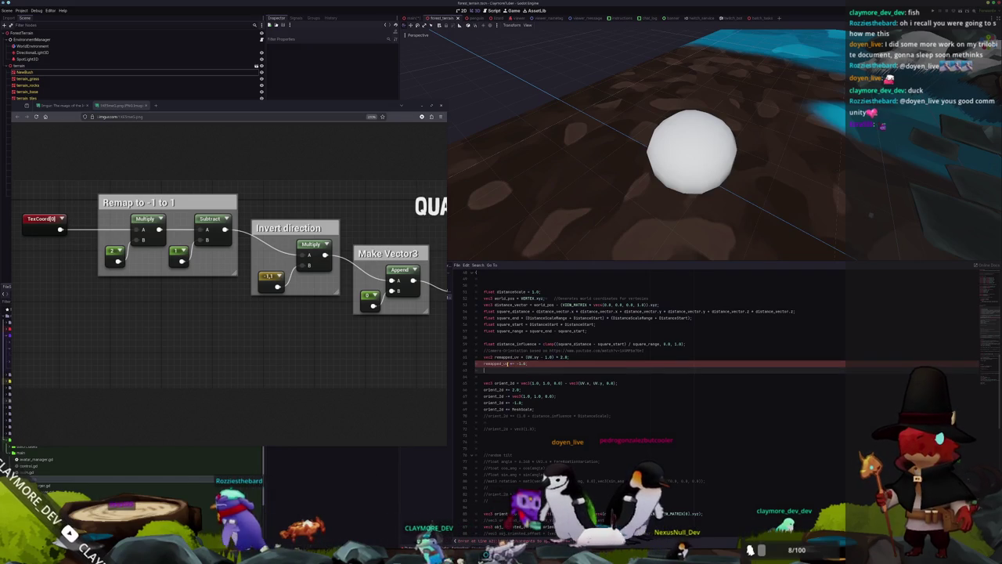
text(v)
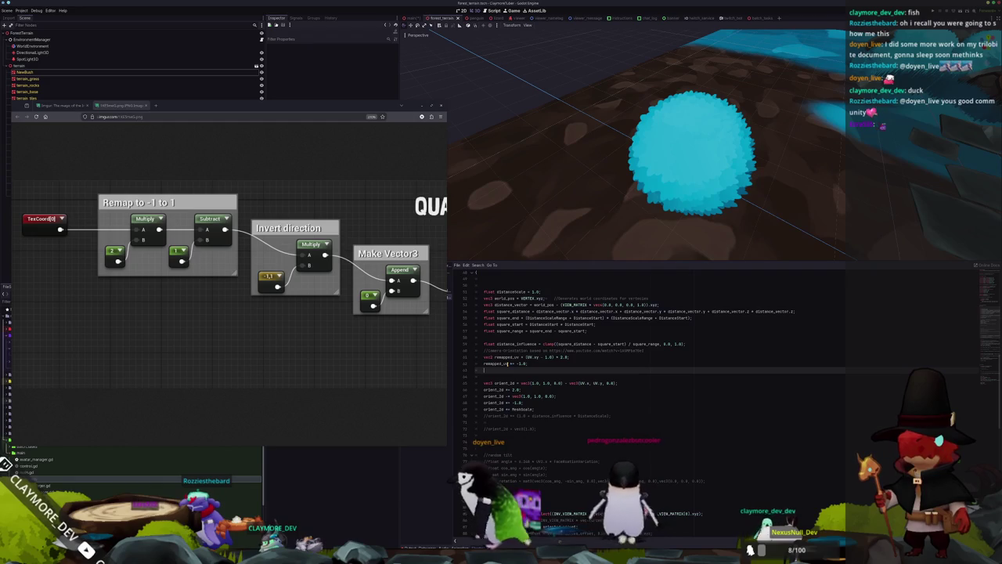
text(ec3)
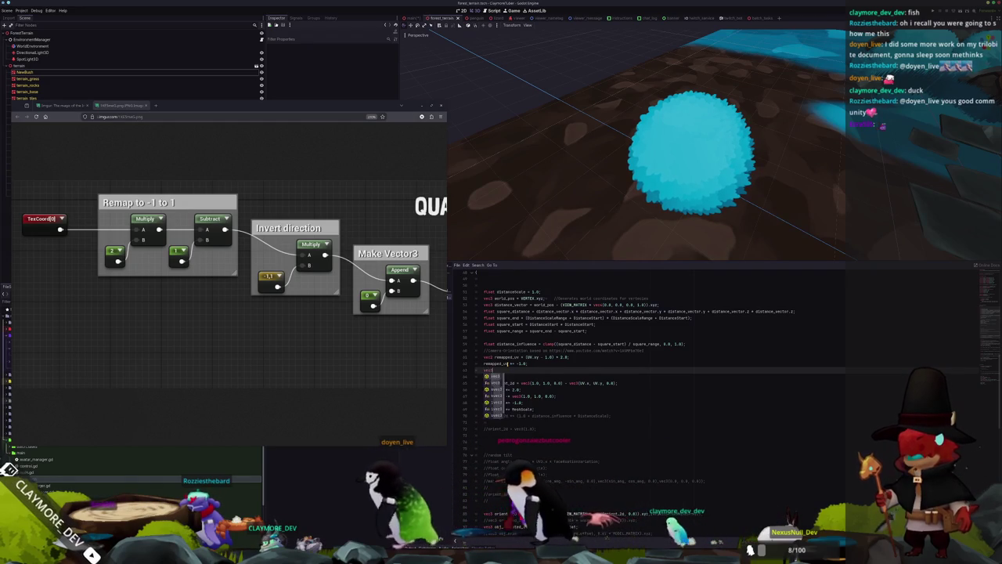
text( remapped_uv)
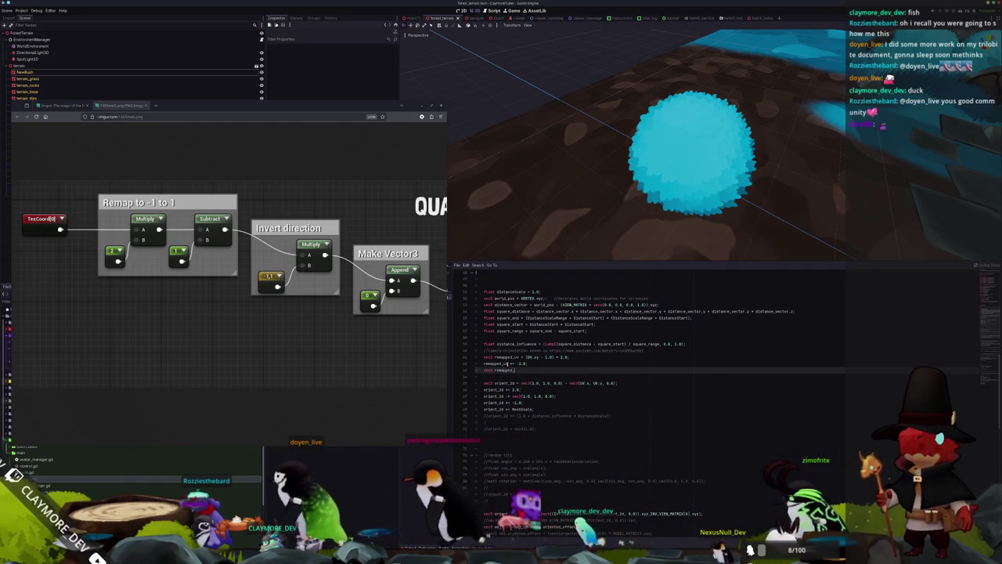
text( = vec)
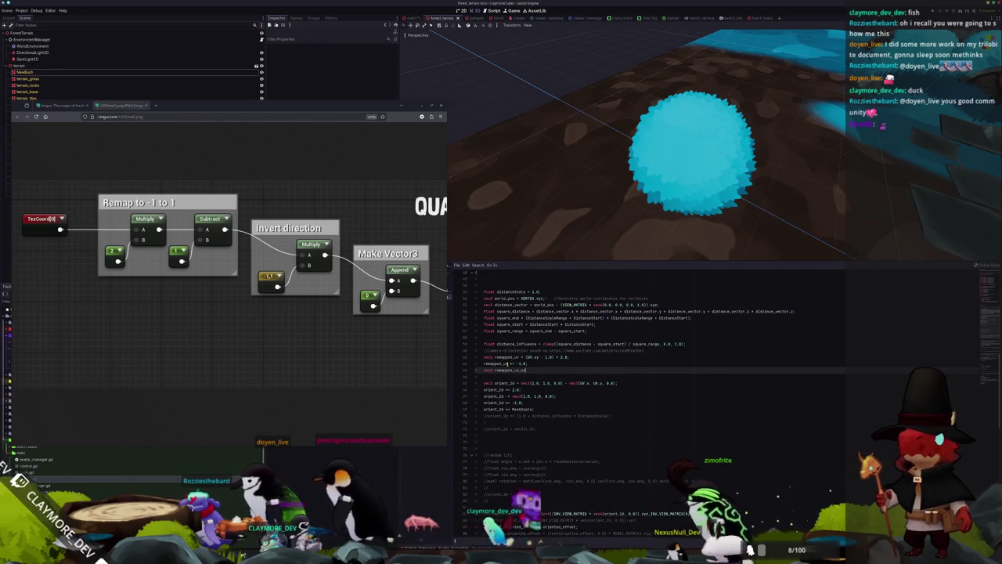
text(uv)
text(()
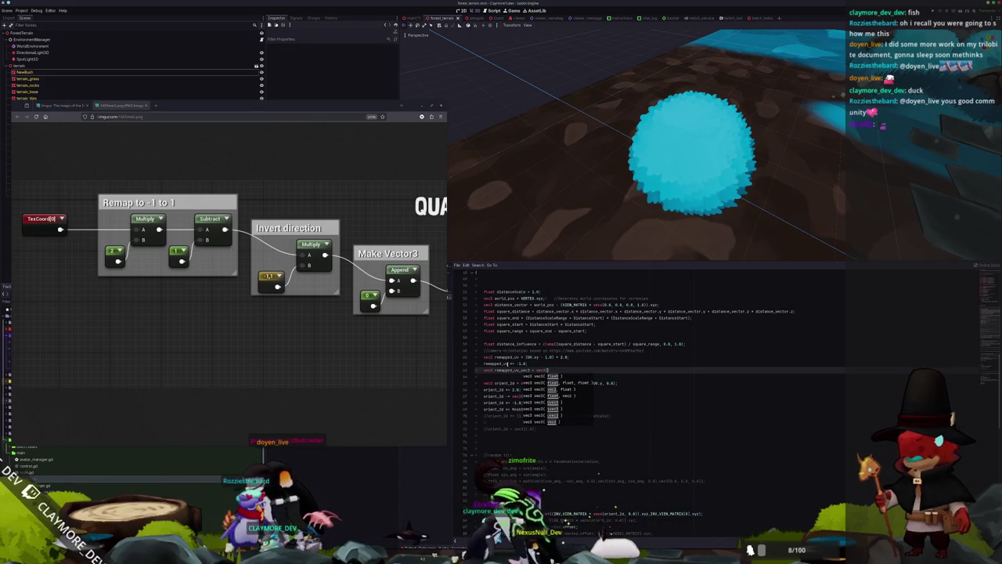
text(re)
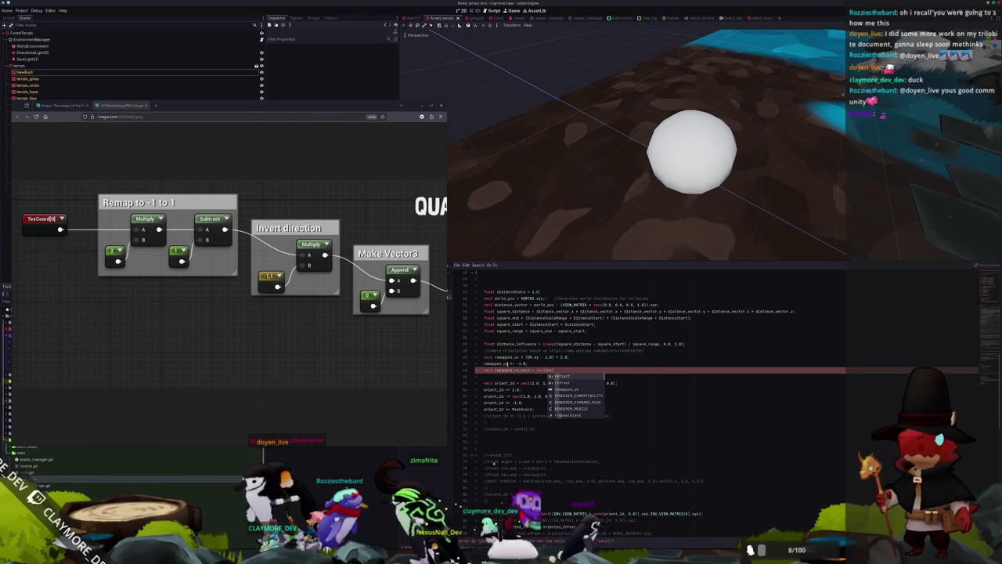
key(Return)
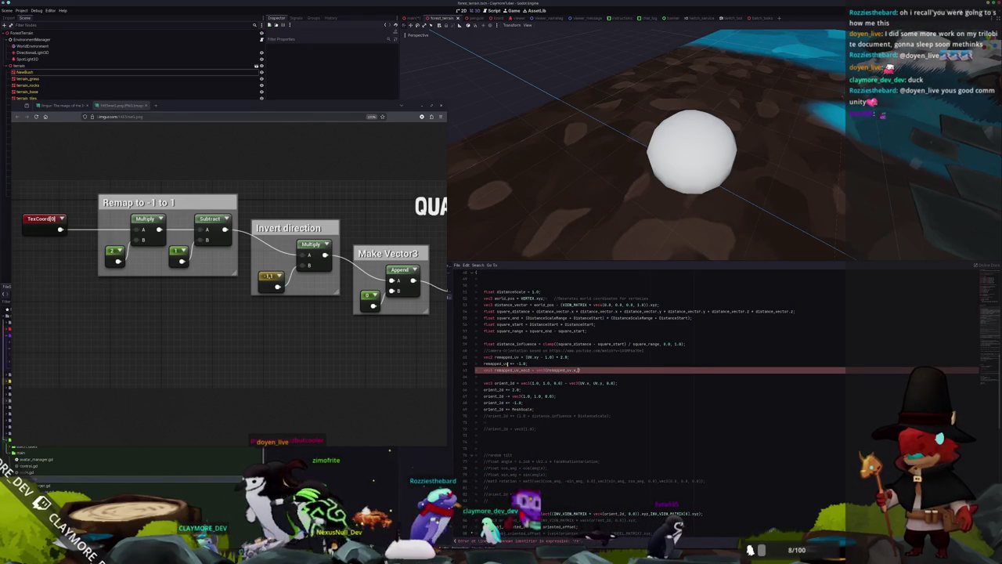
text(r)
text(d)
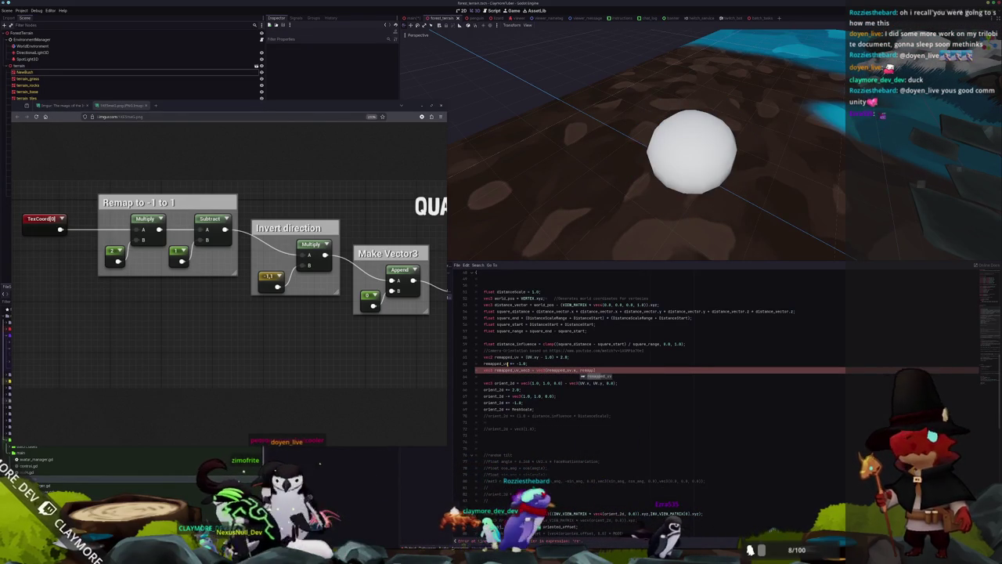
text(;)
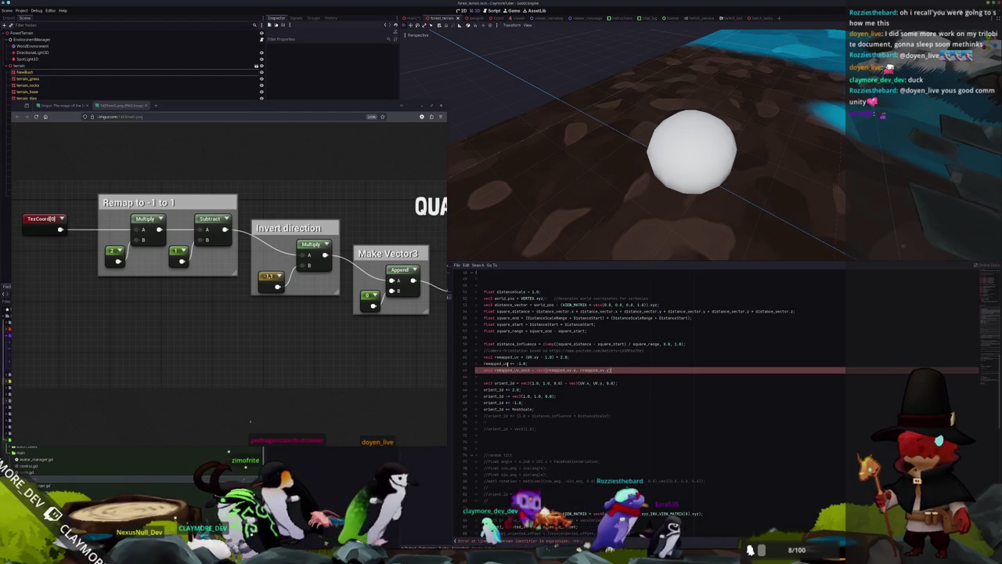
text(, 0.0)
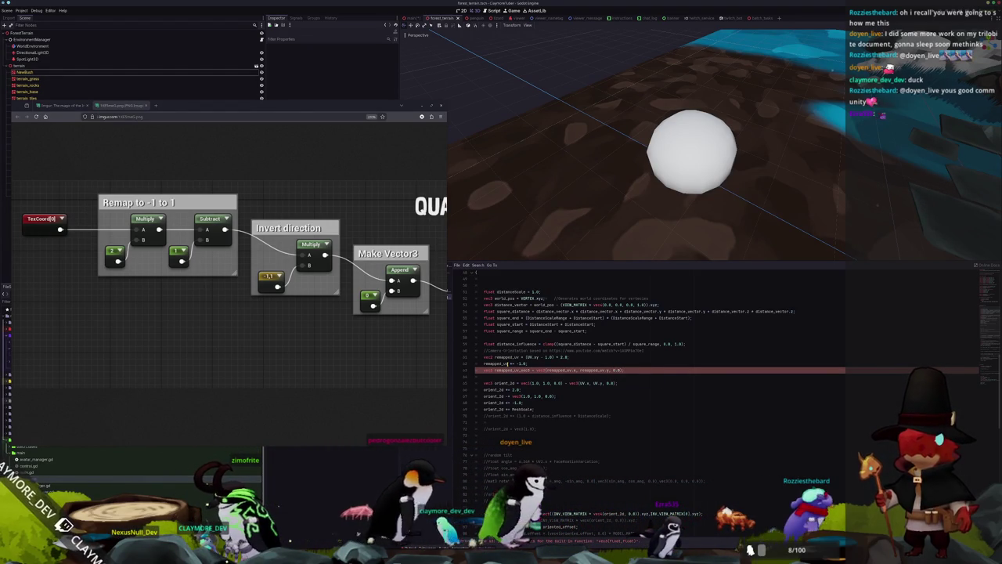
middle_click(341, 343)
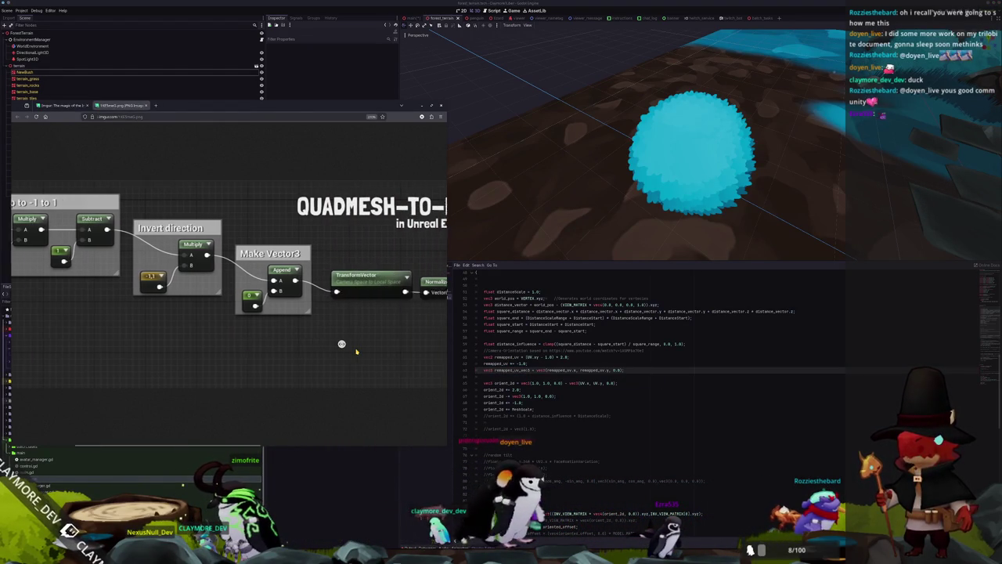
Step: Add a blank line below the remapped_uv_vec3 vector and rename that vector to camera_uv
click(235, 300)
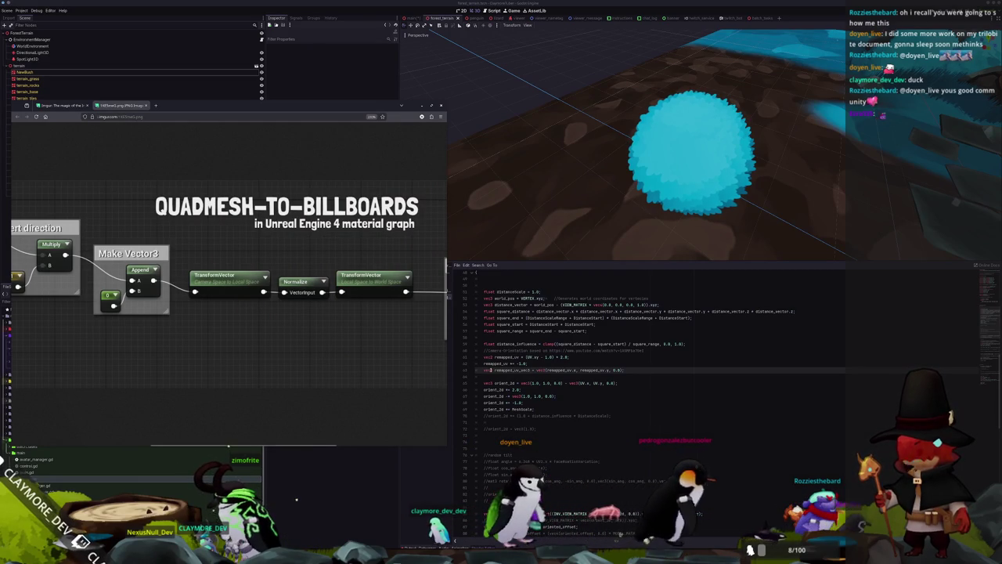
click(571, 376)
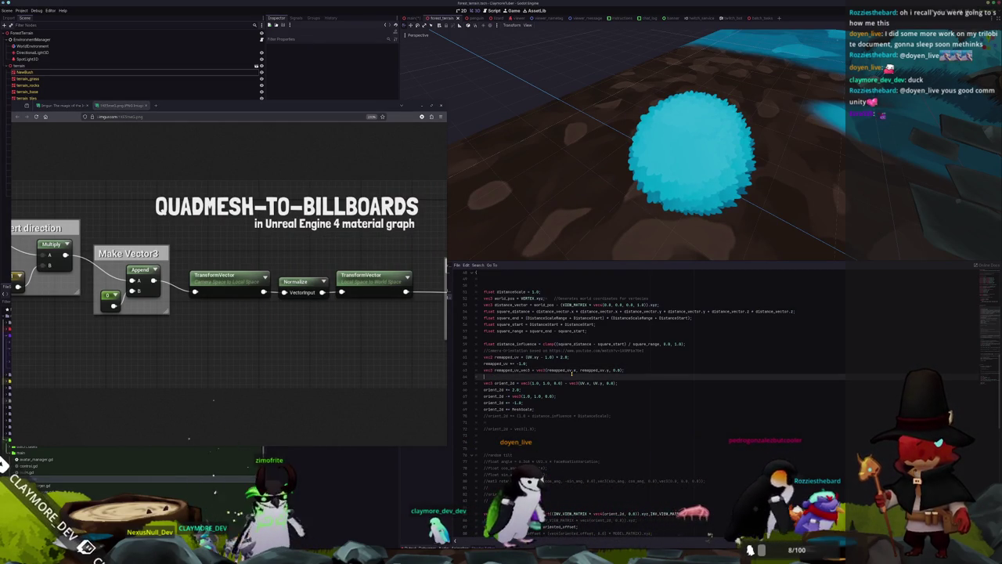
key(Return)
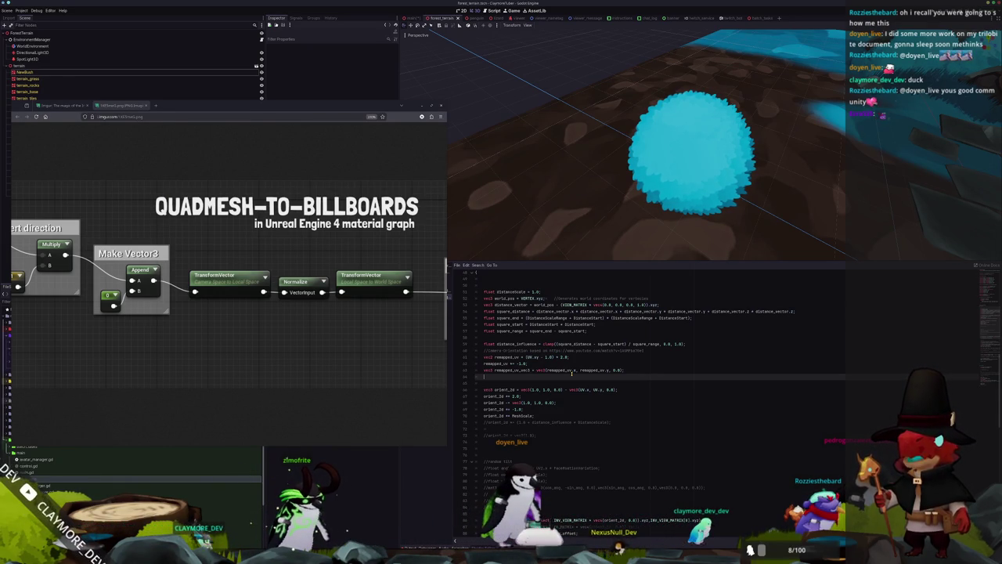
text(vec3remapped_uv)
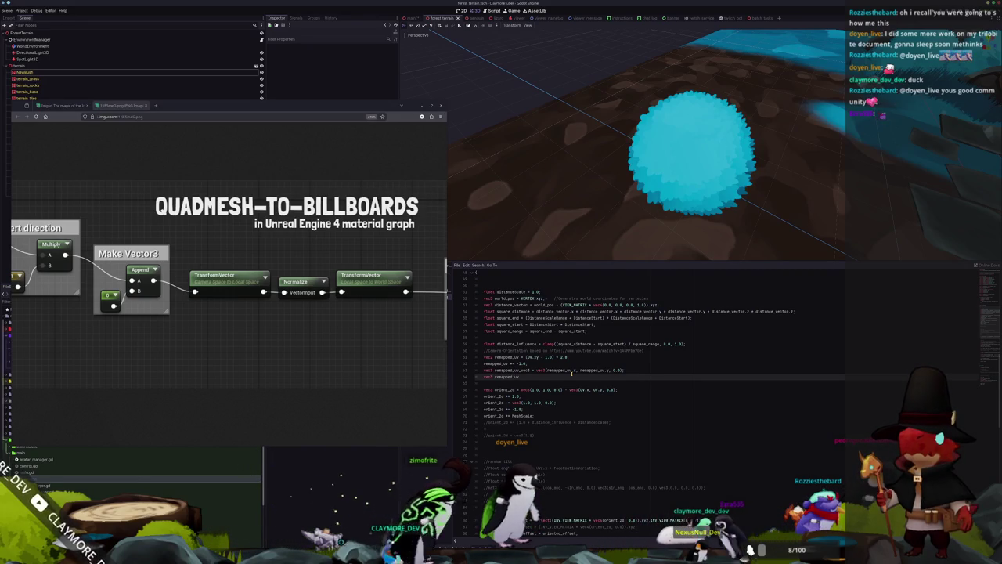
key(BackSpace)
key(BackSpace)
key(BackSpace)
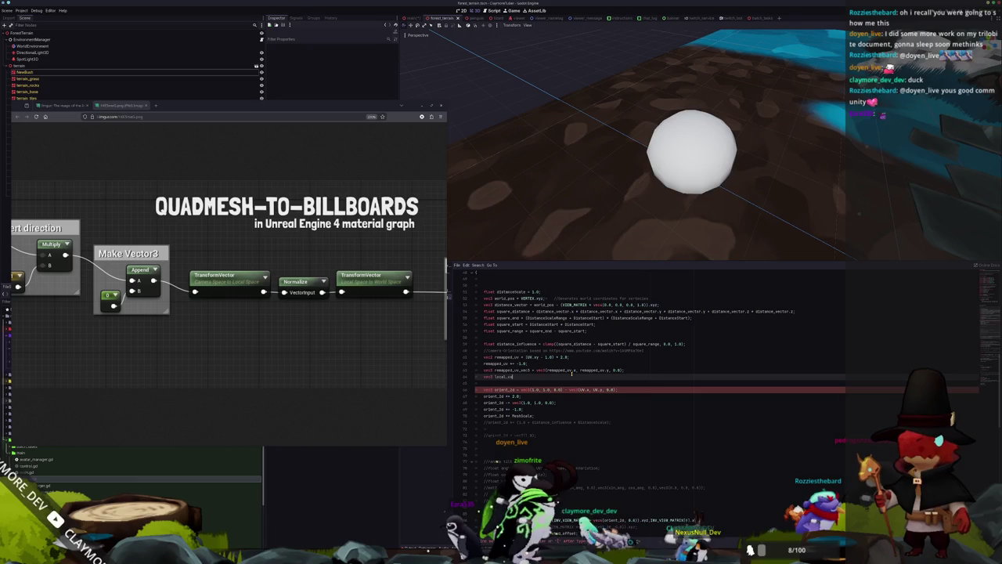
click(571, 371)
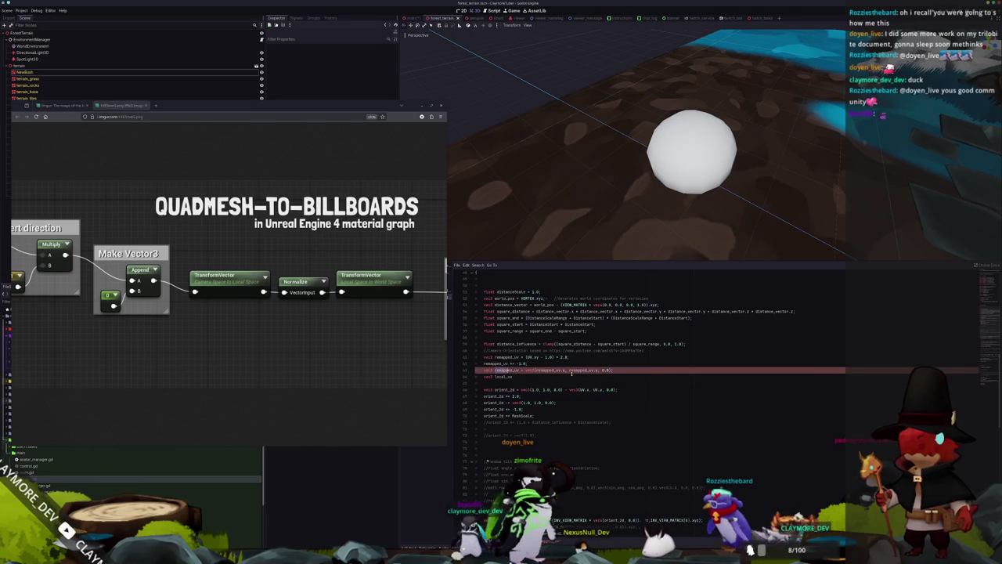
Step: Add 'vec3 local_uv = (vec4(camera_uv,0.0) * INV_VIEW_MATRIX).xyz;' below camera_uv
key(Down)
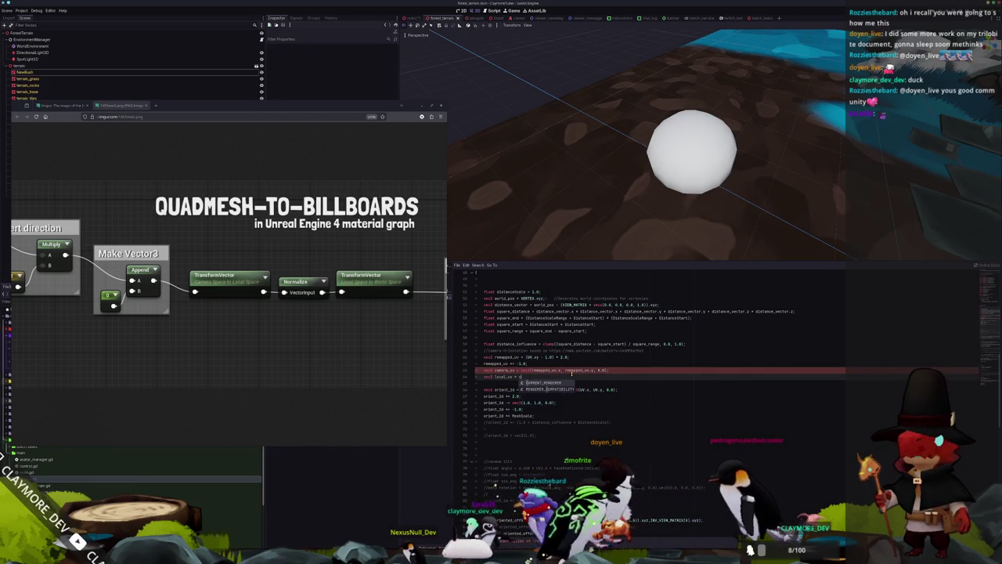
key(BackSpace)
key(Return)
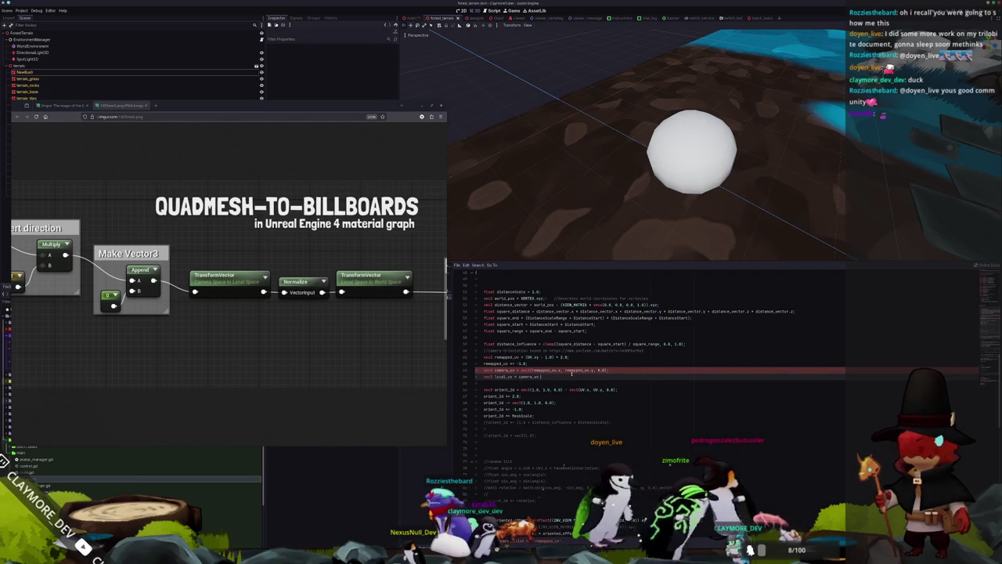
text(_VIEW_MATRIX[)
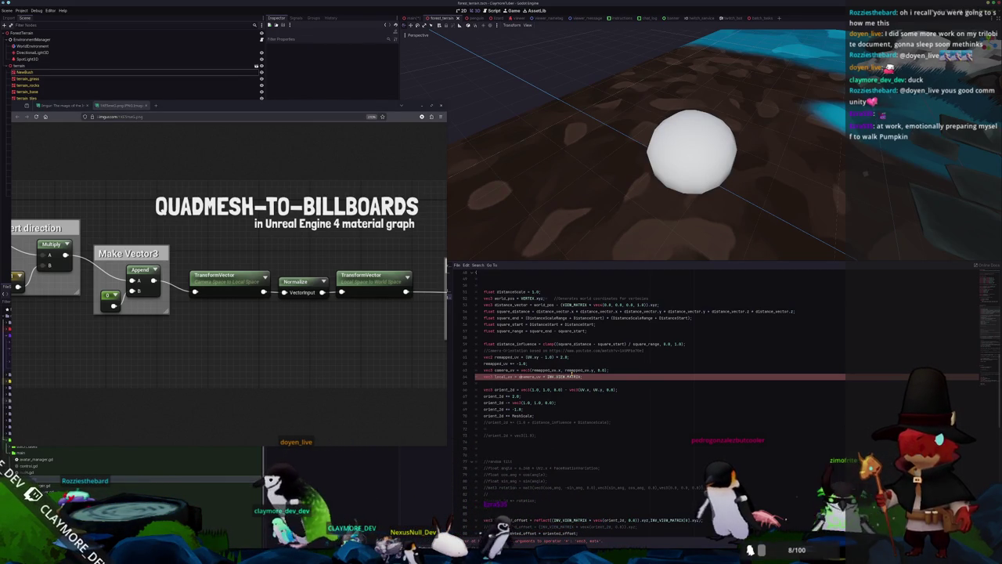
text(4()
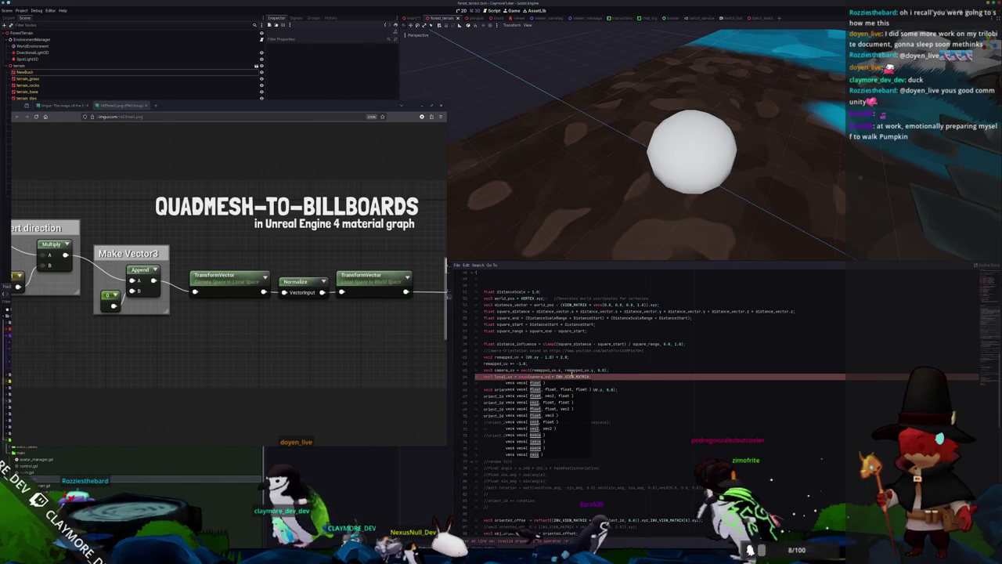
text(,0.0)
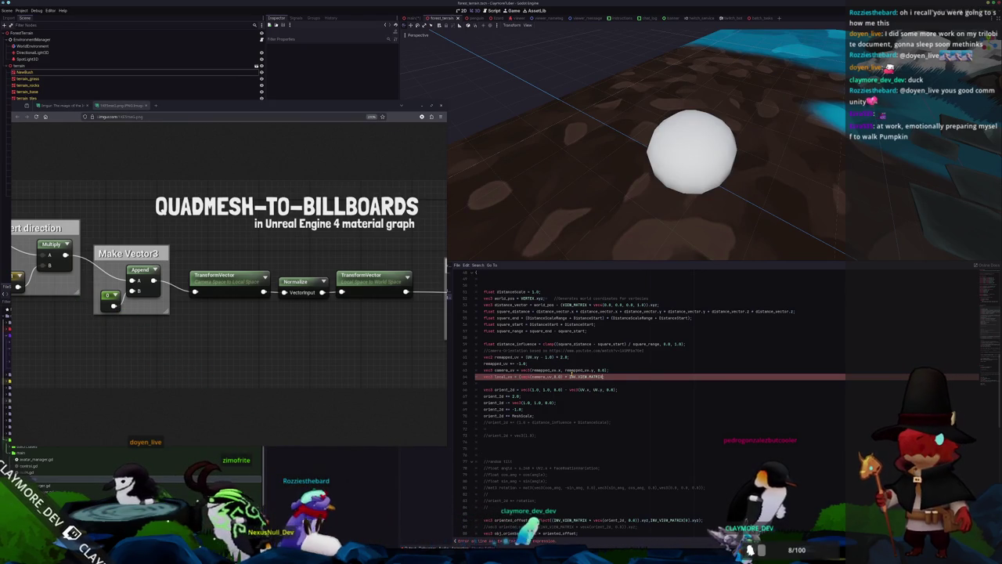
key(ctrl+space)
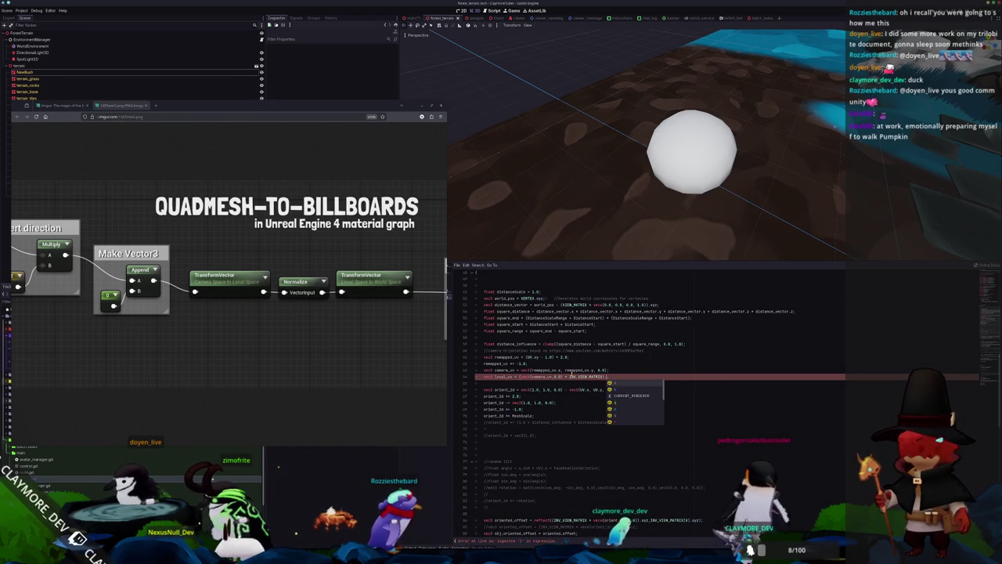
text(xyz;)
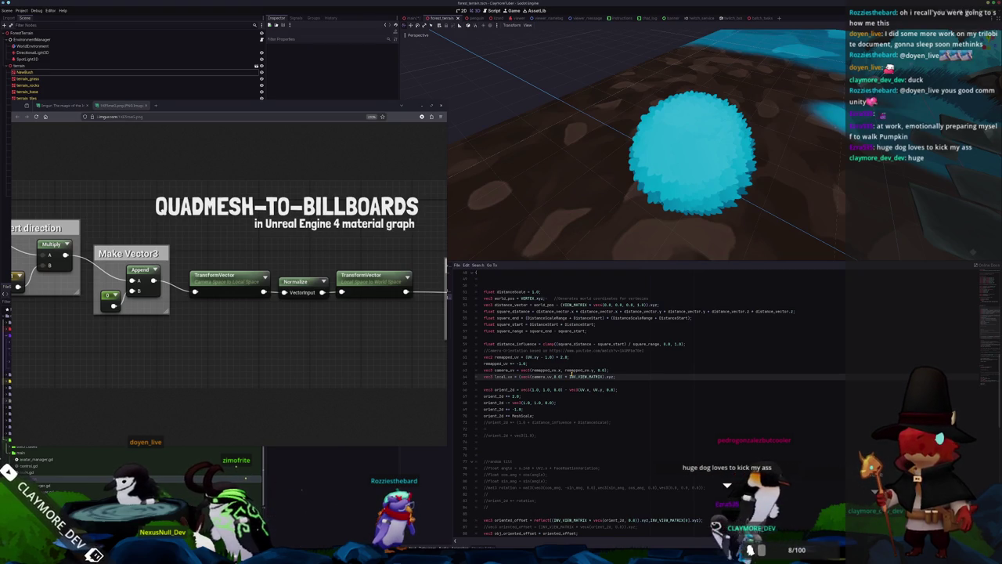
key(Return)
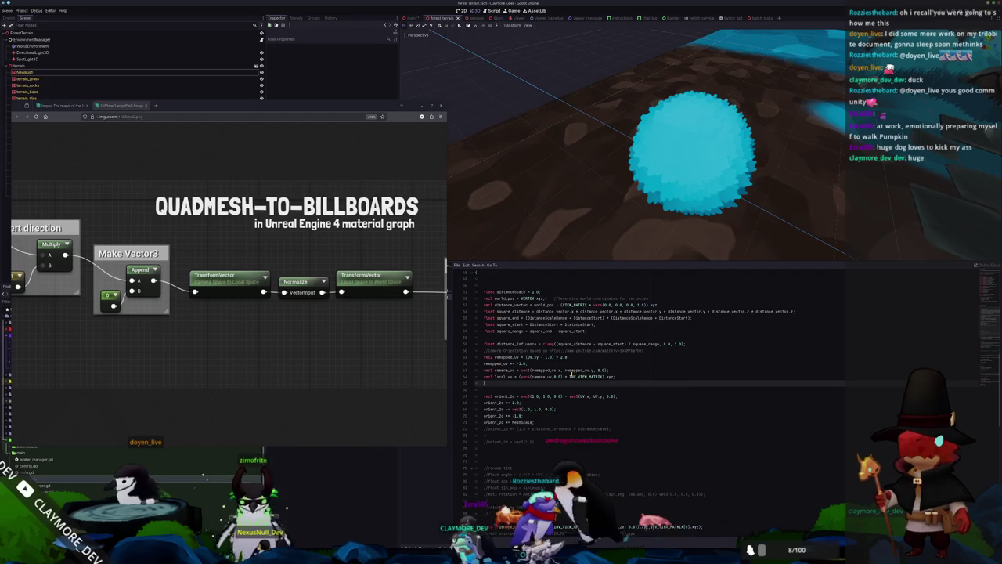
Step: Write 'vec3 norm_uv = normalize(local_uv);' on a new line below local_uv
text(vec3 )
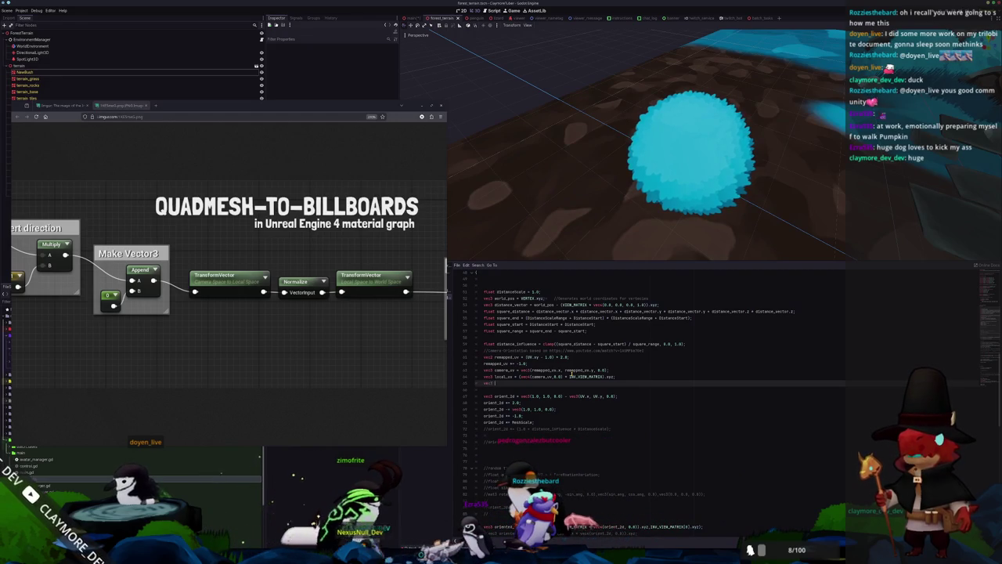
text(norm_uv = norm)
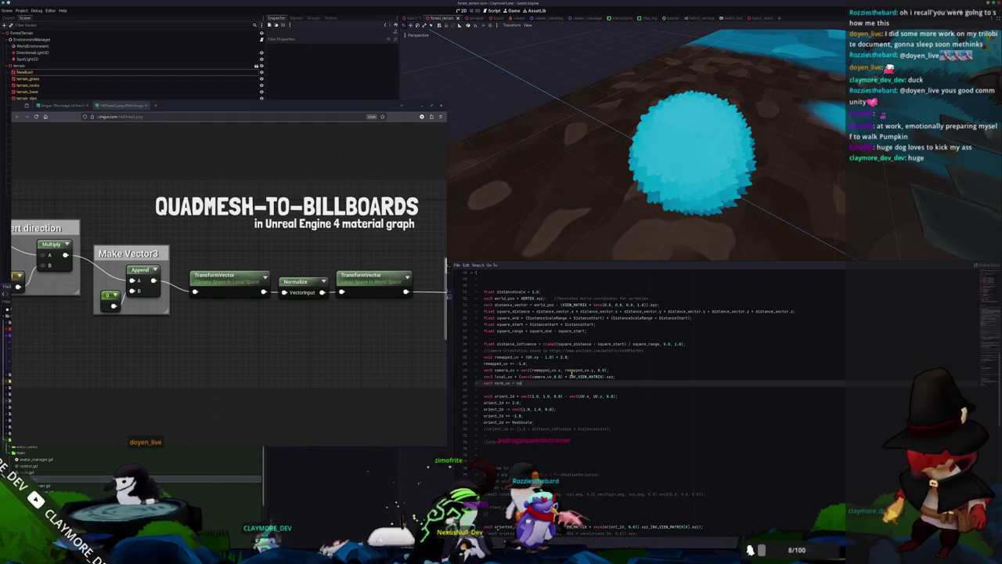
key(Return)
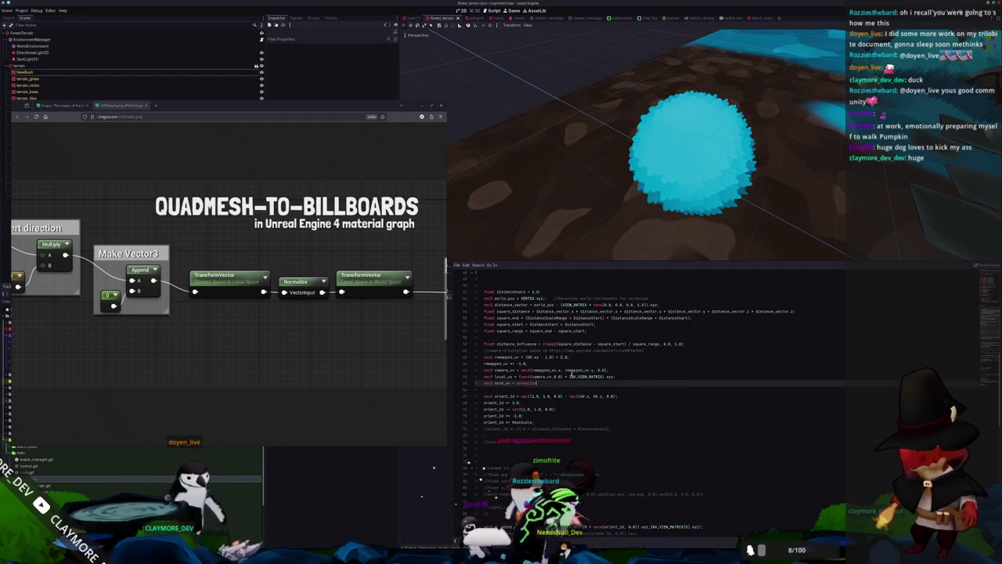
text(local_u)
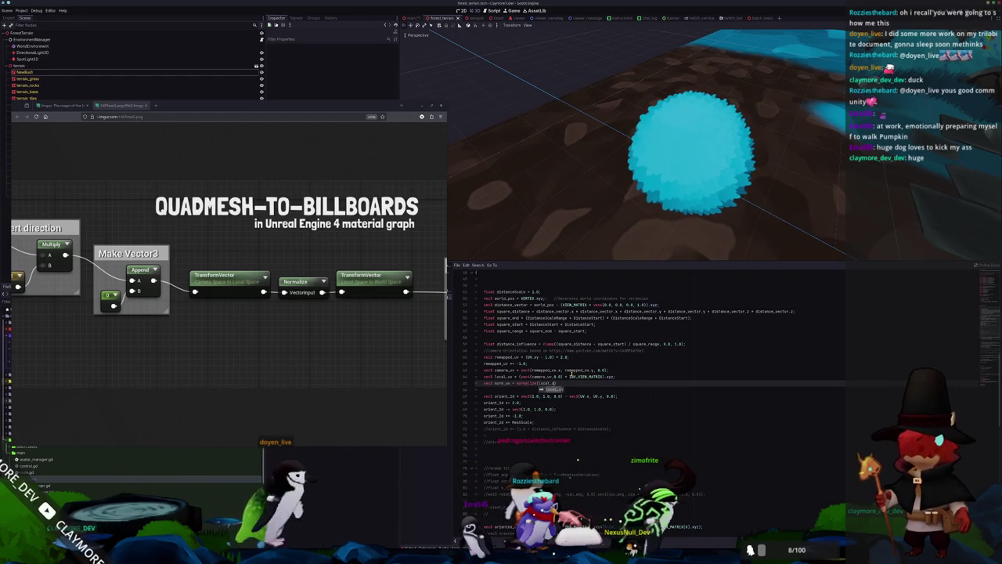
text(v);)
key(Return)
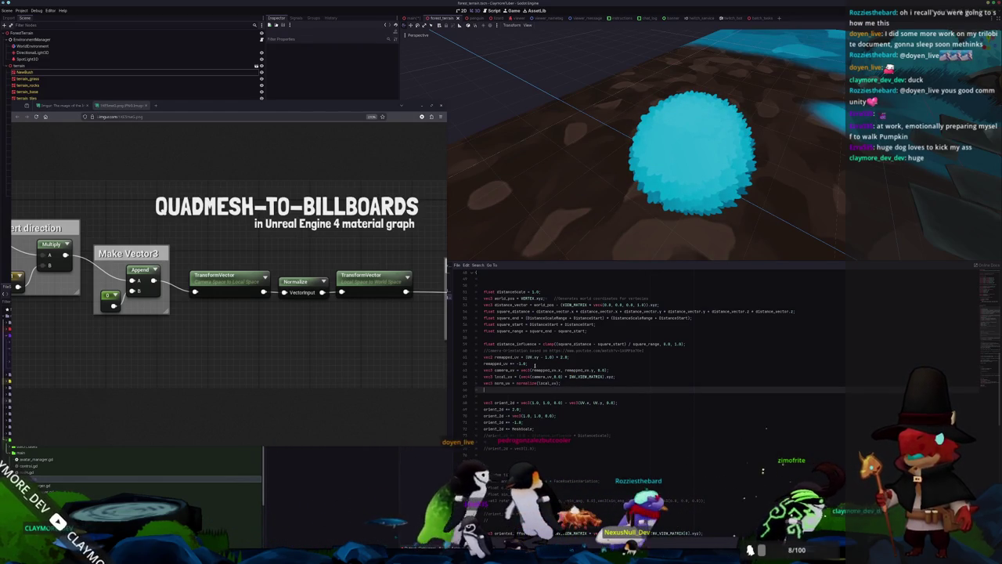
drag(378, 349, 299, 351)
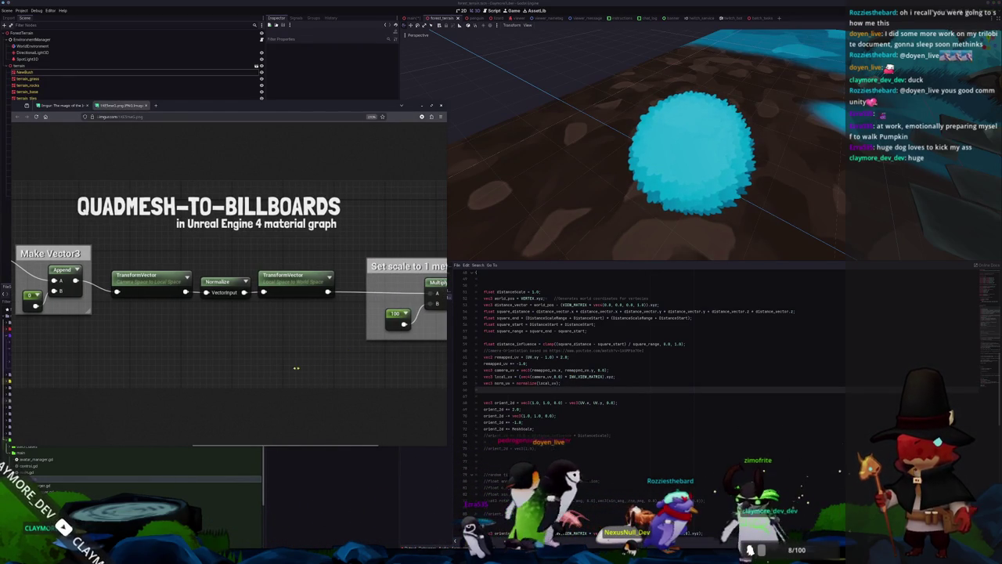
scroll(274, 361, right, 2)
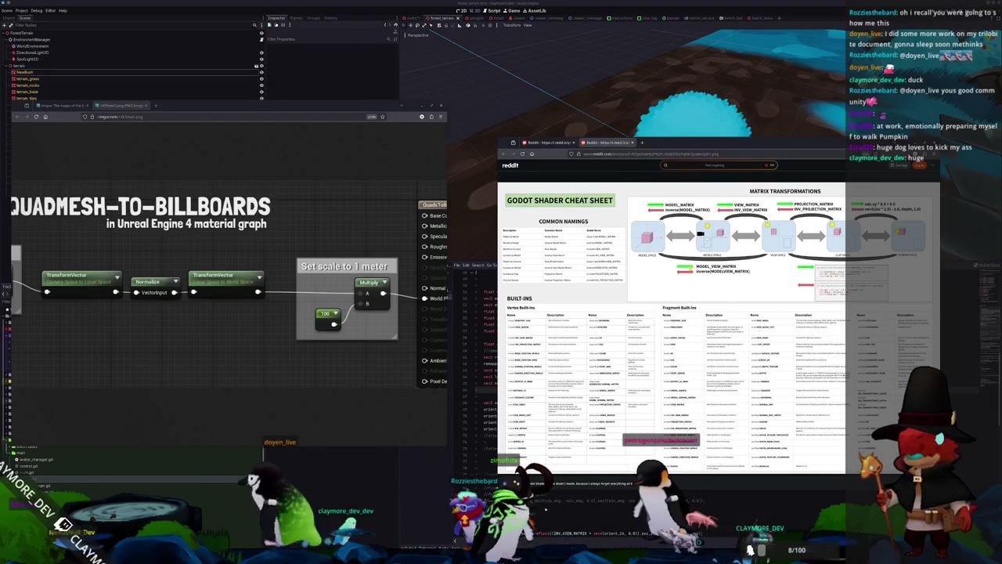
Step: Save the Reddit Godot Shader Cheat Sheet image into the Downloads folder with Save Image As
right_click(690, 269)
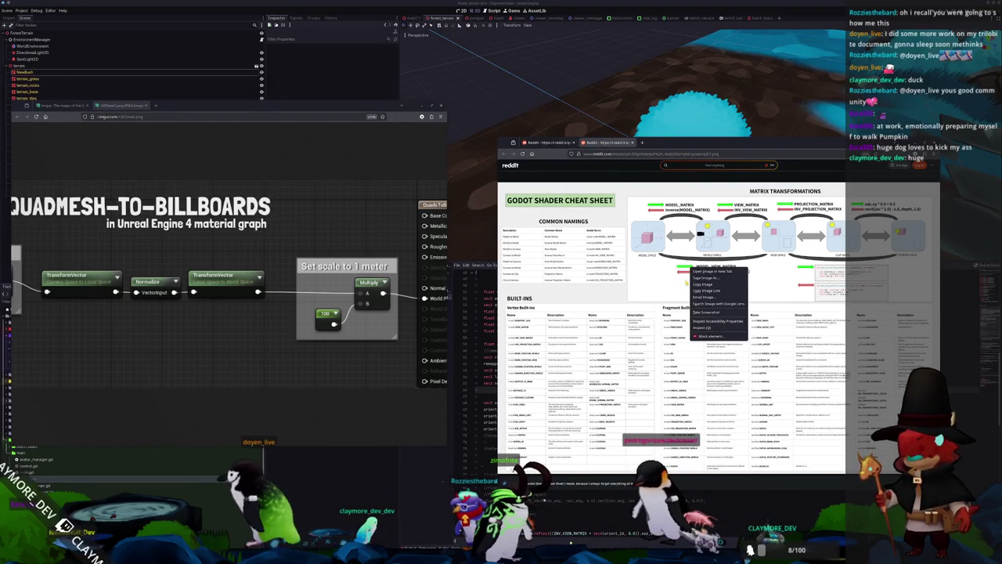
click(703, 279)
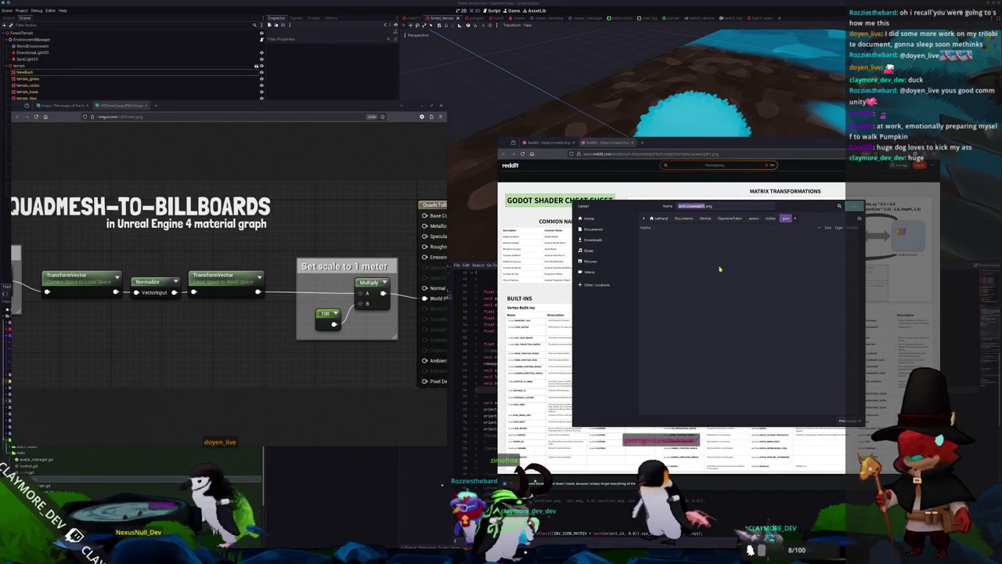
click(603, 240)
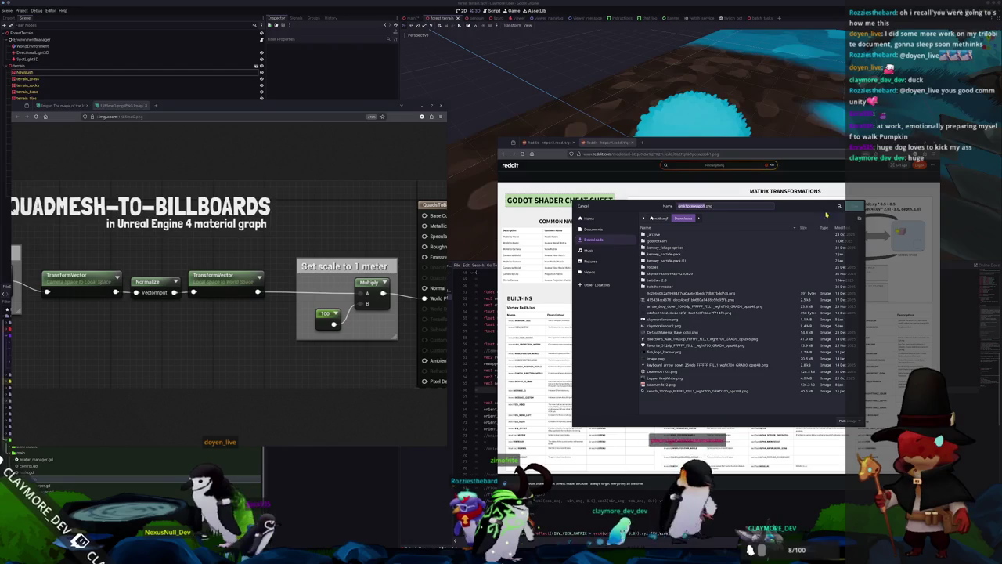
key(Return)
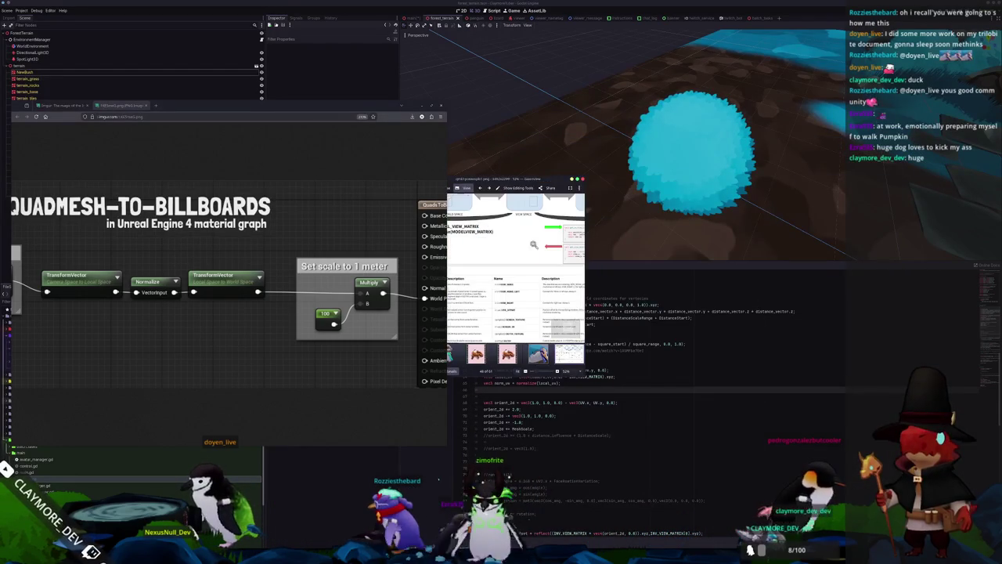
Step: Move the Gwenview window right, enlarge it, and zoom into the cheat sheet
drag(545, 180, 665, 189)
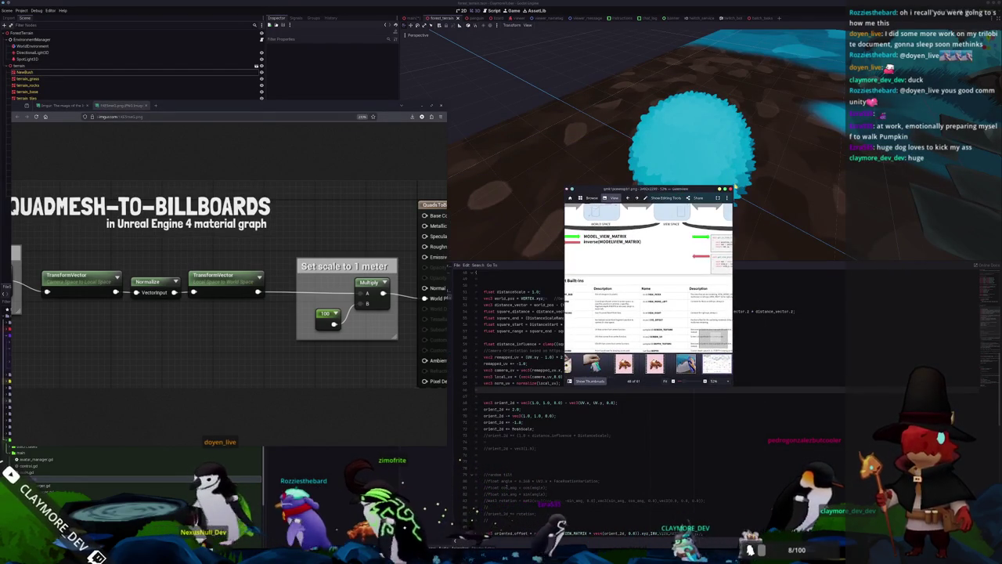
drag(731, 190, 928, 82)
scroll(702, 202, up, 5)
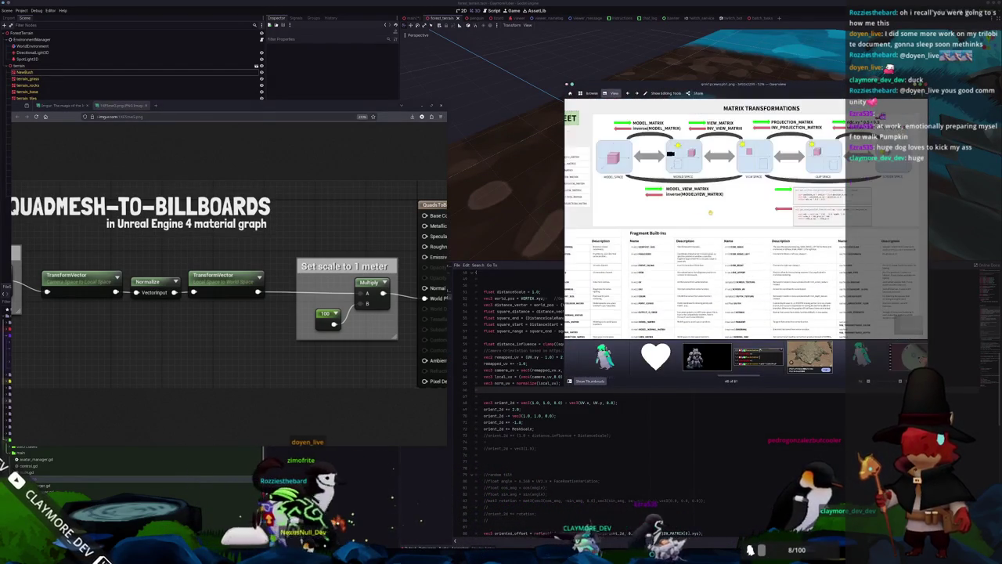
scroll(702, 202, down, 5)
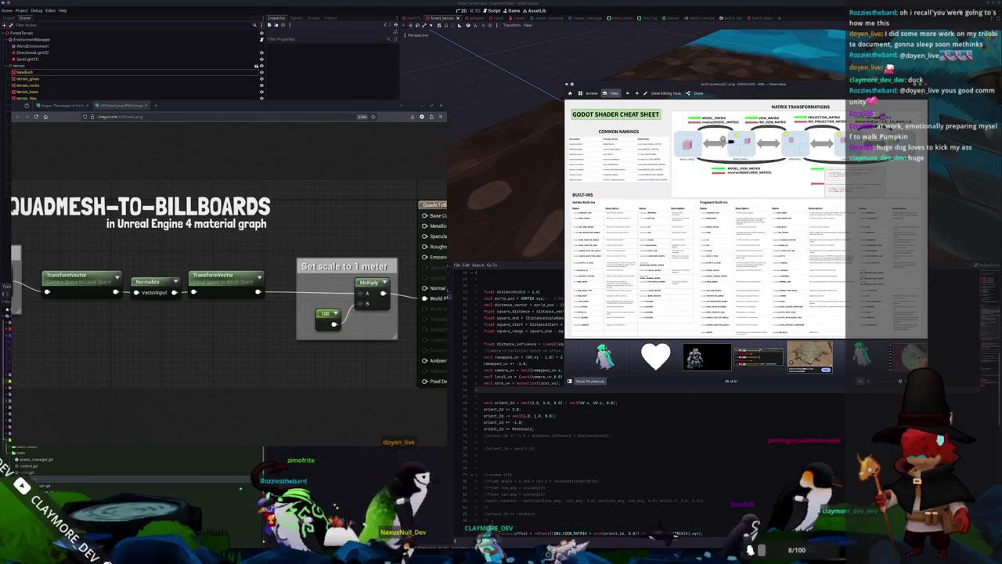
scroll(736, 110, up, 3)
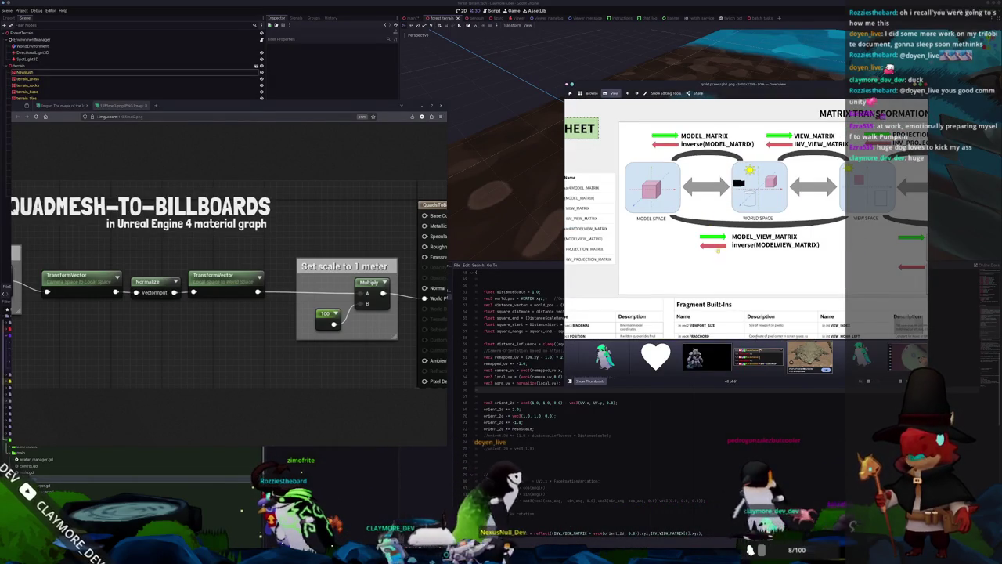
scroll(669, 196, up, 4)
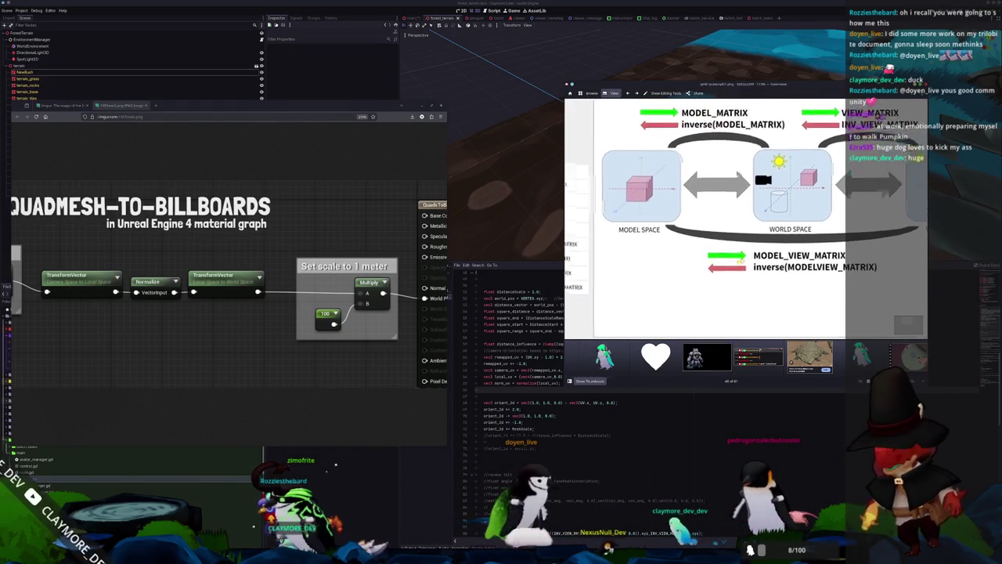
Step: Pan across the Matrix Transformations diagram, then return to the Godot editor
drag(745, 256, 715, 275)
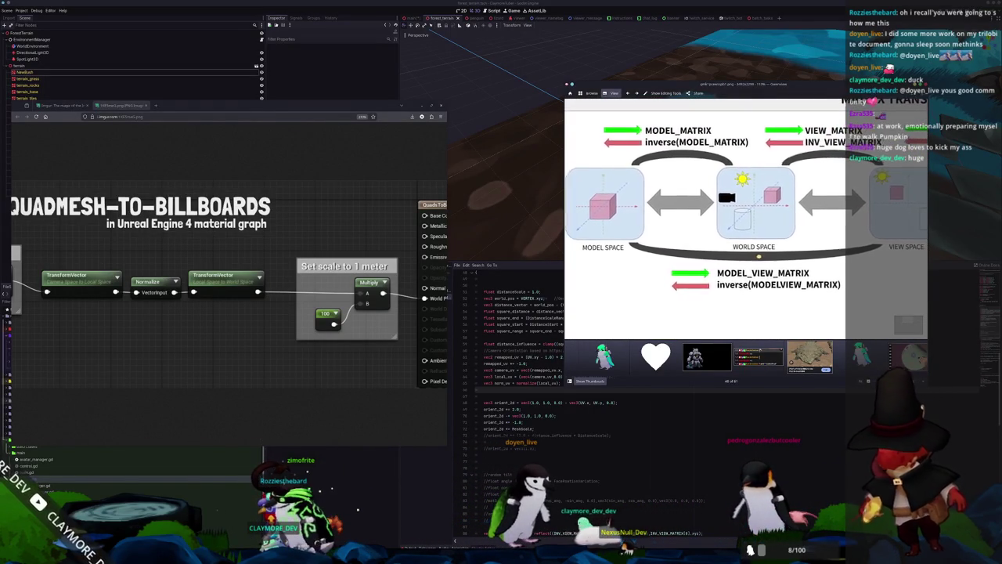
scroll(771, 254, down, 2)
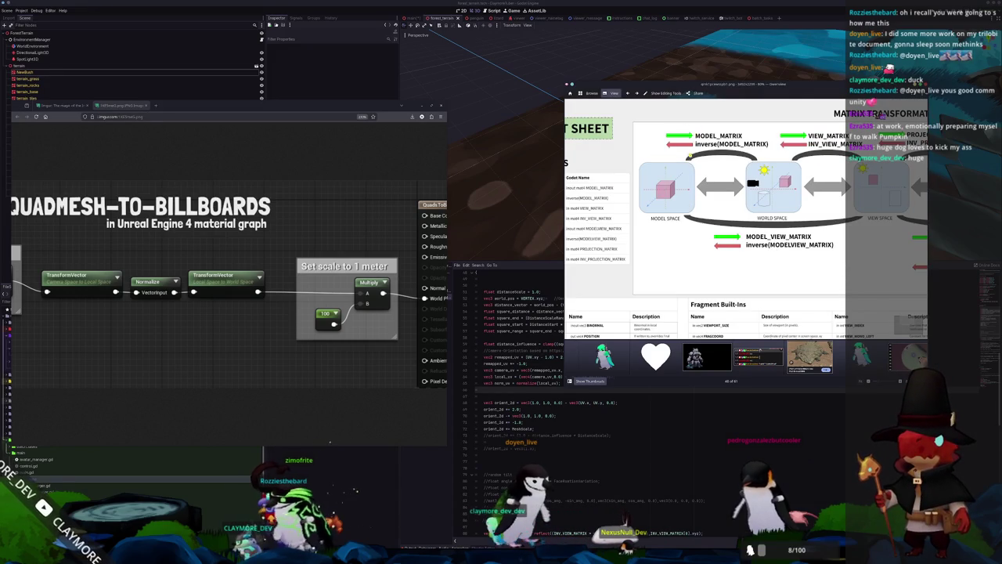
scroll(743, 203, right, 3)
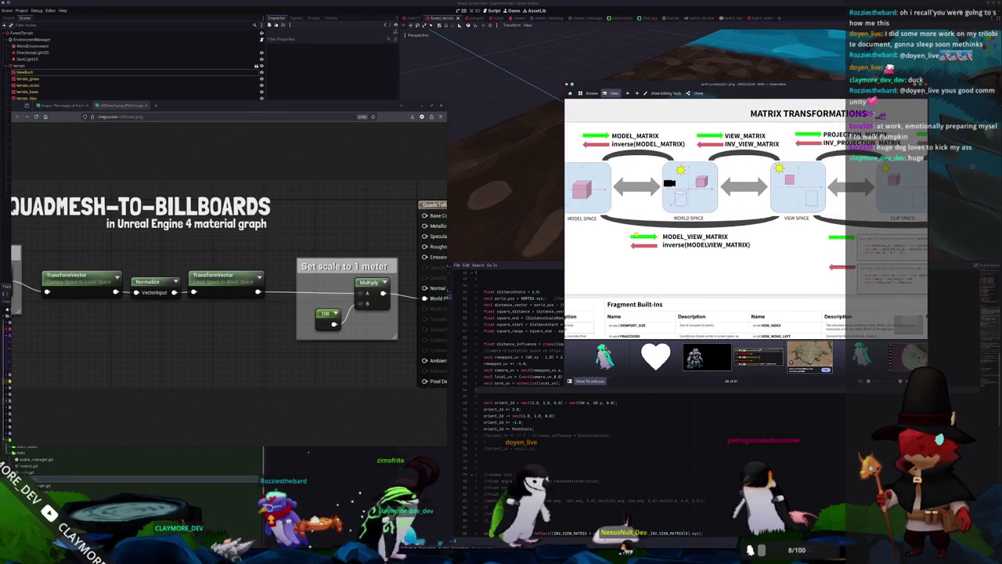
scroll(710, 225, right, 1)
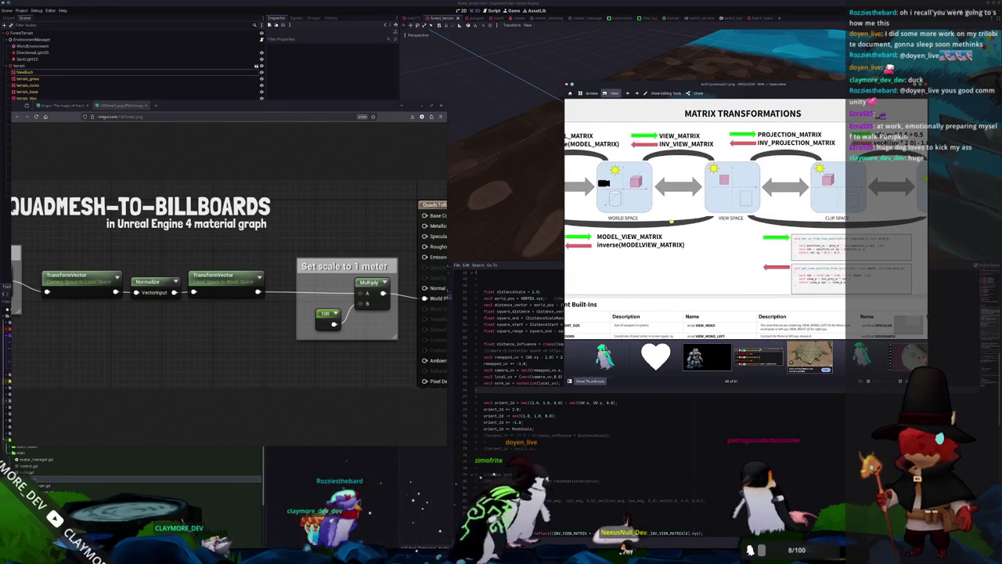
scroll(682, 231, right, 2)
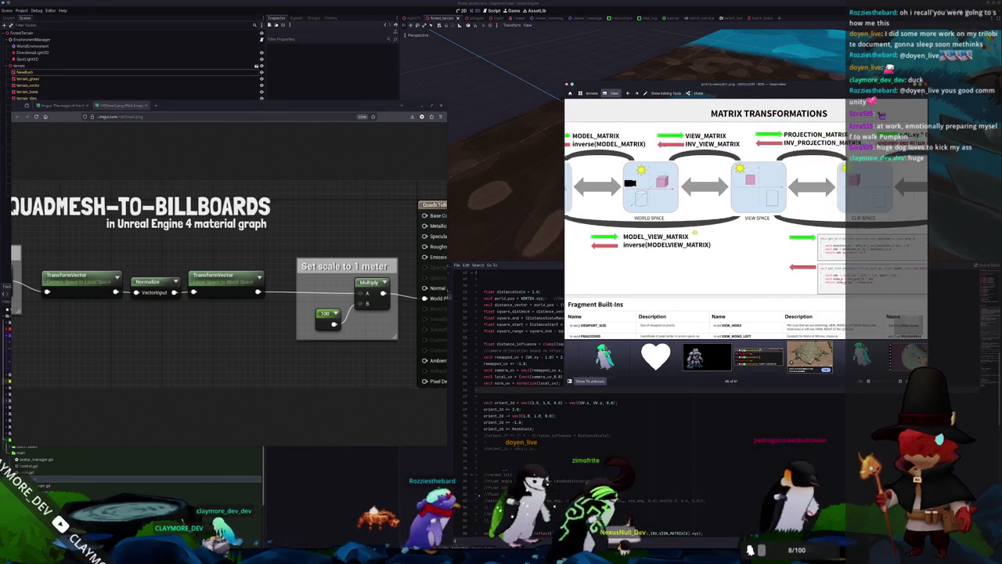
scroll(665, 226, right, 1)
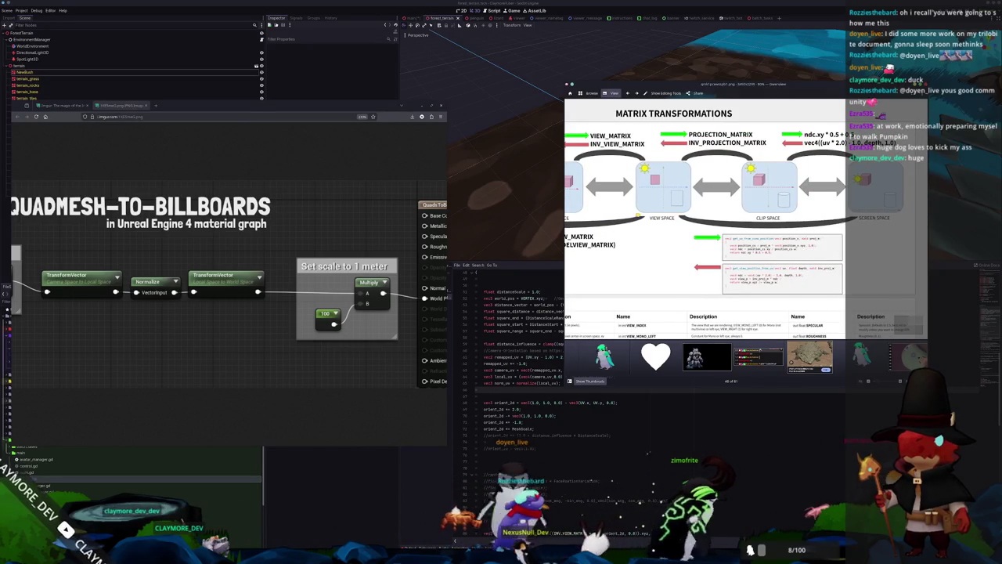
scroll(679, 215, right, 1)
drag(678, 216, 689, 217)
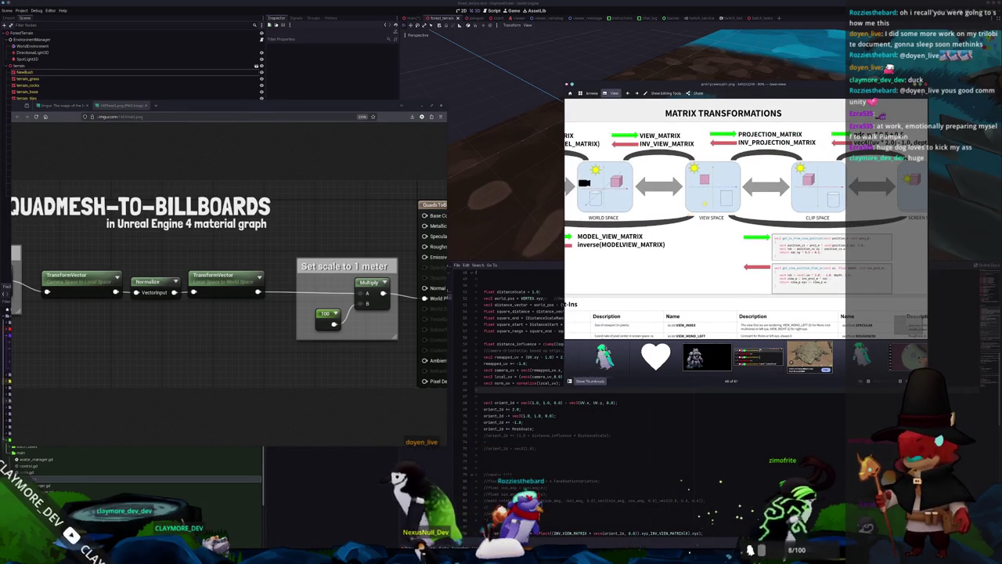
scroll(744, 188, left, 4)
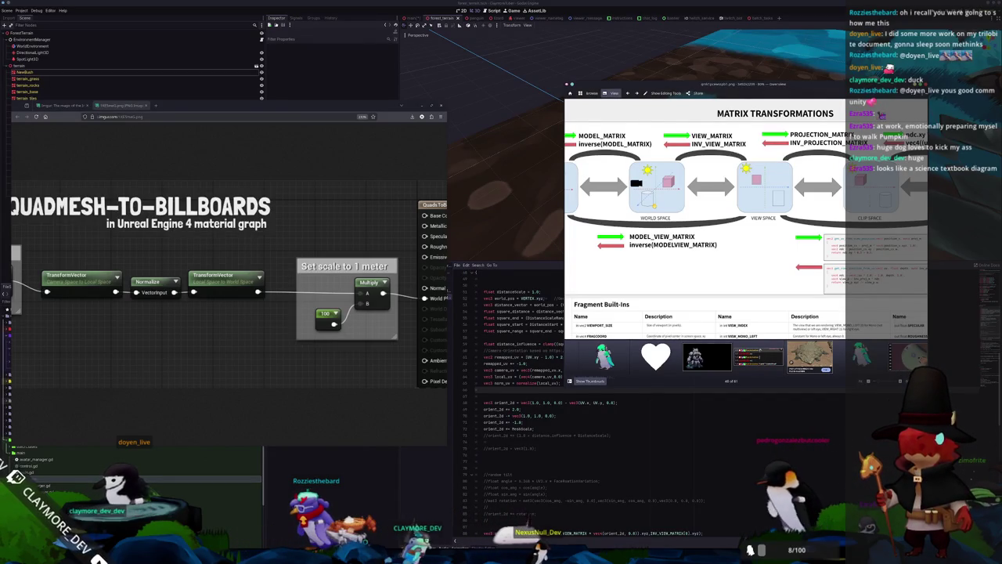
scroll(744, 188, left, 6)
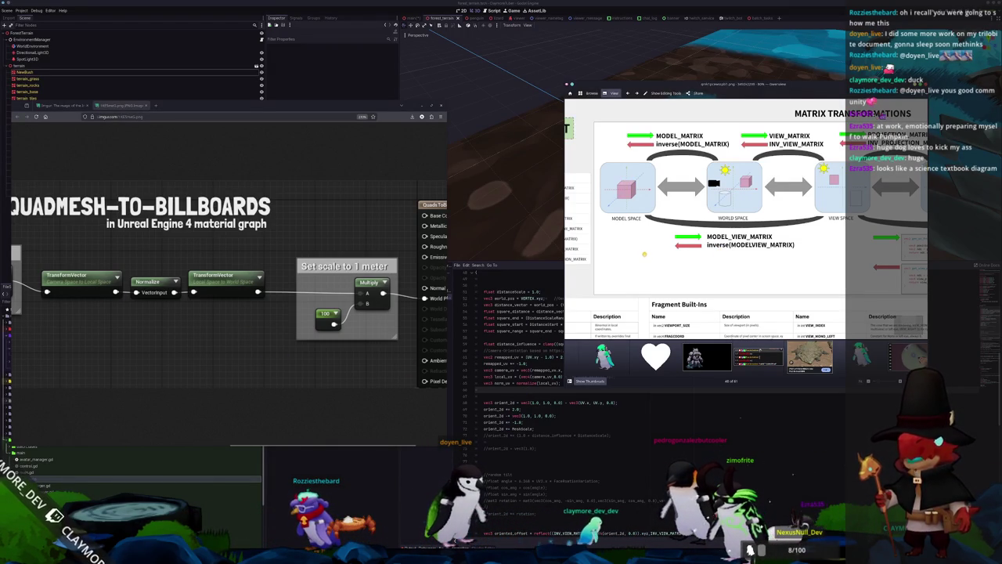
click(497, 400)
Step: Transform local_uv on line 64 by inverse(MODELVIEW_MATRIX)
click(577, 377)
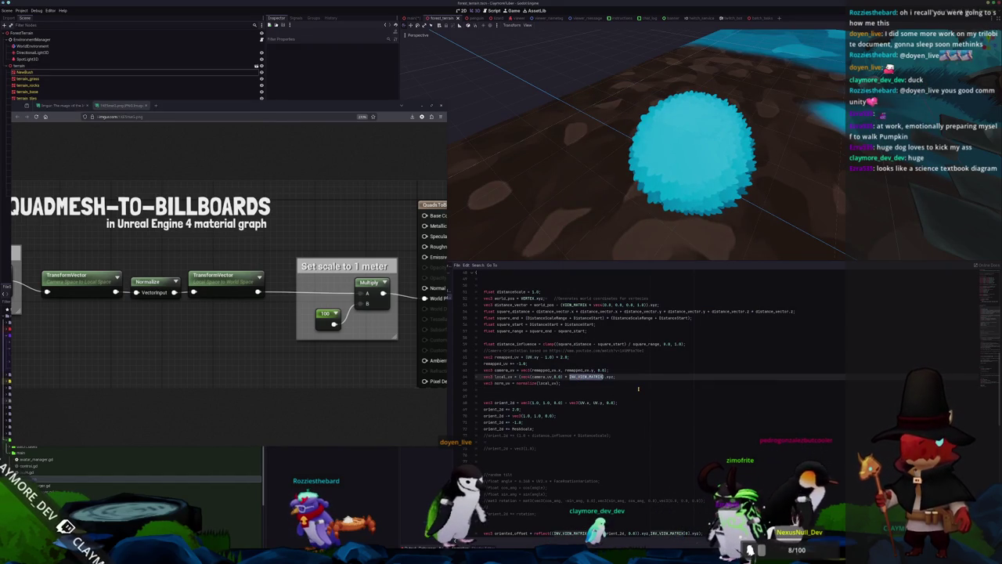
text(MOD)
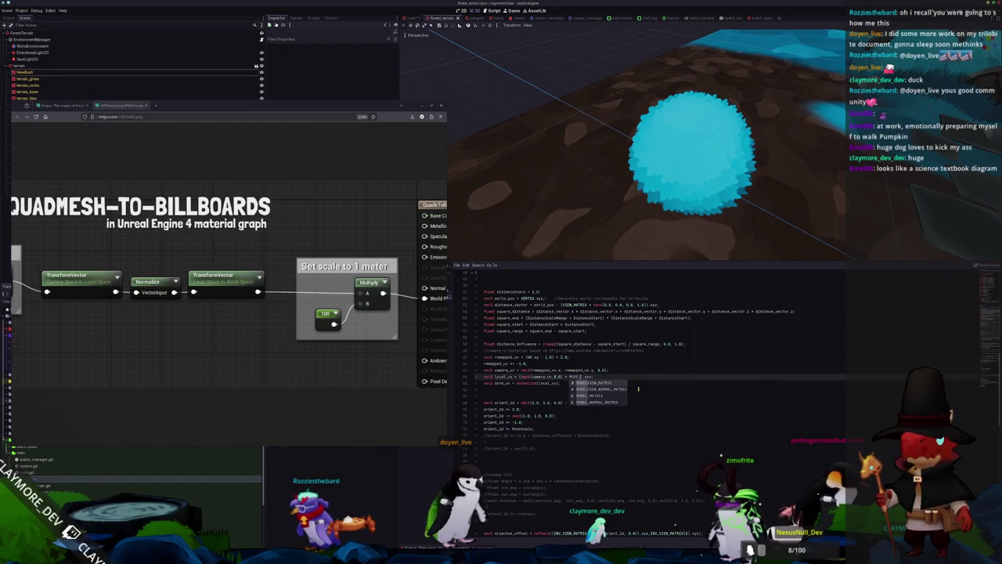
key(Return)
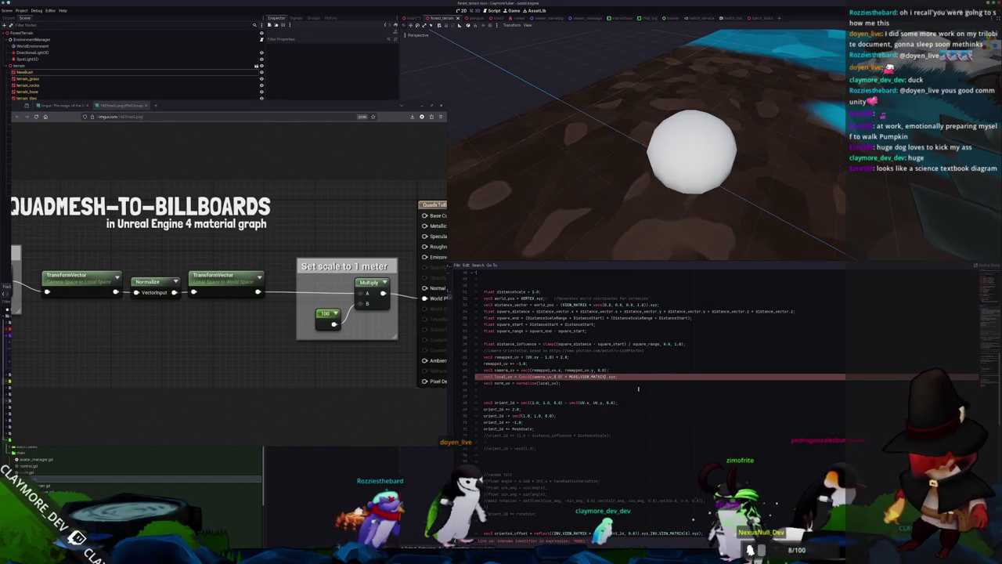
text(inverse()
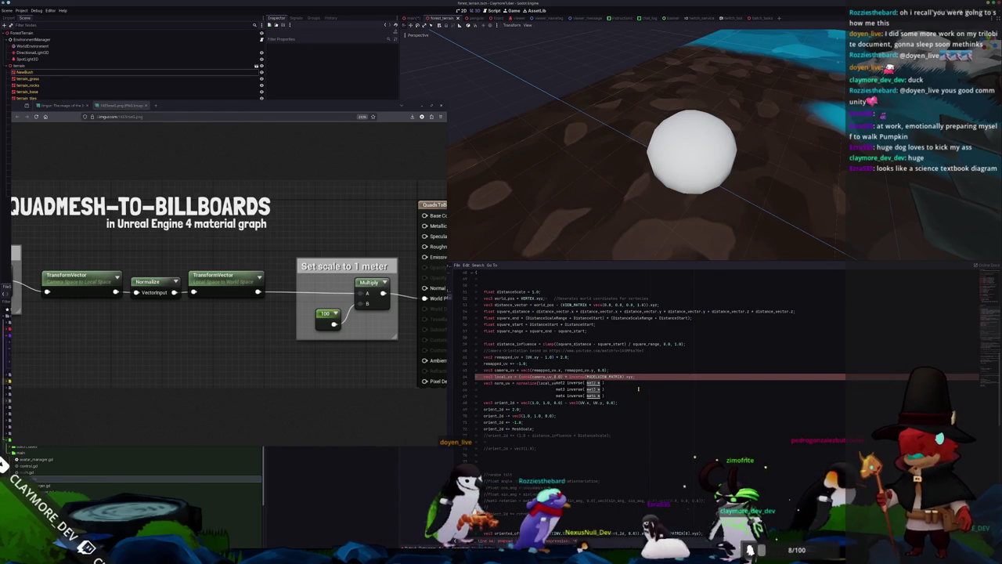
key(Escape)
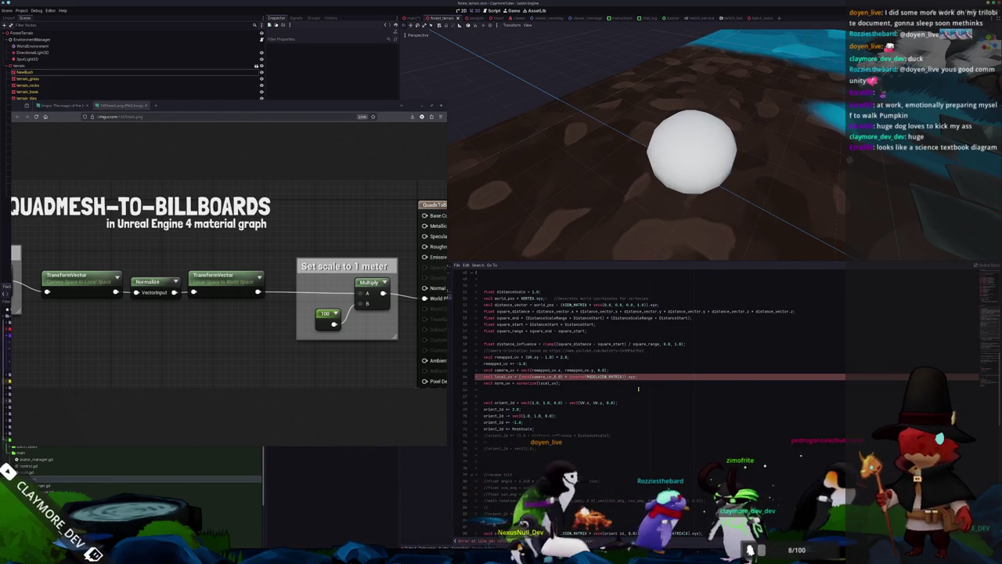
text())
Step: Add a vec3 world_uv line on line 66 using the same inverse(MODELVIEW_MATRIX) transform expression
click(638, 388)
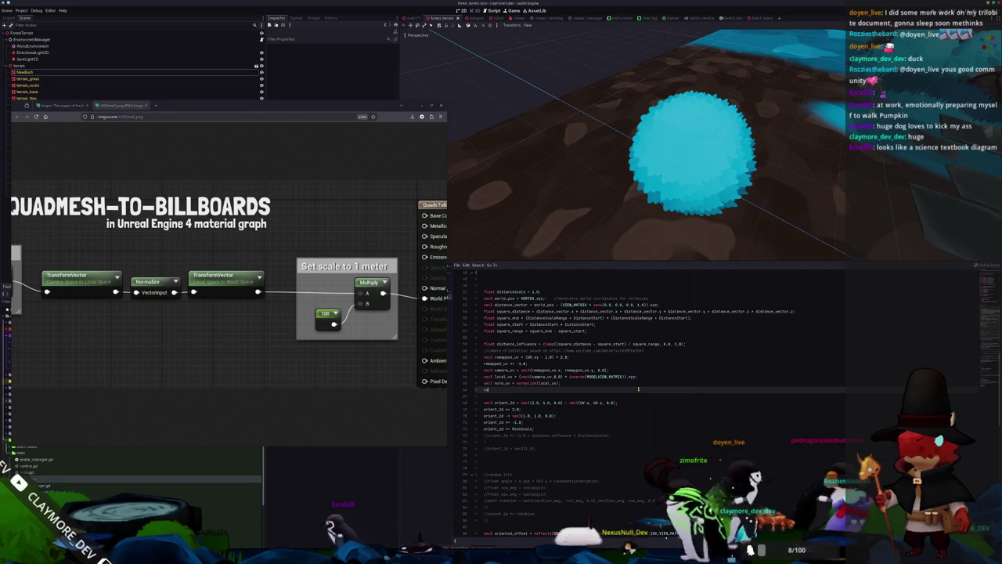
text(c3 world_uv =)
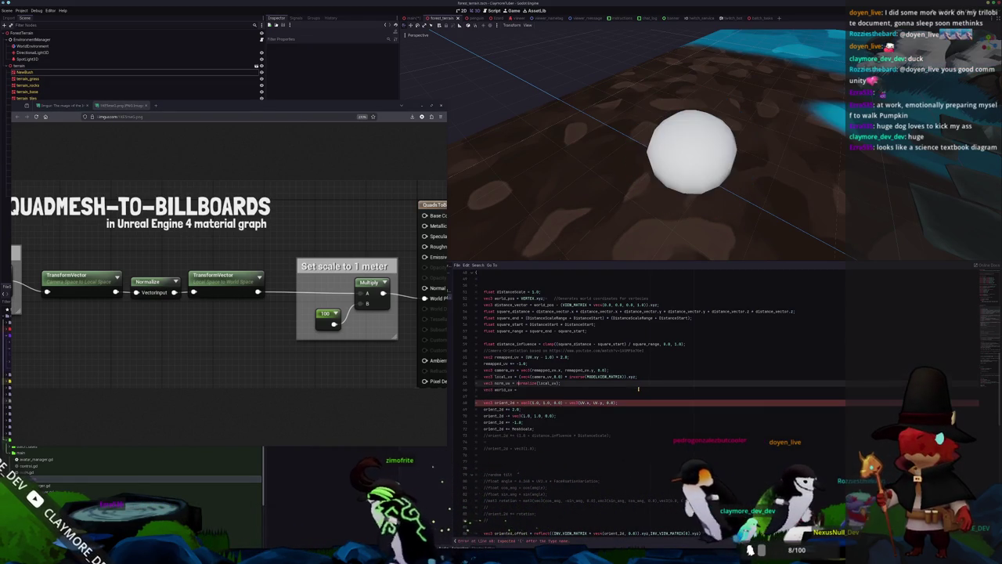
key(ctrl+shift+Right)
key(ctrl+shift+Right)
key(ctrl+shift+Right)
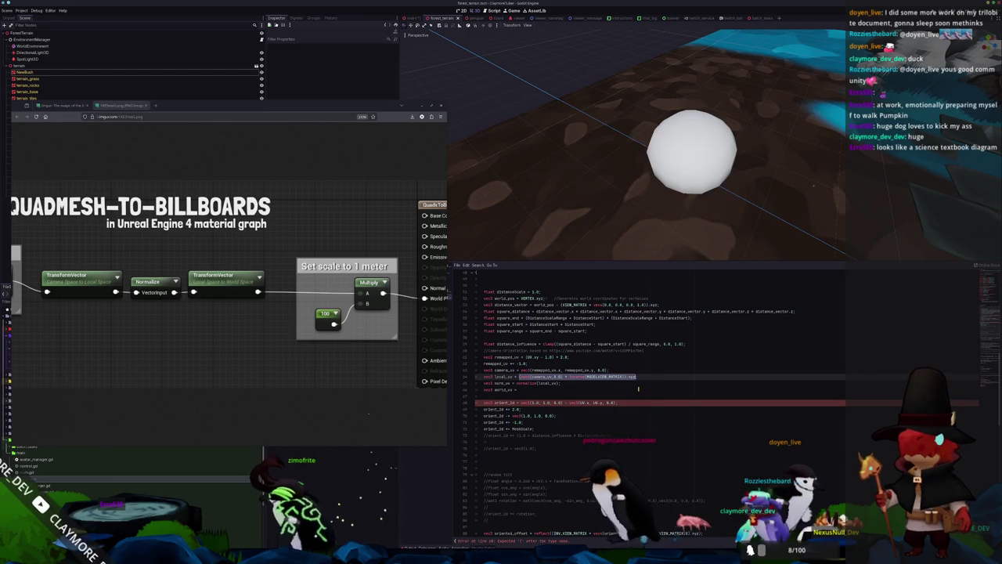
key(ctrl+c)
click(639, 389)
key(ctrl+v)
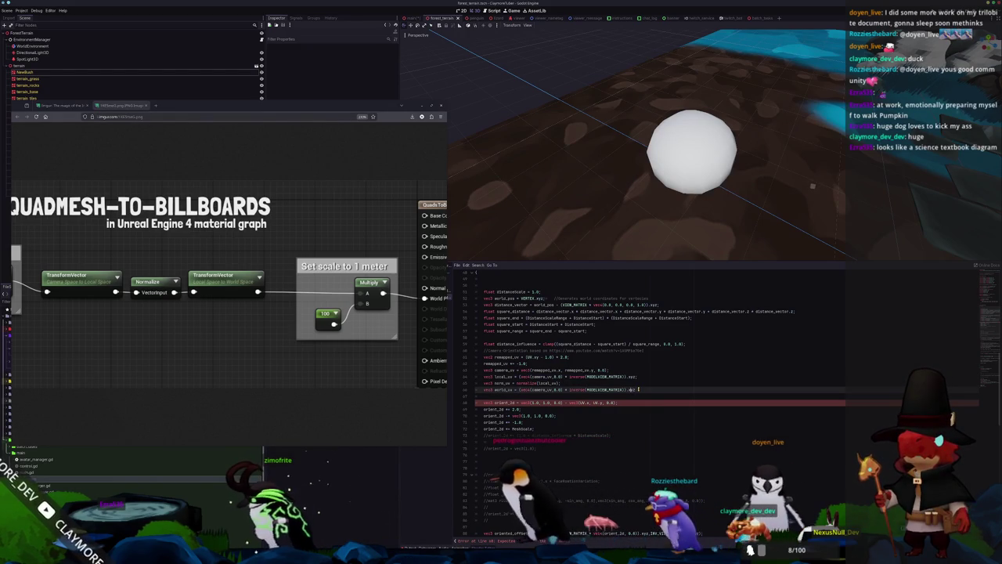
key(alt+Tab)
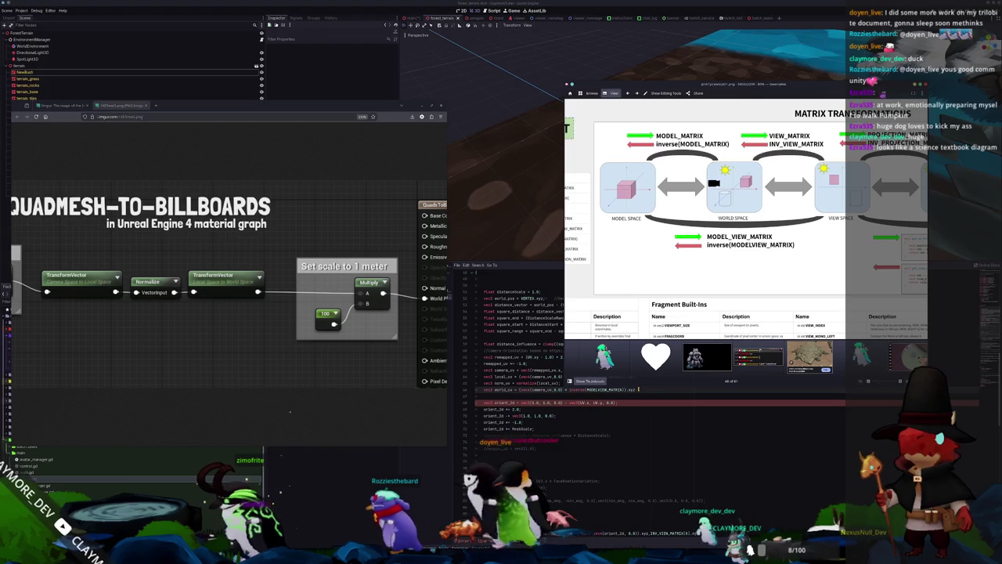
Step: Switch the world_uv transform to MODEL_MATRIX and drop the inverse
key(alt+Tab)
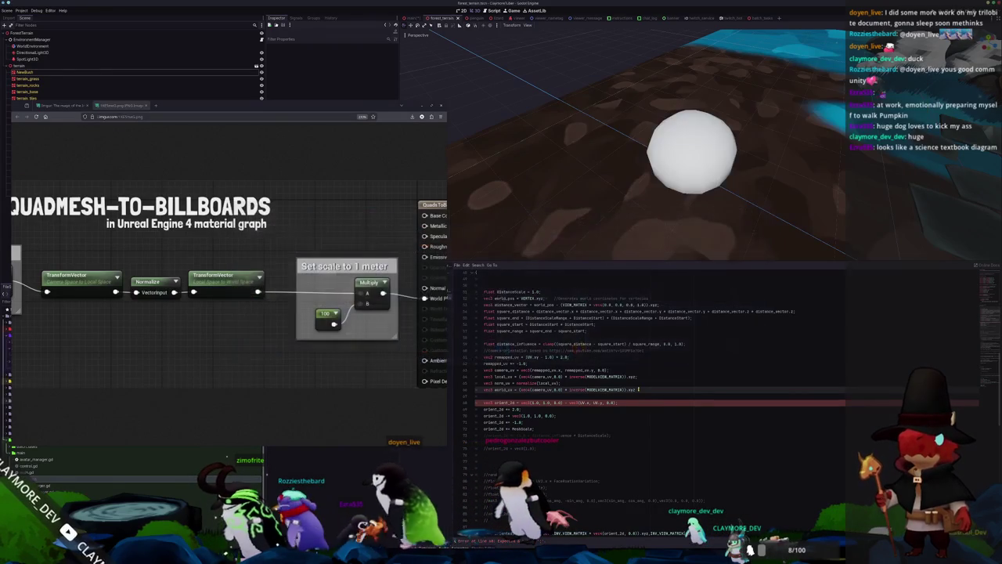
text(ODEL)
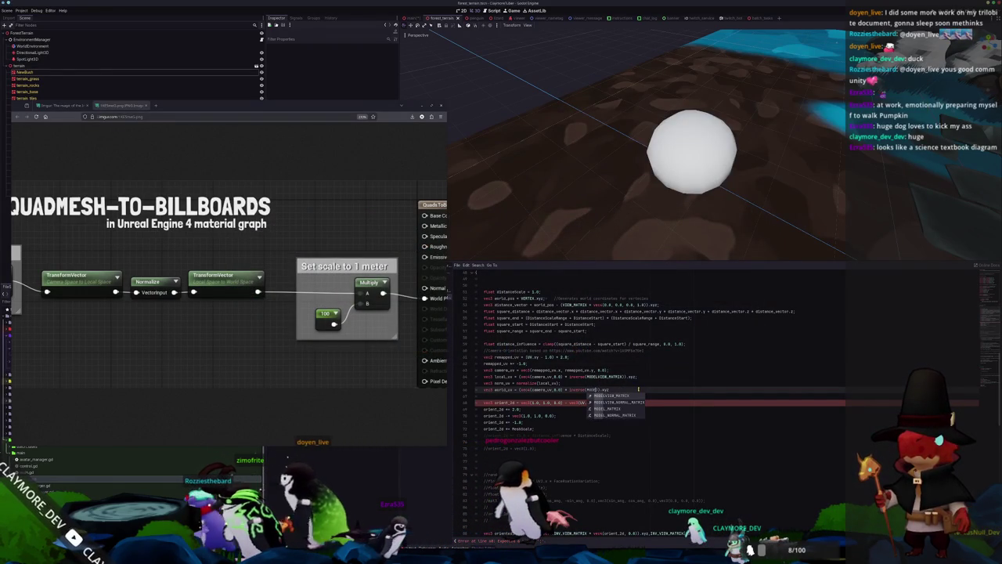
key(Return)
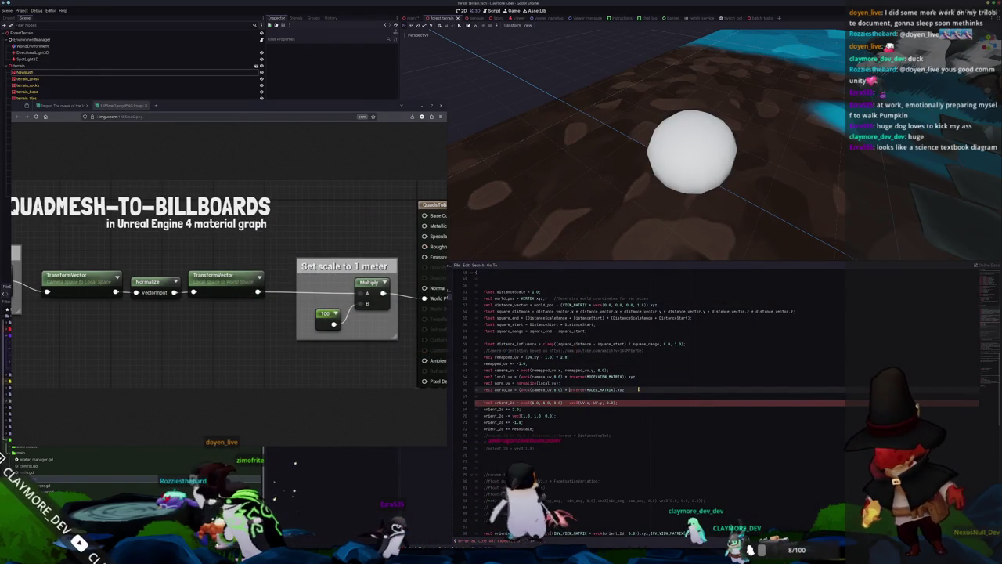
key(ctrl+z)
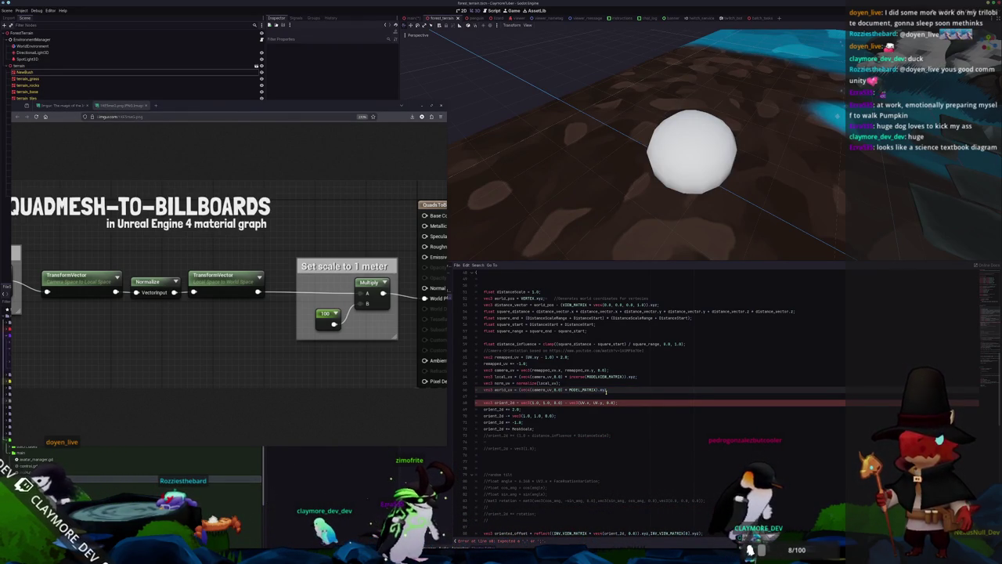
Step: Delete the orient_2d block (lines 70–77), leaving a blank line below world_uv
key(Down)
key(Return)
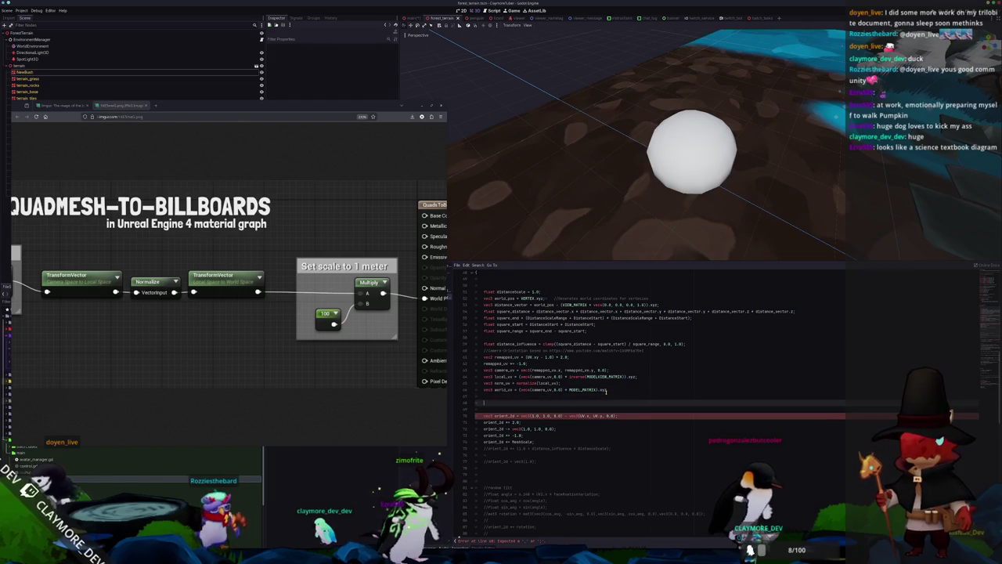
key(Down)
key(Down)
key(shift+Down)
key(shift+Down)
key(shift+Down)
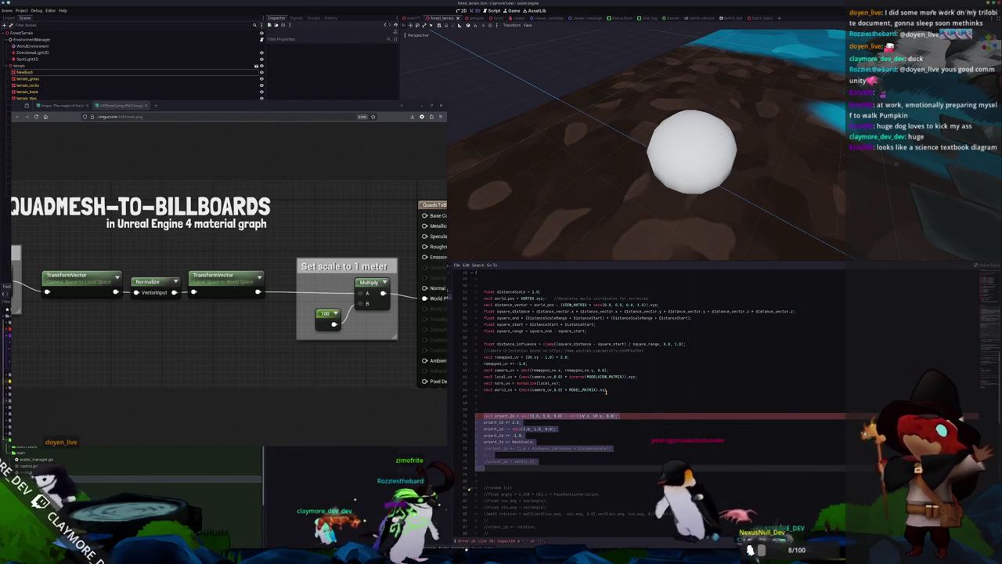
key(Delete)
key(Up)
key(Up)
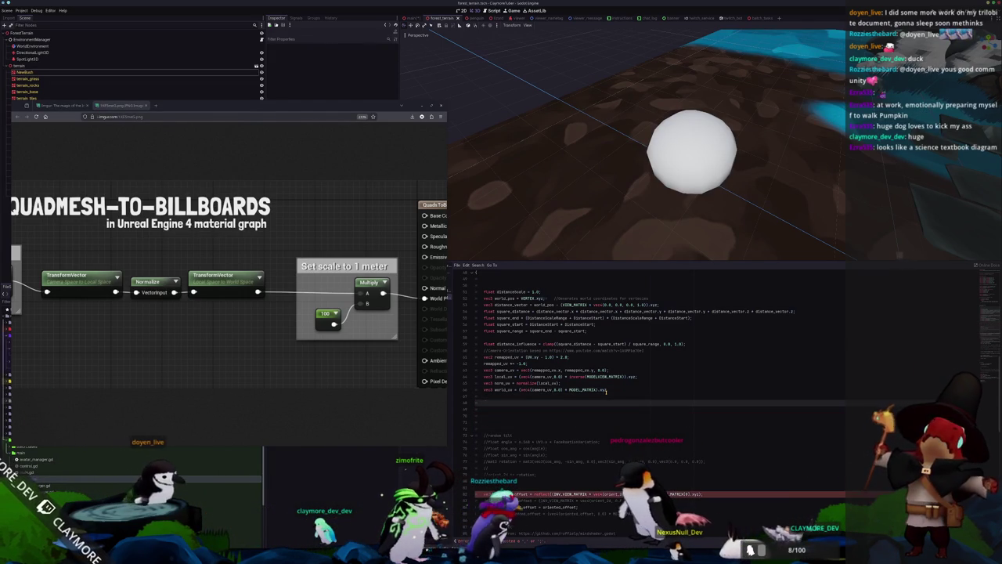
Step: Add 'world_uv *= MeshScale;' on line 48 to scale world_uv by the mesh scale
text(world_uv)
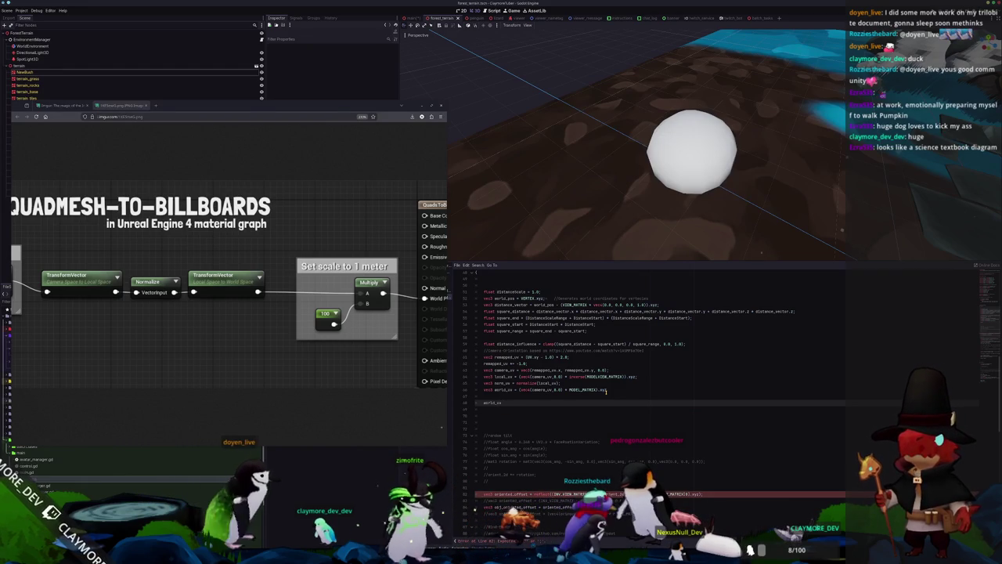
text( *= d)
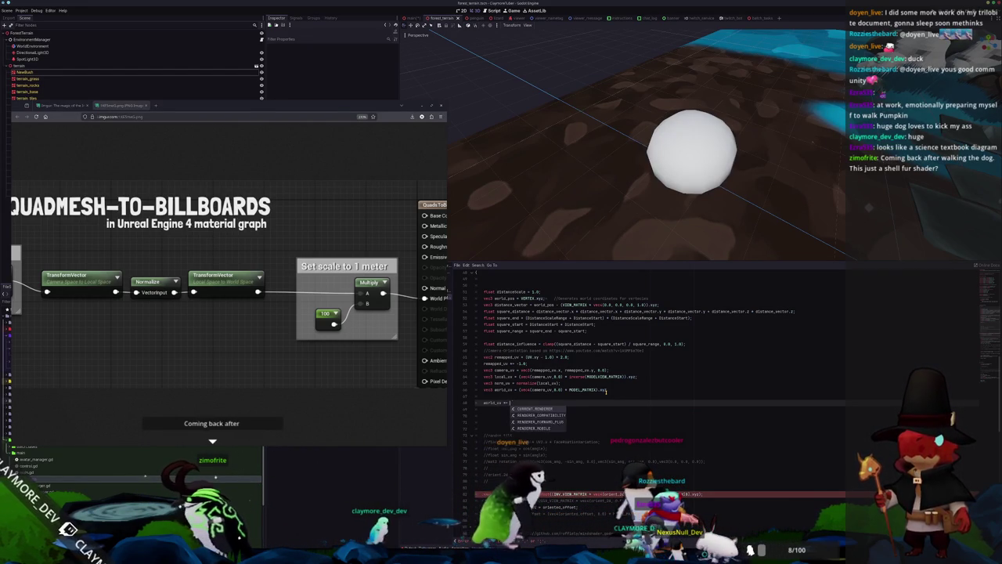
text(otmat3()
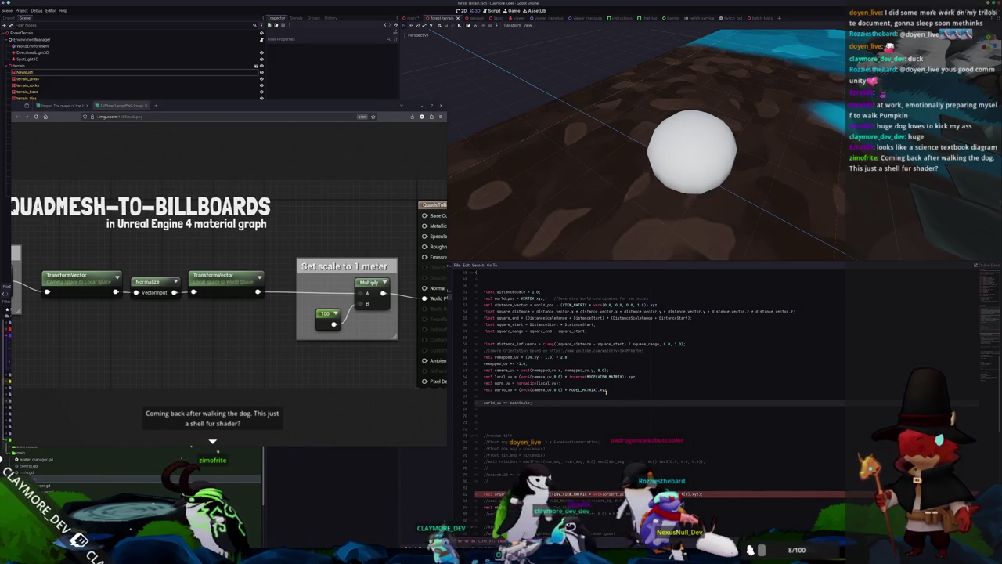
scroll(605, 390, up, 12)
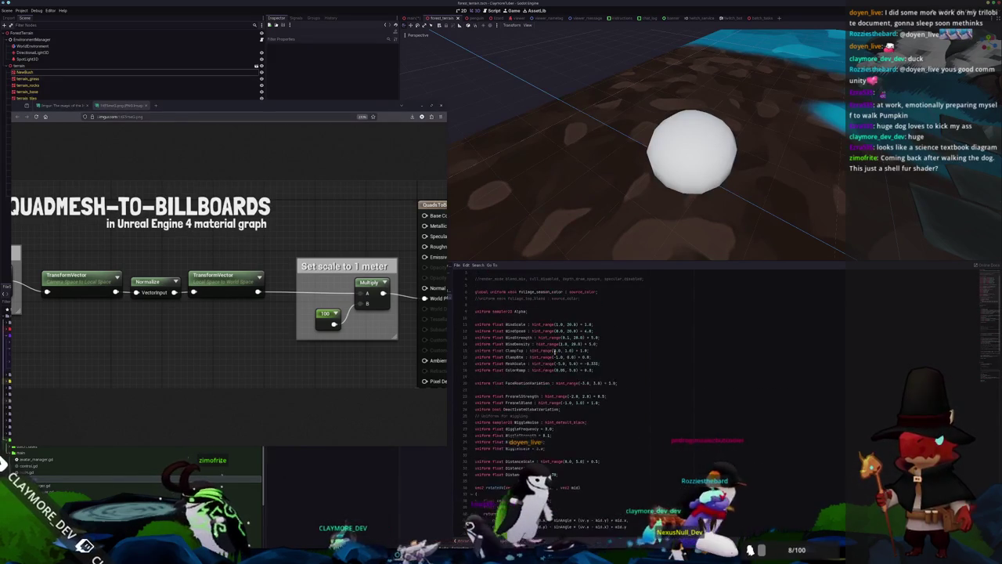
scroll(509, 329, up, 2)
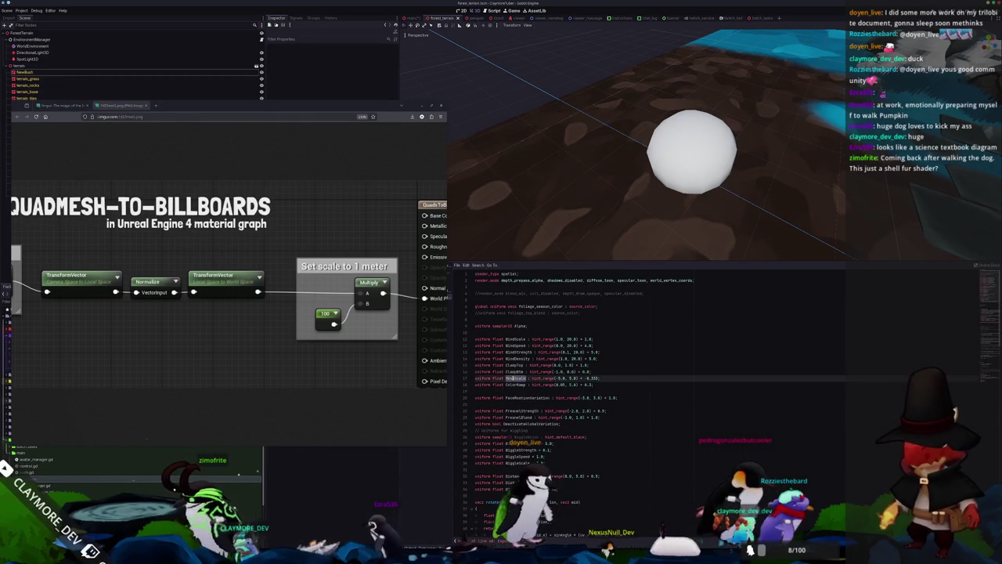
scroll(517, 384, down, 15)
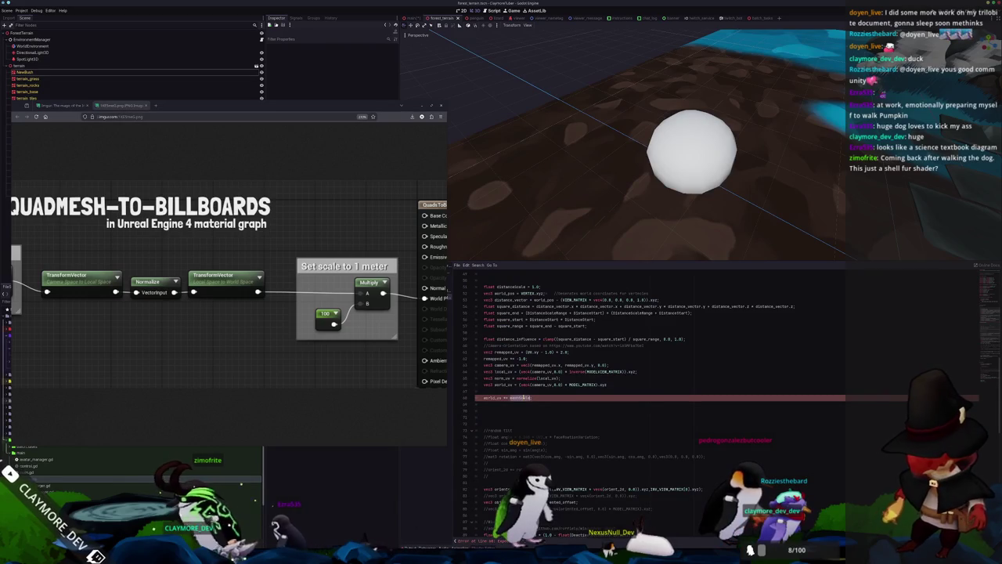
click(520, 403)
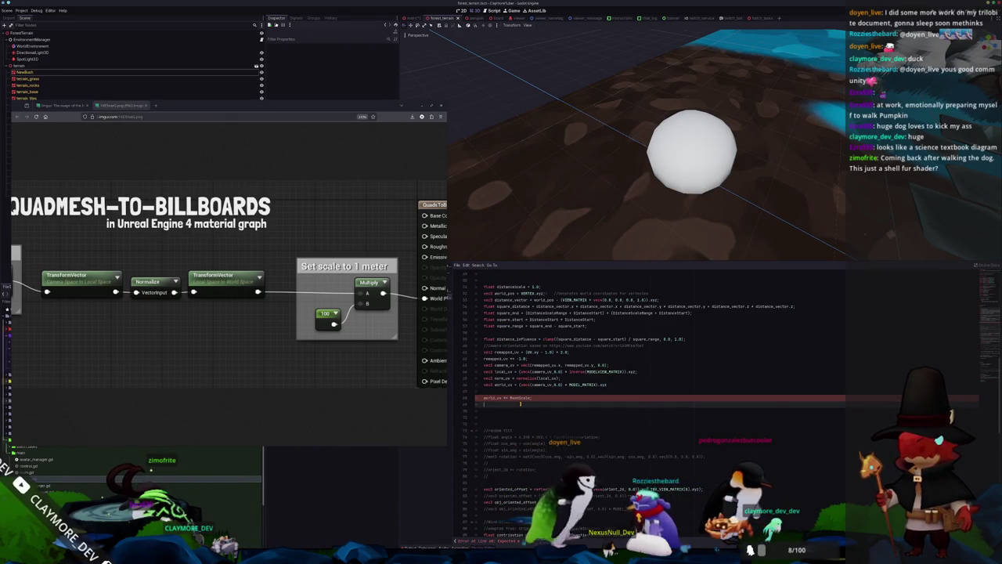
click(619, 383)
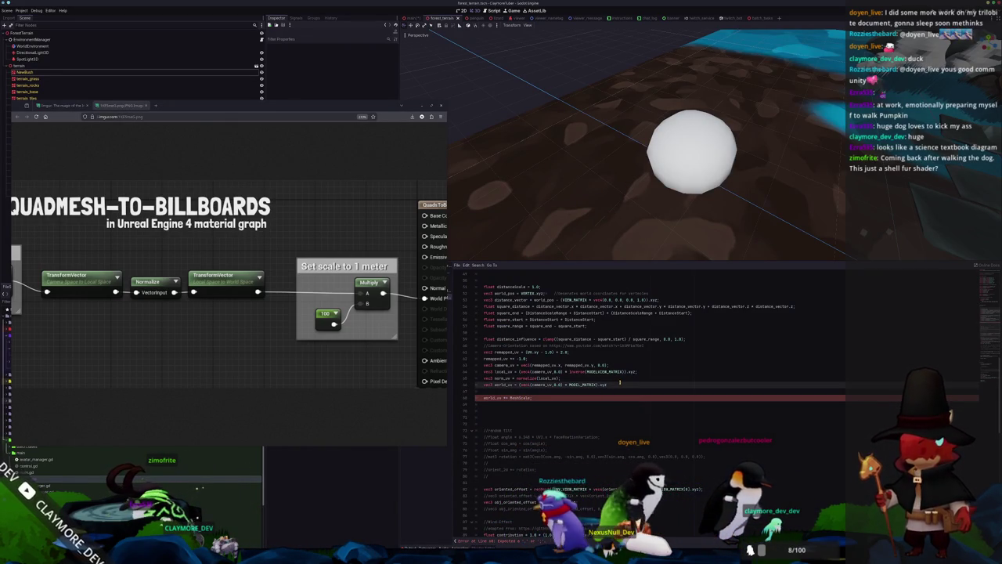
scroll(591, 395, down, 3)
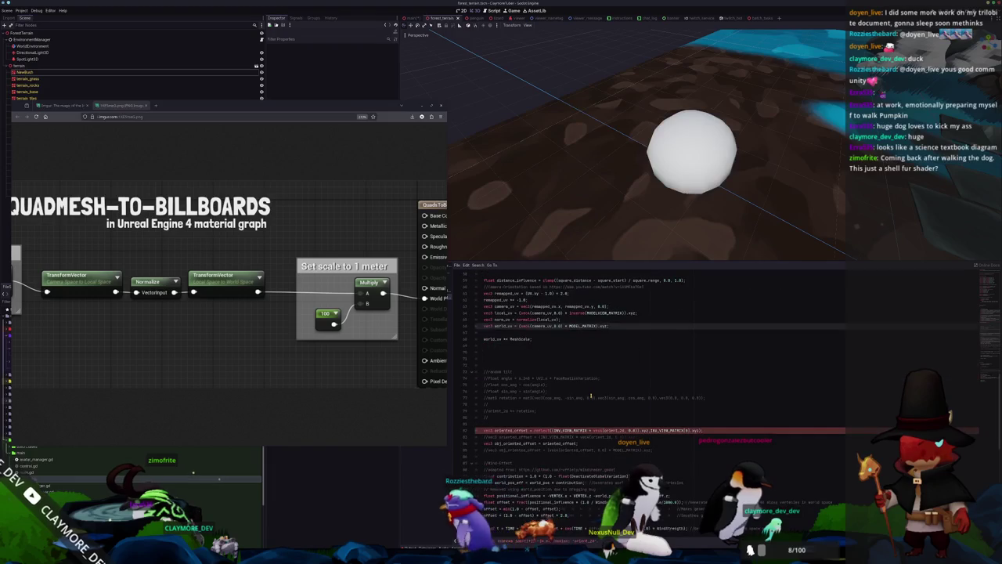
Step: Comment out the reflect-based oriented_offset line on line 82 with Ctrl+K
click(714, 430)
key(shift+Home)
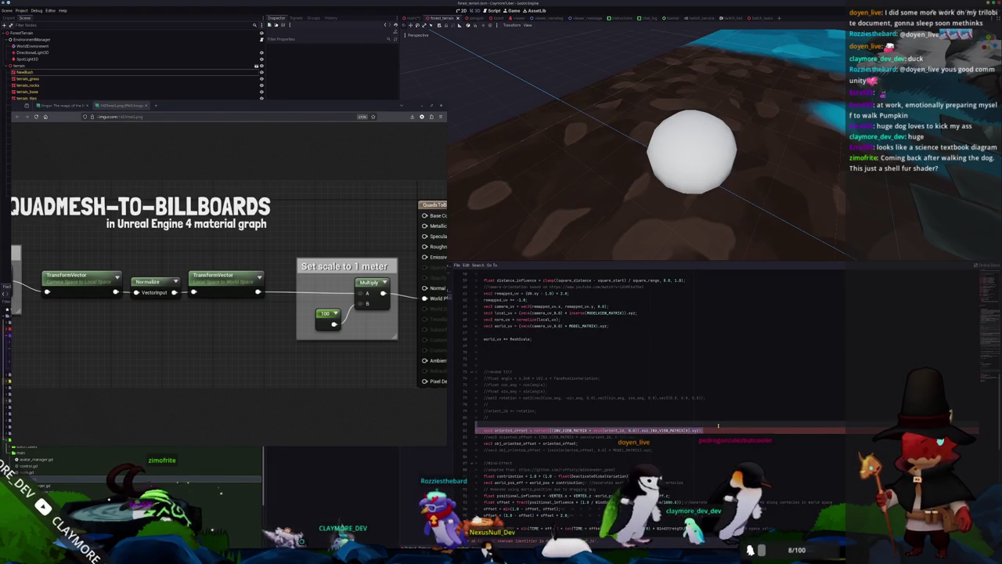
key(End)
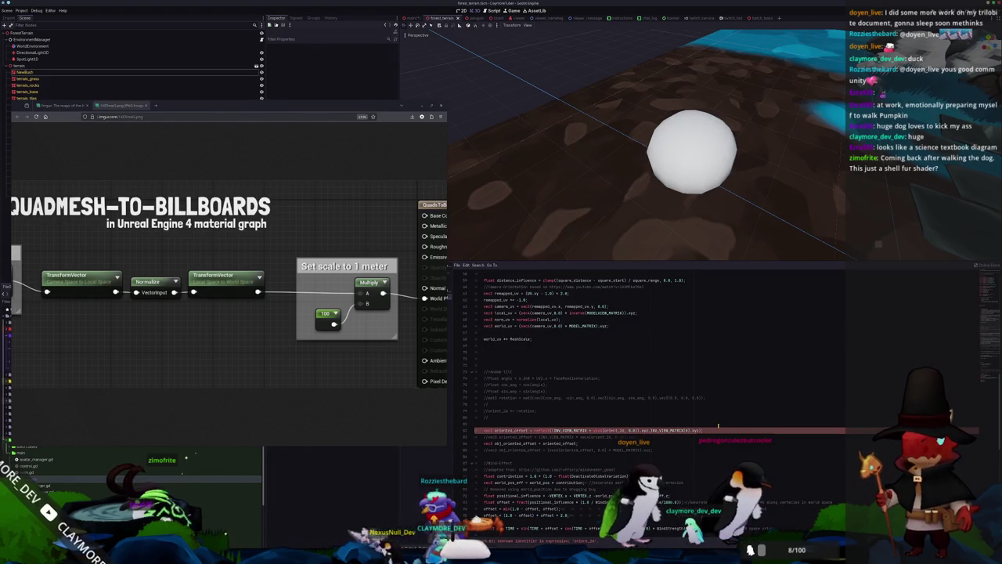
key(ctrl+k)
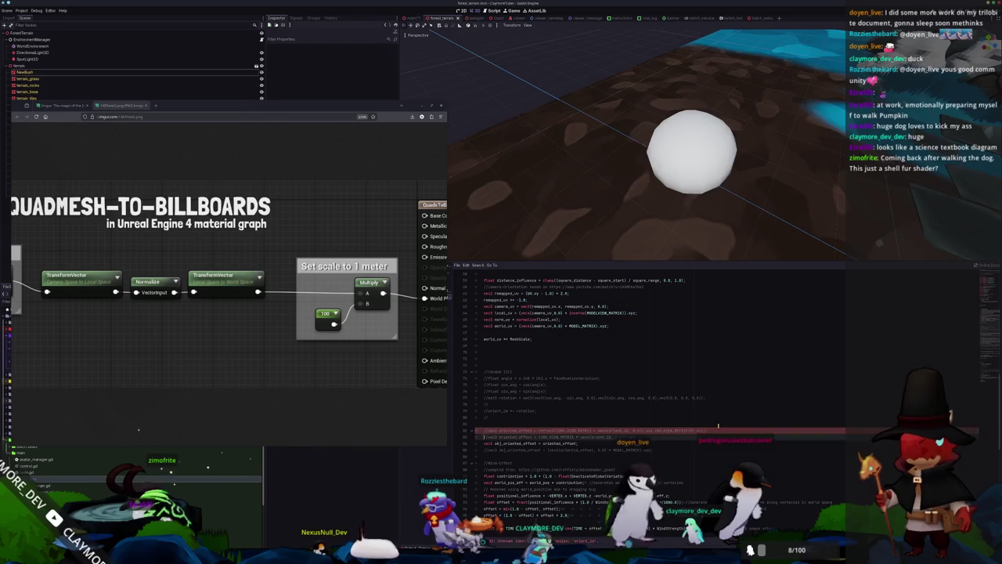
key(Down)
key(Down)
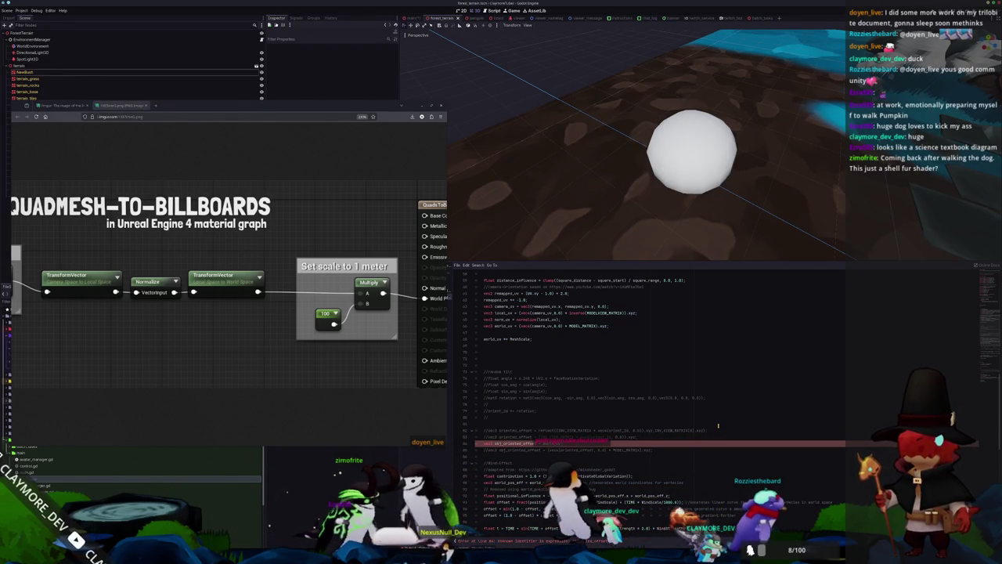
mouse_move(689, 208)
mouse_down()
mouse_move(654, 192)
mouse_move(685, 168)
mouse_move(679, 143)
mouse_up()
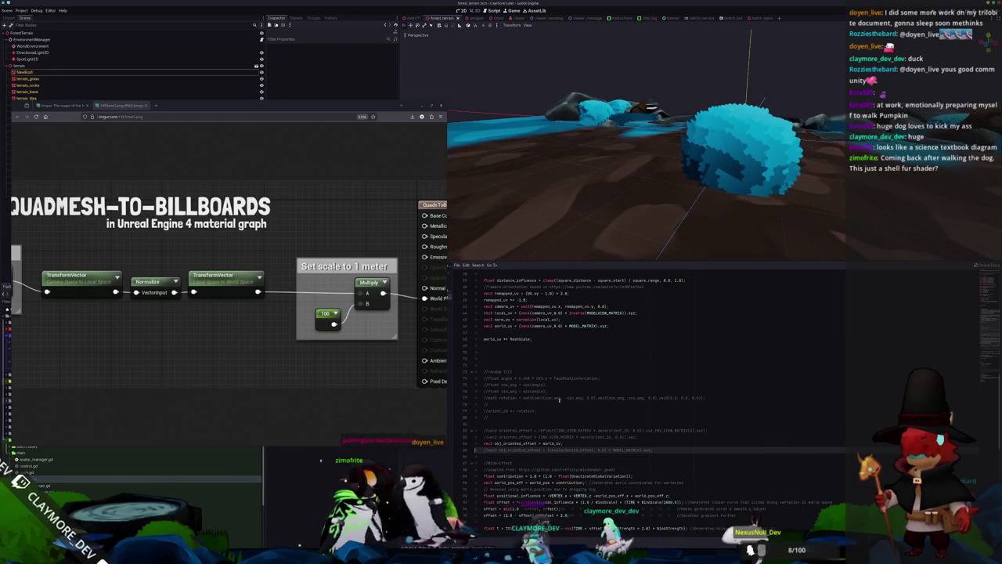
scroll(561, 389, up, 3)
Step: Review the remapped_uv lines, then bring up the cheat sheet and move it to the top right
click(548, 358)
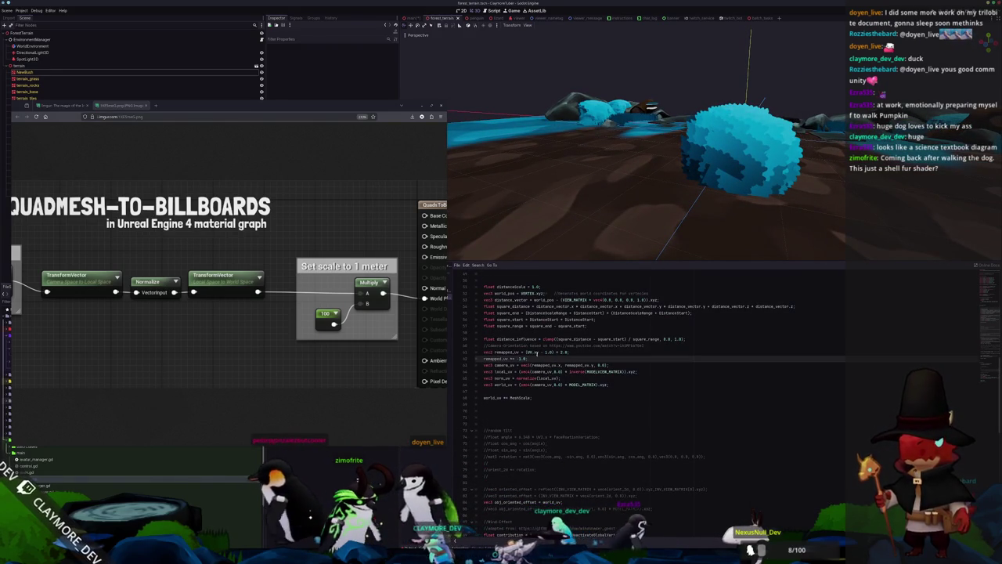
click(527, 351)
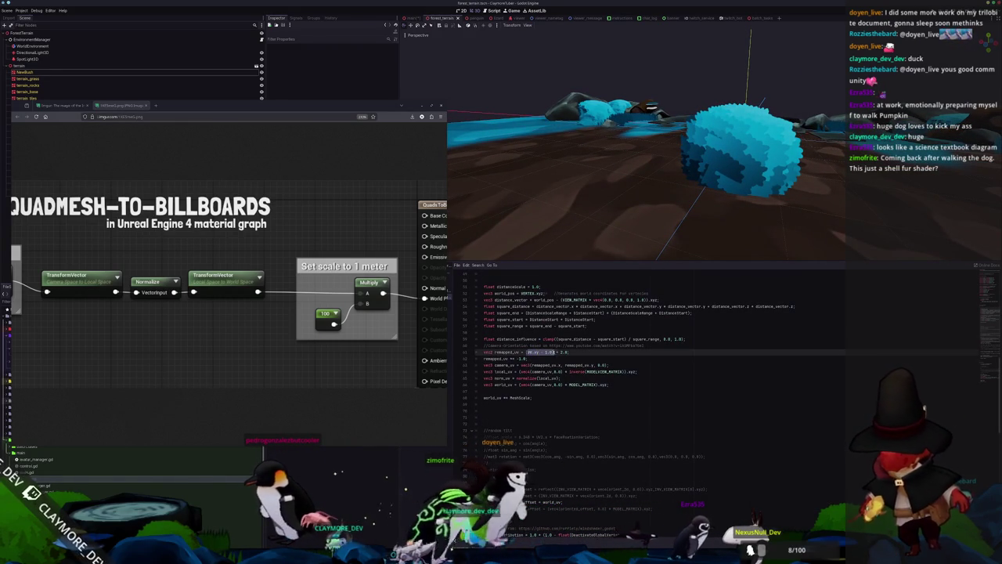
click(544, 358)
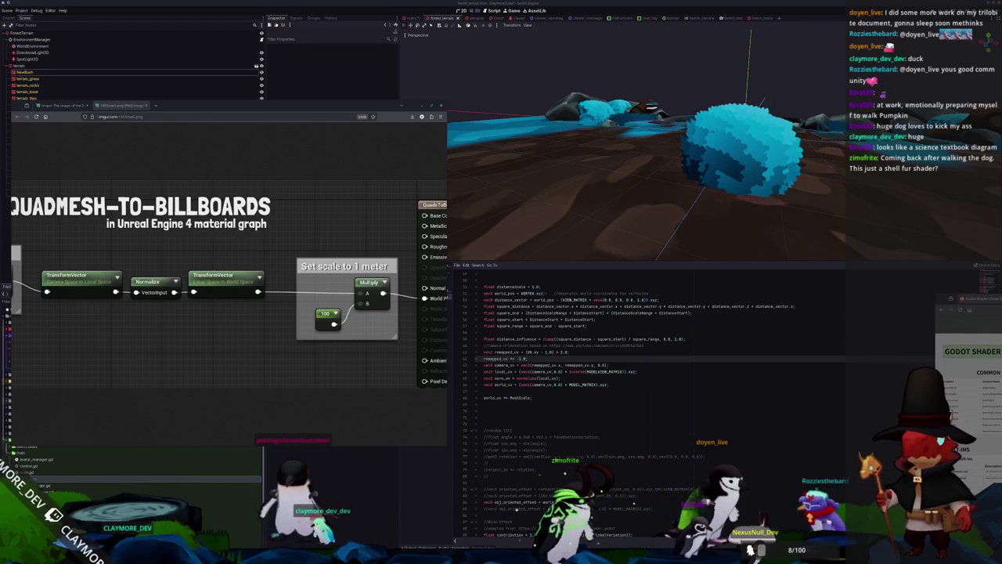
click(683, 399)
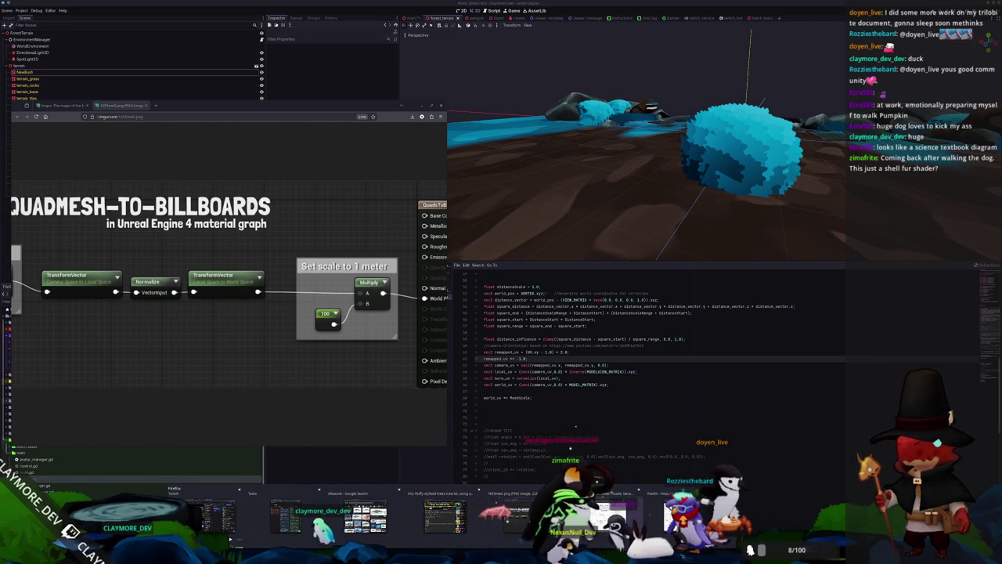
key(alt+Tab)
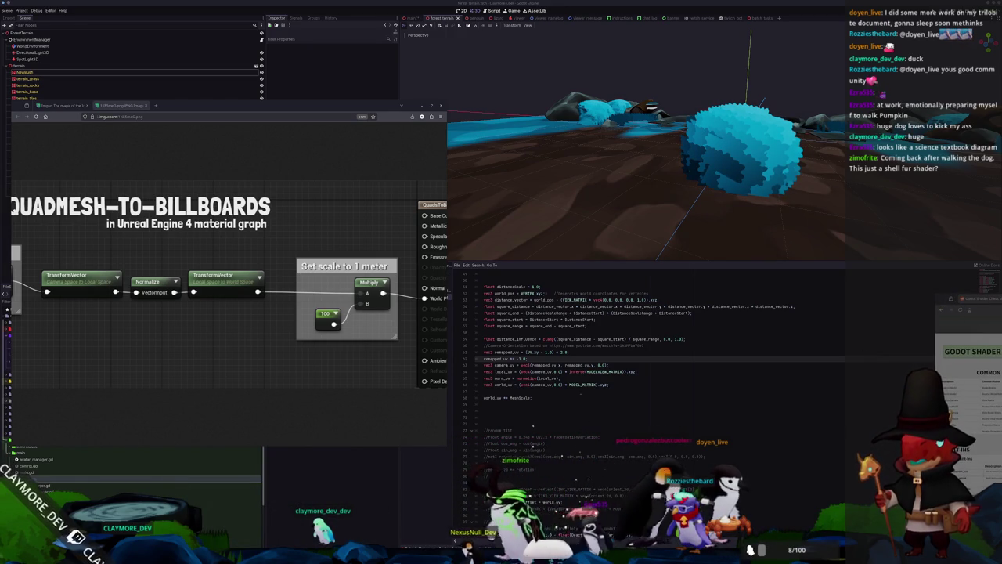
key(alt+Tab)
drag(726, 87, 801, 34)
Step: Orbit closer to the cyan bush and zoom the cheat sheet image in and out
mouse_move(583, 174)
mouse_down()
mouse_move(533, 173)
mouse_move(558, 184)
mouse_up()
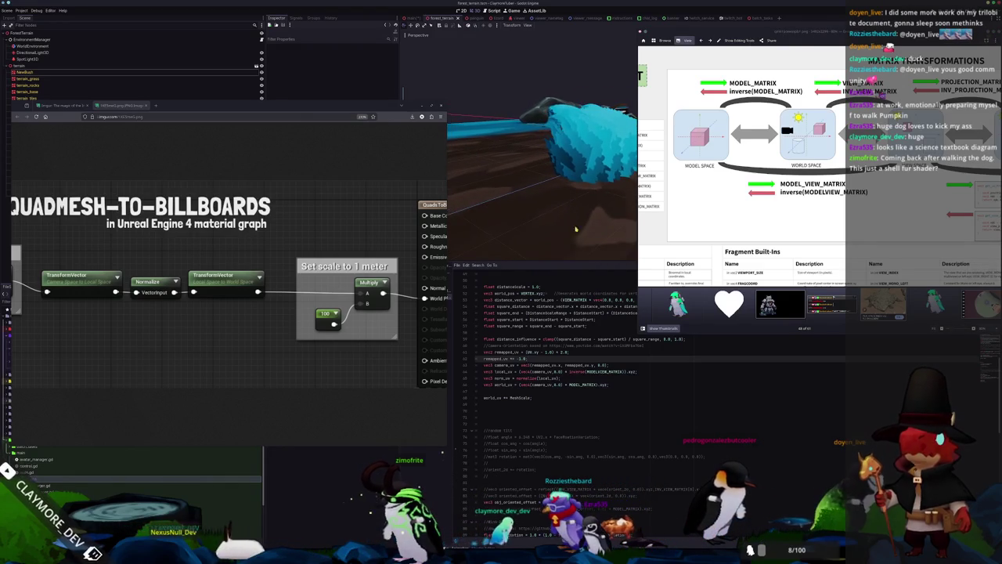
scroll(581, 392, up, 2)
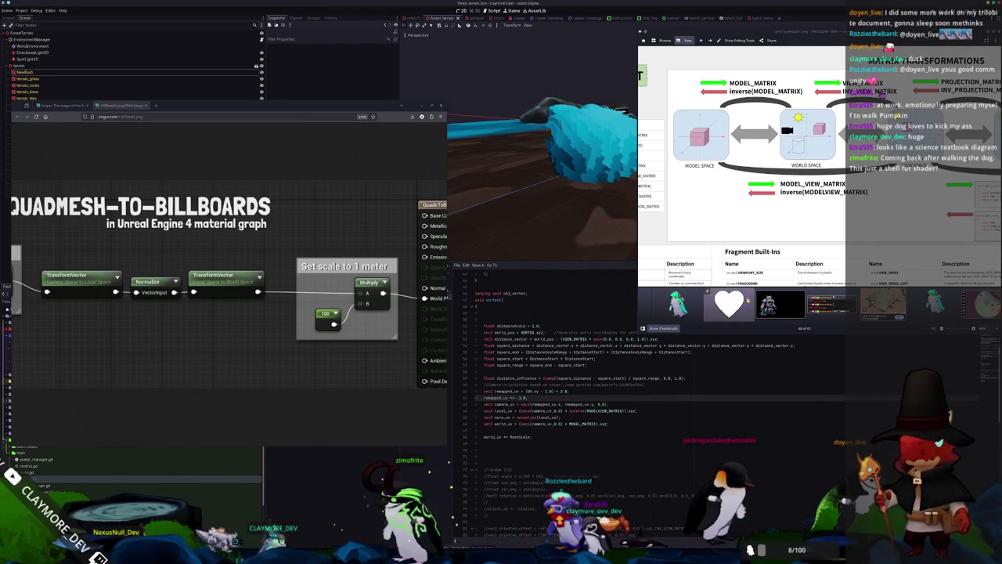
scroll(741, 164, down, 3)
scroll(857, 115, up, 3)
scroll(857, 115, down, 3)
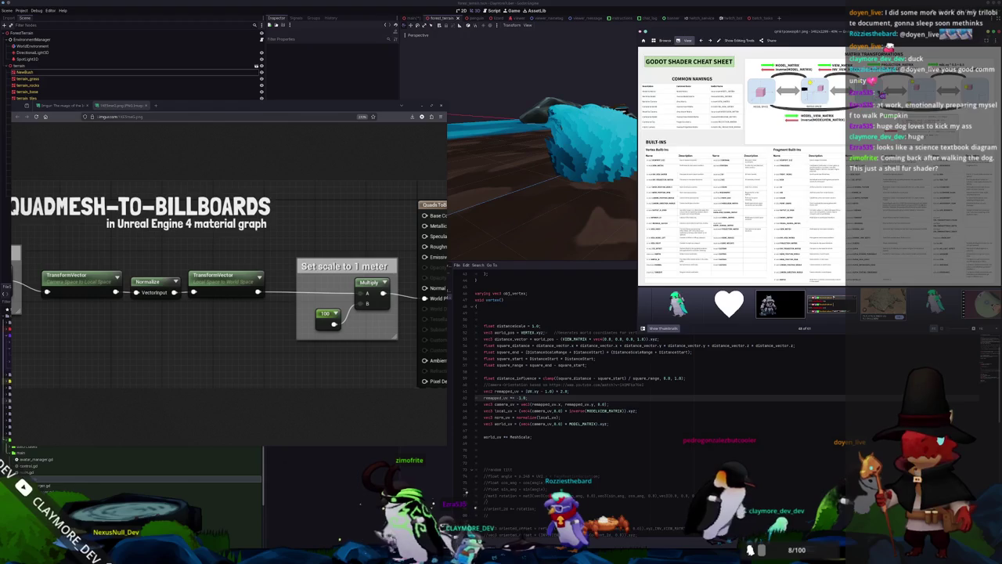
scroll(807, 86, up, 3)
scroll(837, 129, down, 3)
scroll(919, 156, up, 3)
Step: Hide Gwenview's thumbnails and pan the diagram between CLIP SPACE and MODEL_MATRIX/WORLD SPACE
click(663, 329)
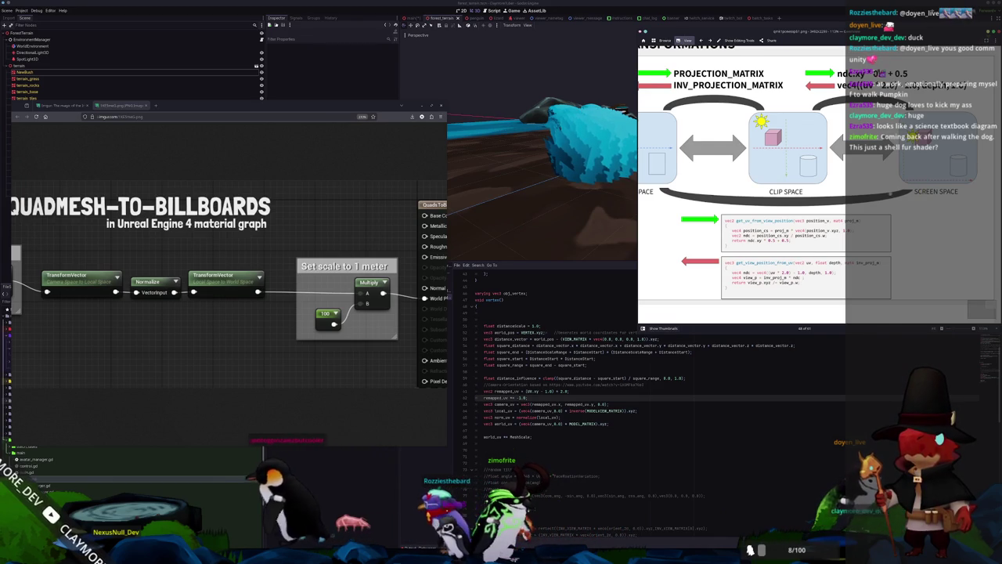
scroll(783, 180, left, 2)
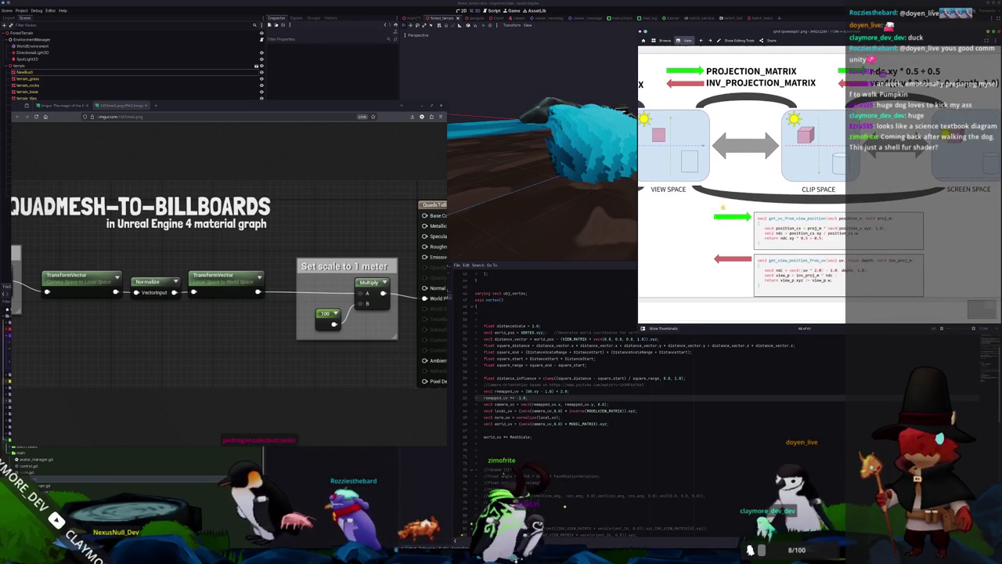
scroll(783, 180, left, 8)
scroll(783, 180, right, 8)
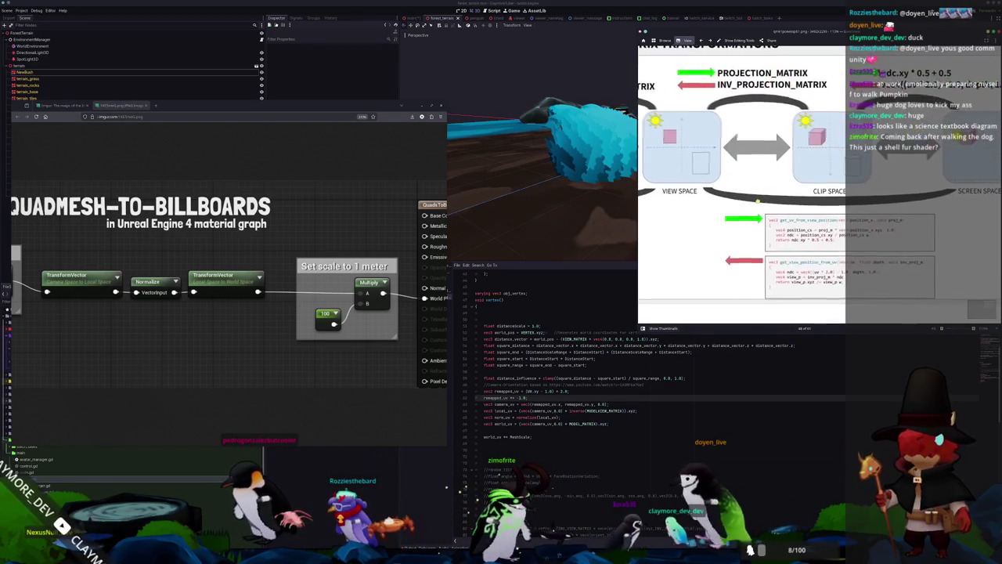
scroll(743, 201, up, 3)
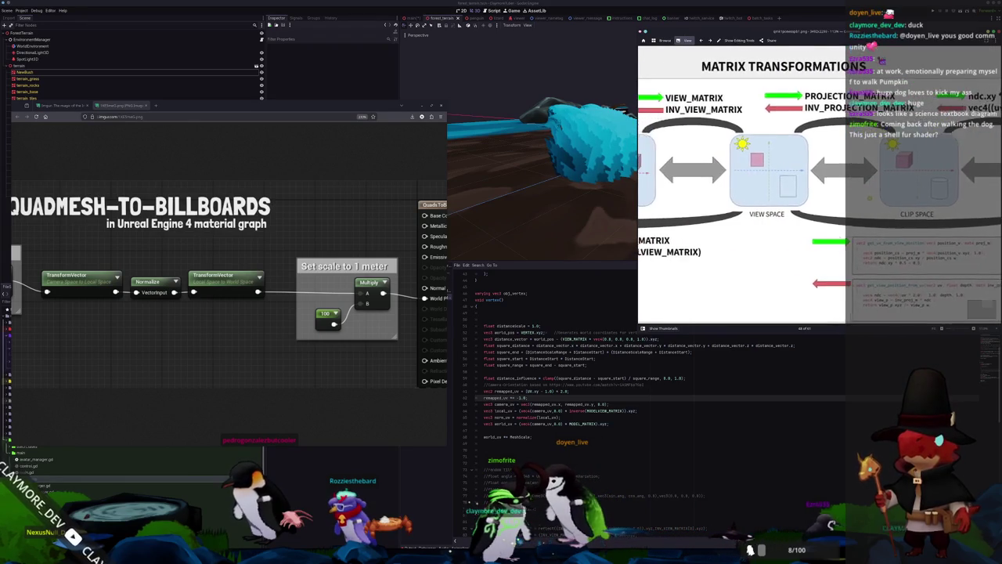
mouse_move(835, 198)
mouse_down()
mouse_move(782, 204)
mouse_move(929, 194)
mouse_up()
mouse_move(760, 198)
mouse_down()
mouse_move(986, 196)
mouse_move(733, 194)
mouse_up()
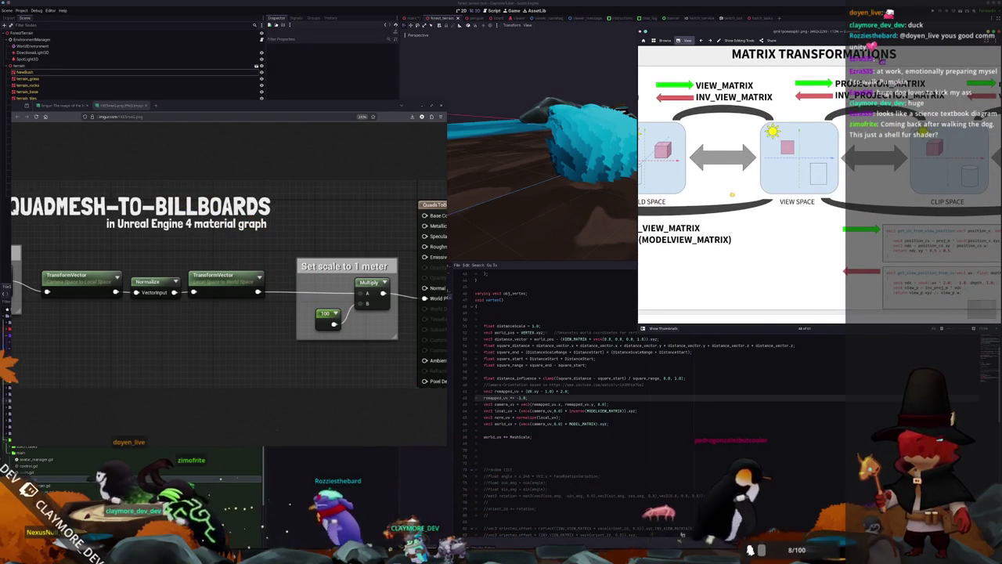
scroll(212, 340, left, 10)
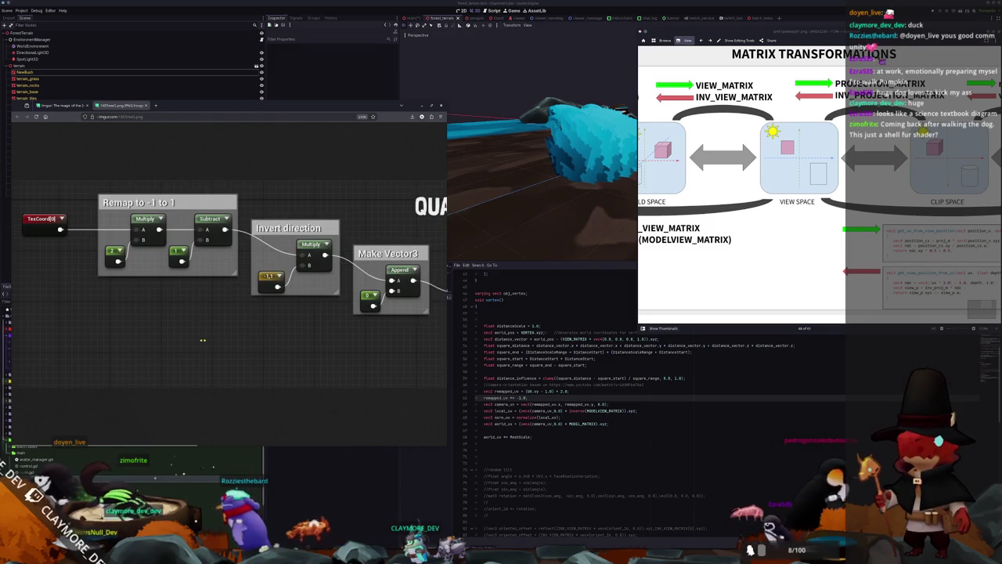
scroll(160, 340, right, 5)
scroll(203, 339, right, 2)
scroll(755, 232, left, 4)
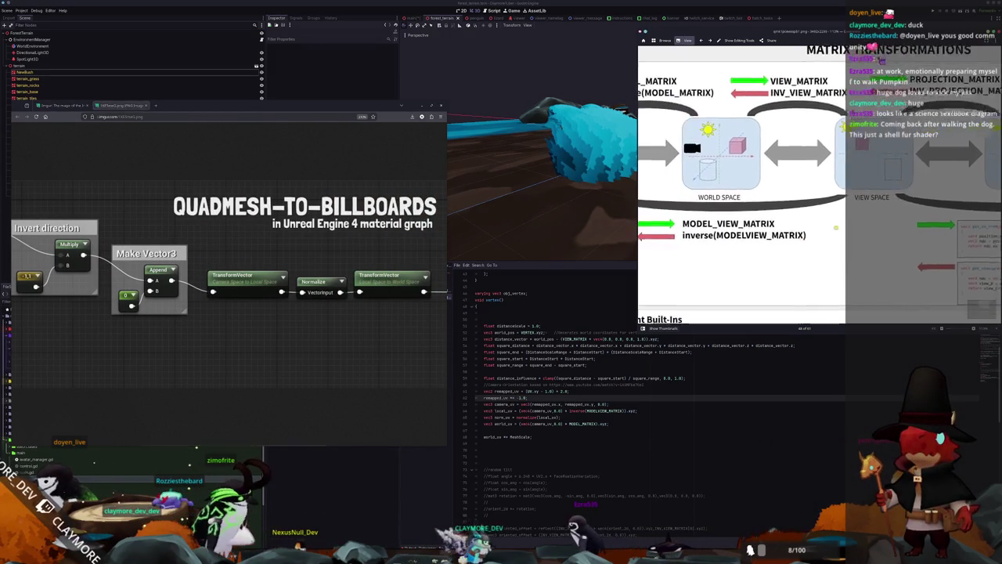
scroll(755, 232, right, 4)
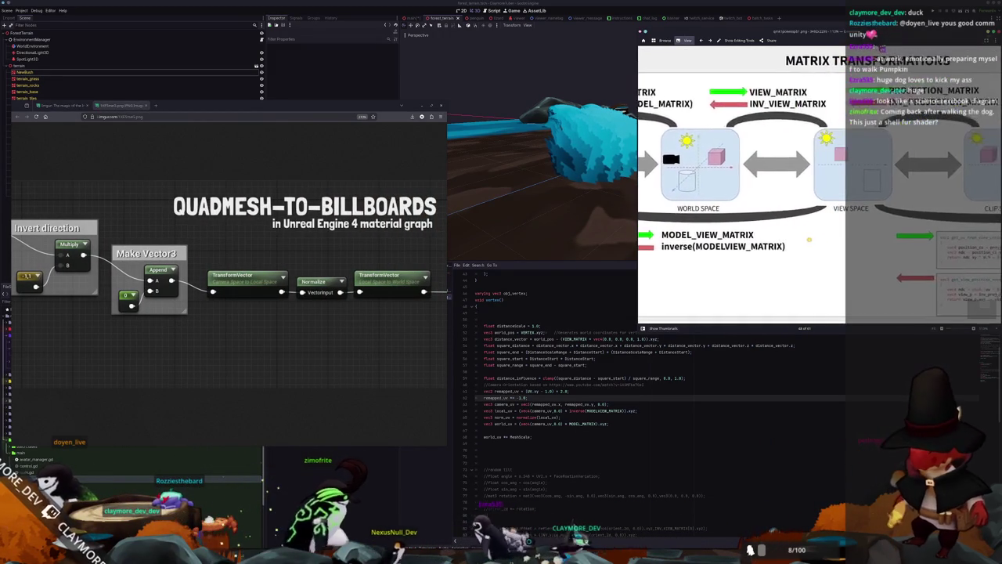
scroll(755, 231, right, 4)
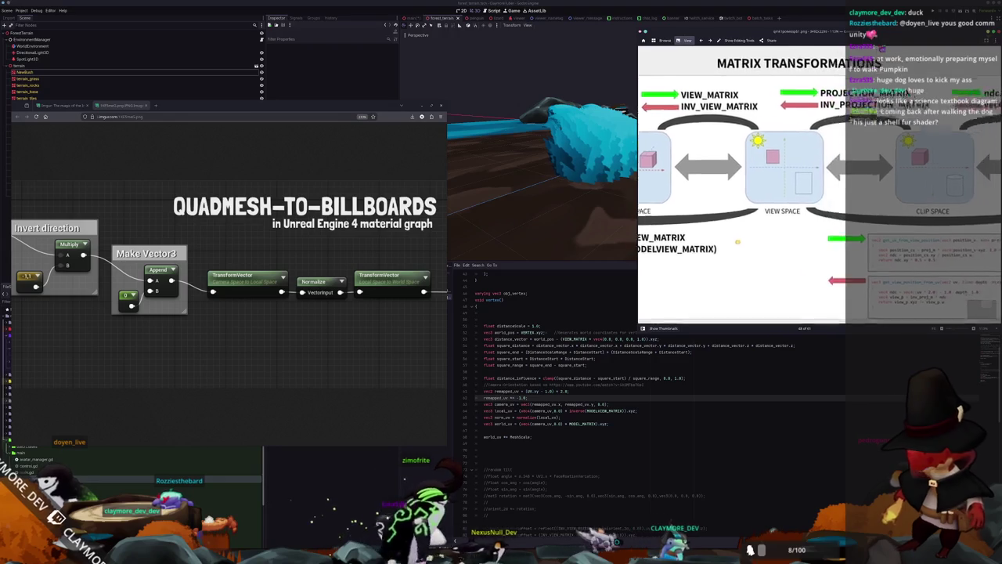
scroll(742, 180, down, 3)
scroll(741, 181, left, 3)
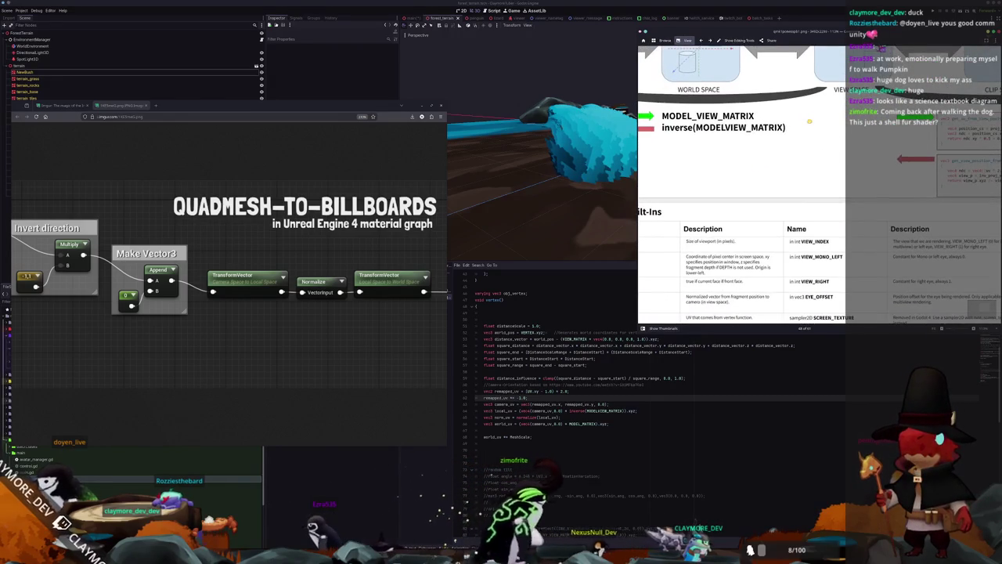
scroll(742, 180, down, 3)
scroll(741, 180, right, 1)
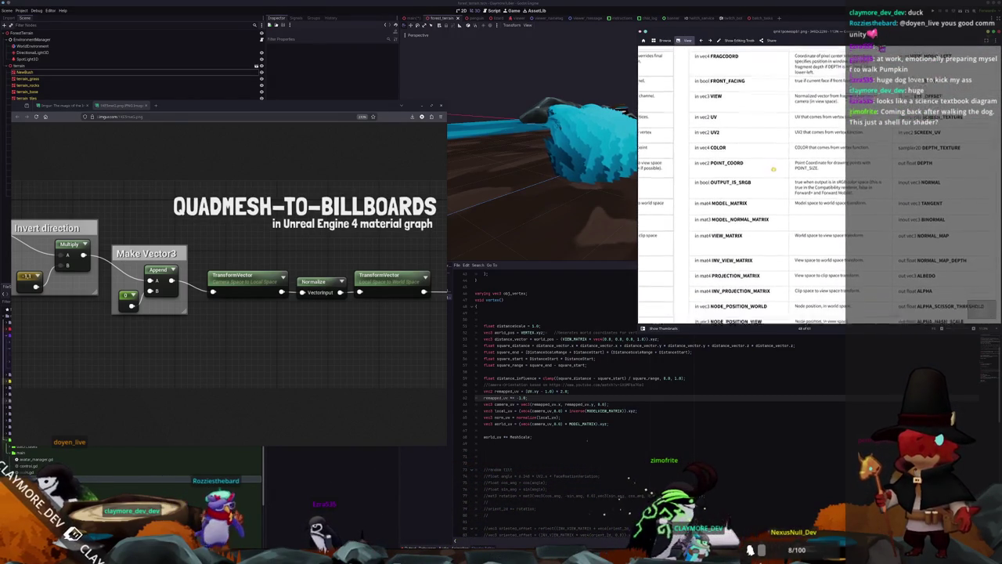
scroll(772, 159, down, 1)
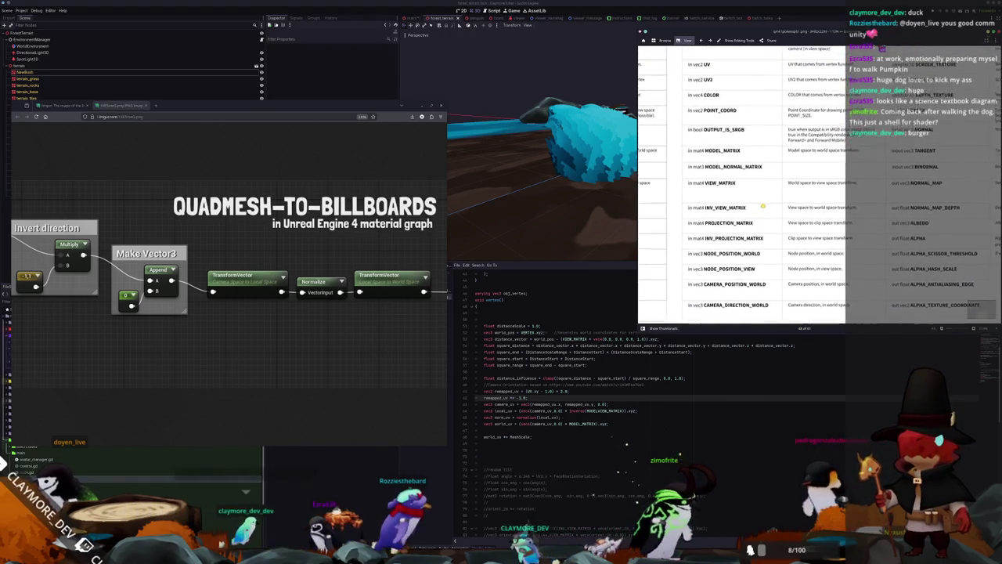
scroll(762, 204, up, 1)
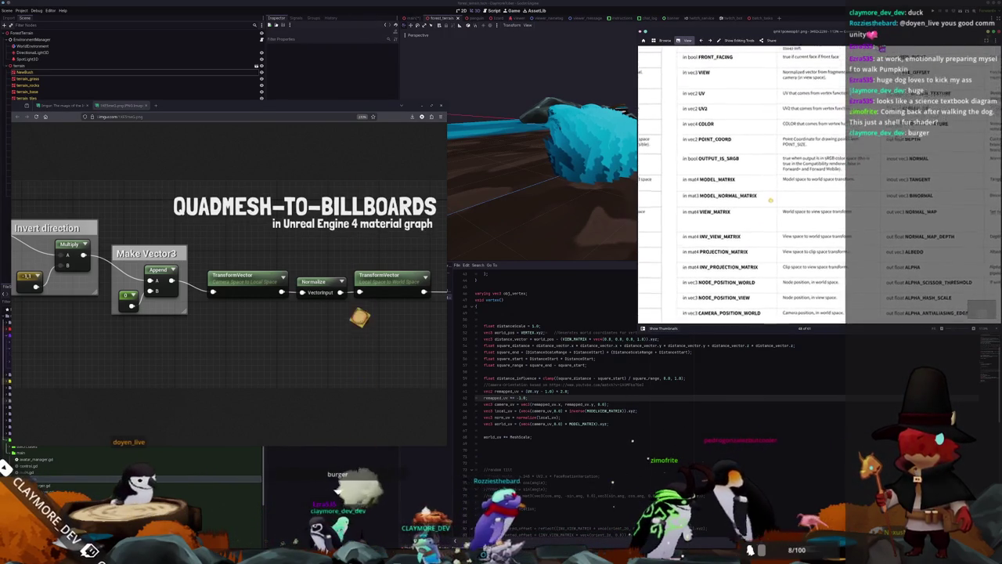
scroll(770, 198, up, 1)
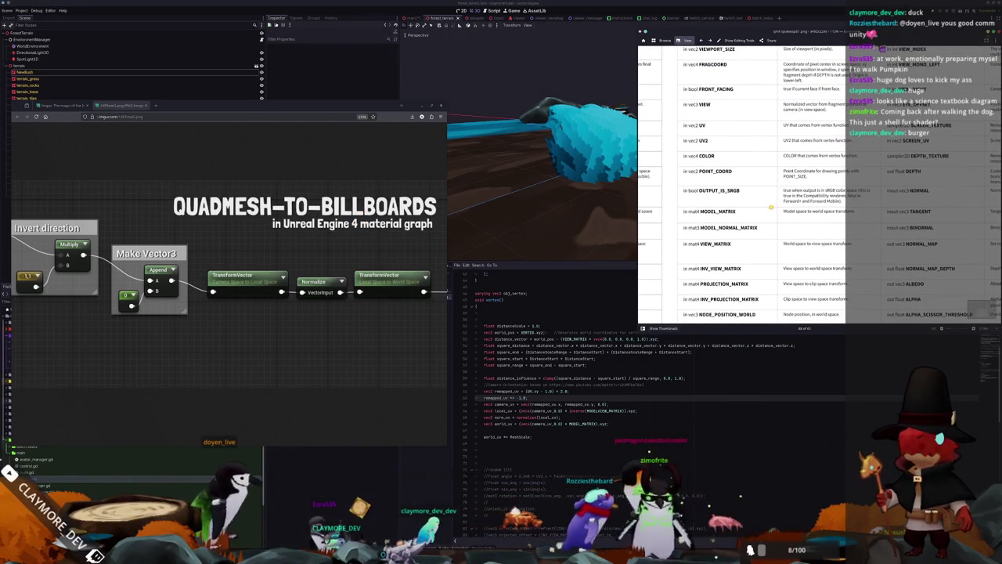
scroll(771, 208, left, 3)
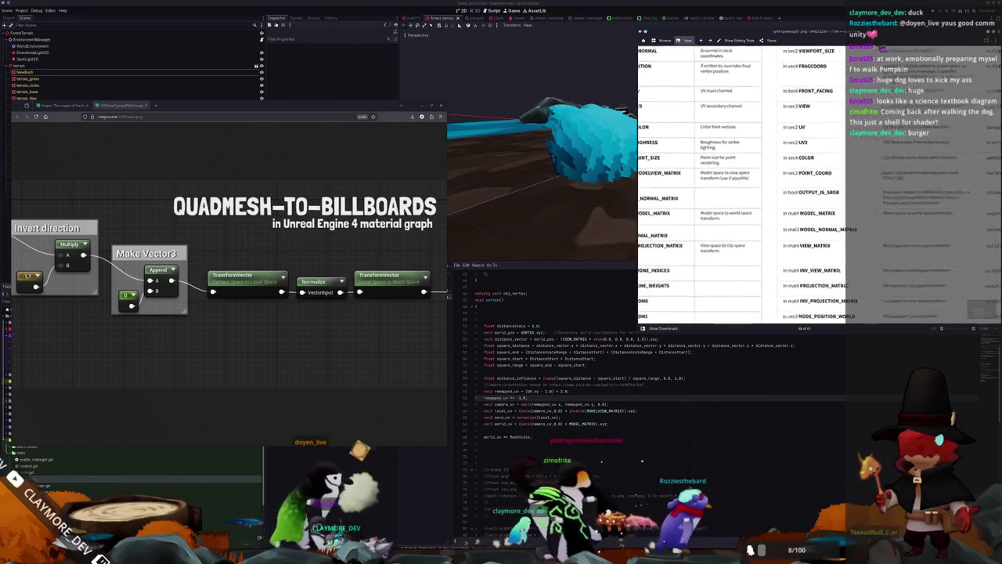
scroll(752, 187, up, 5)
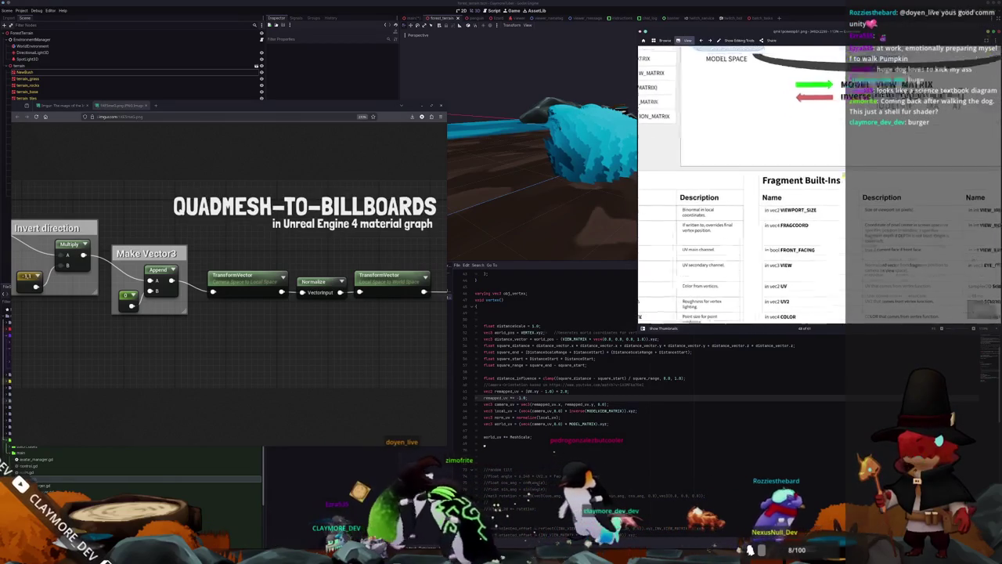
scroll(751, 188, up, 4)
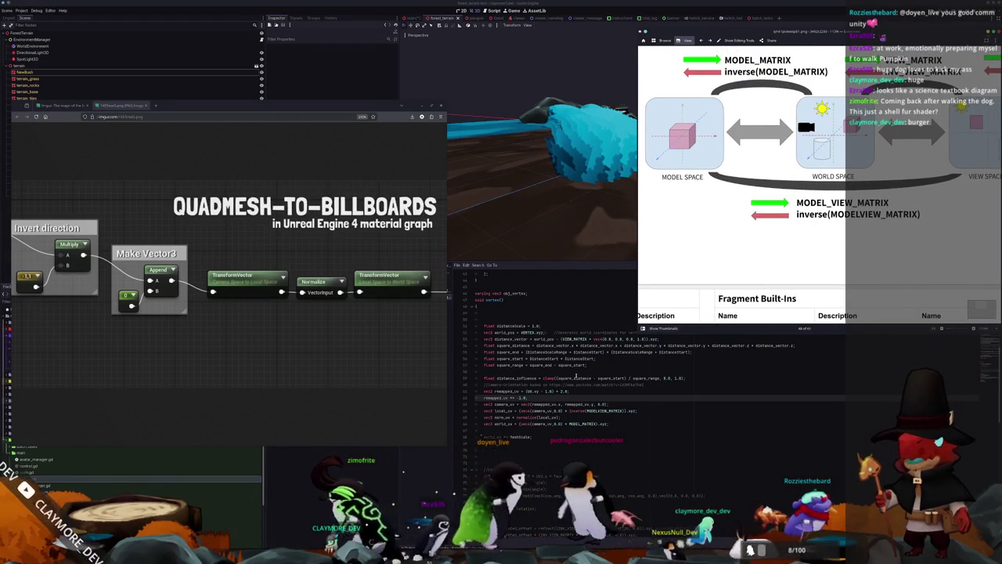
scroll(575, 376, up, 3)
scroll(583, 384, down, 2)
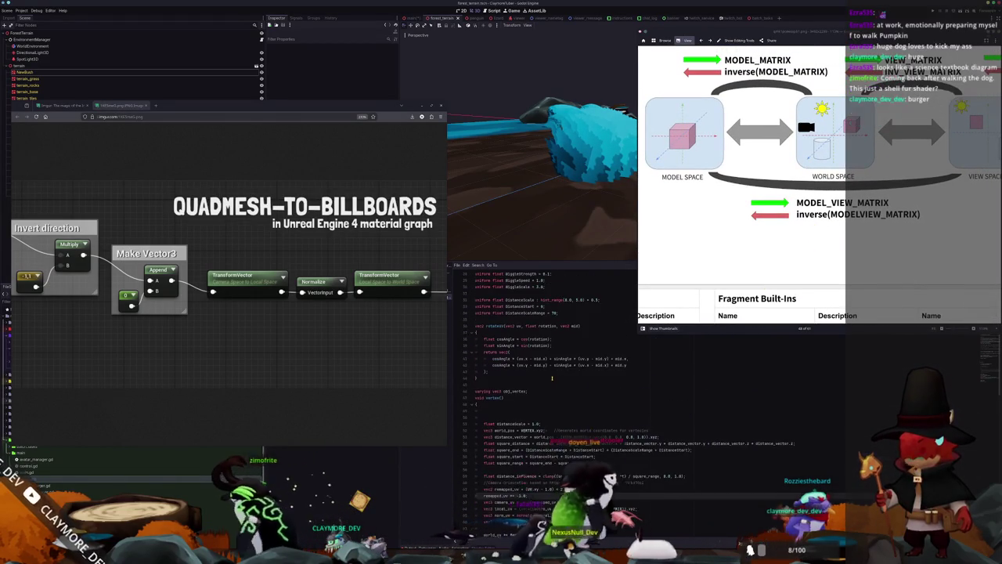
scroll(595, 415, down, 2)
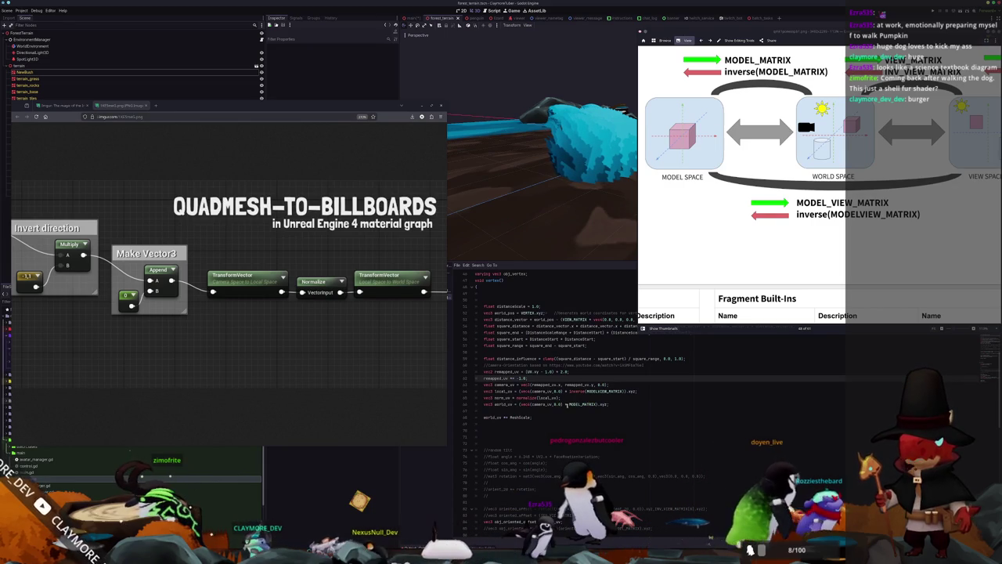
Step: Highlight the uses of norm_uv and camera_uv in the shader code
double_click(503, 398)
double_click(542, 404)
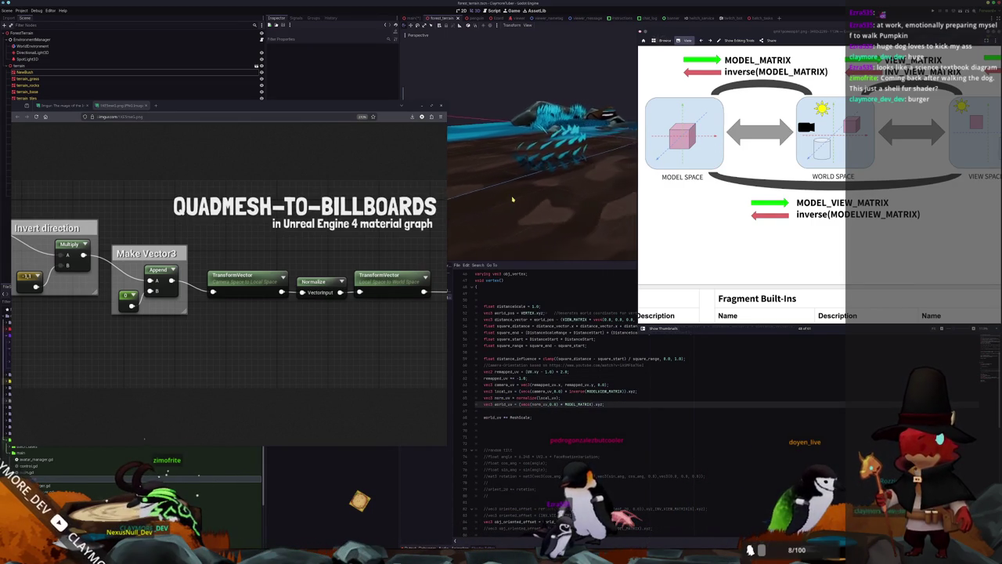
mouse_move(518, 194)
mouse_down()
mouse_move(623, 188)
mouse_move(513, 221)
mouse_up()
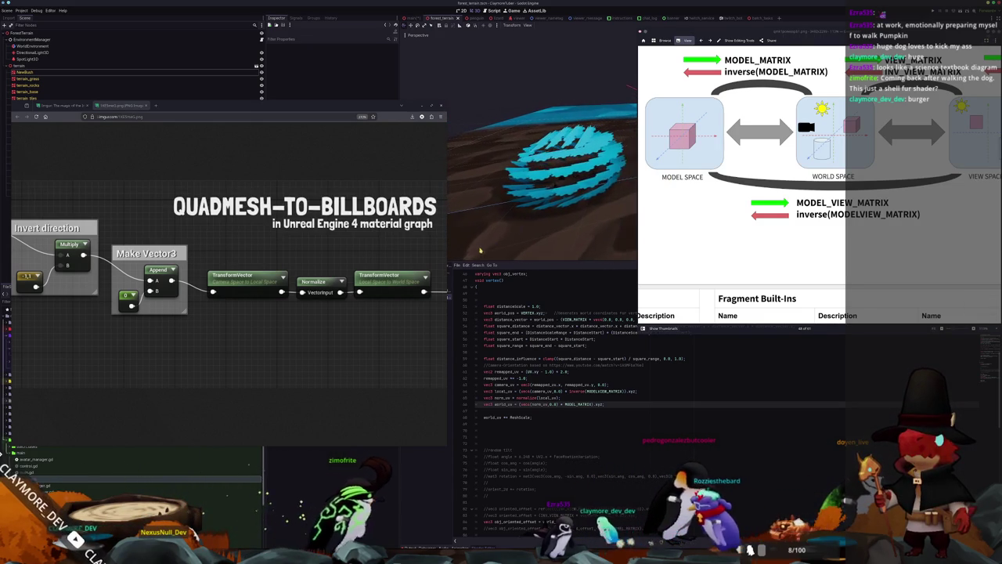
double_click(505, 385)
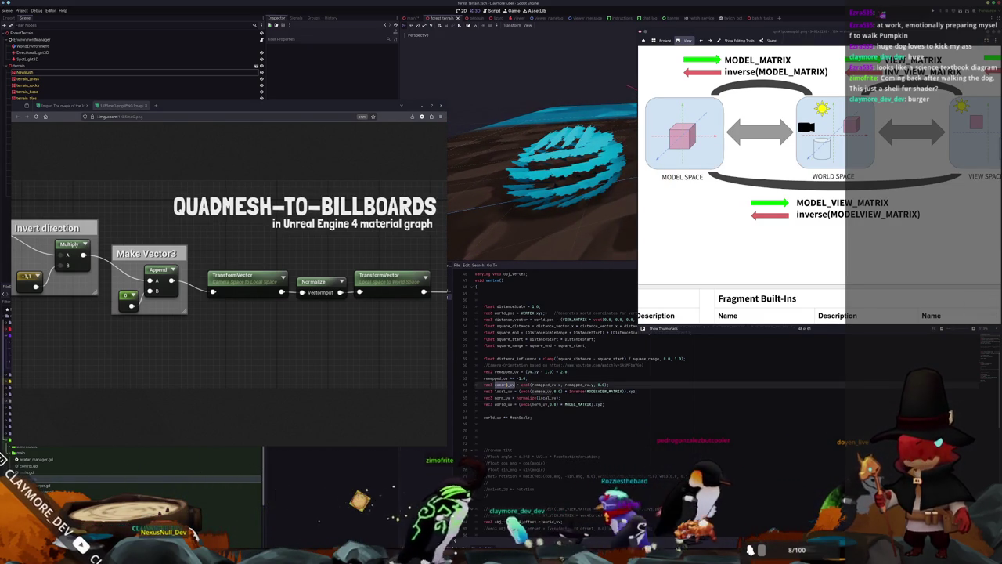
double_click(502, 398)
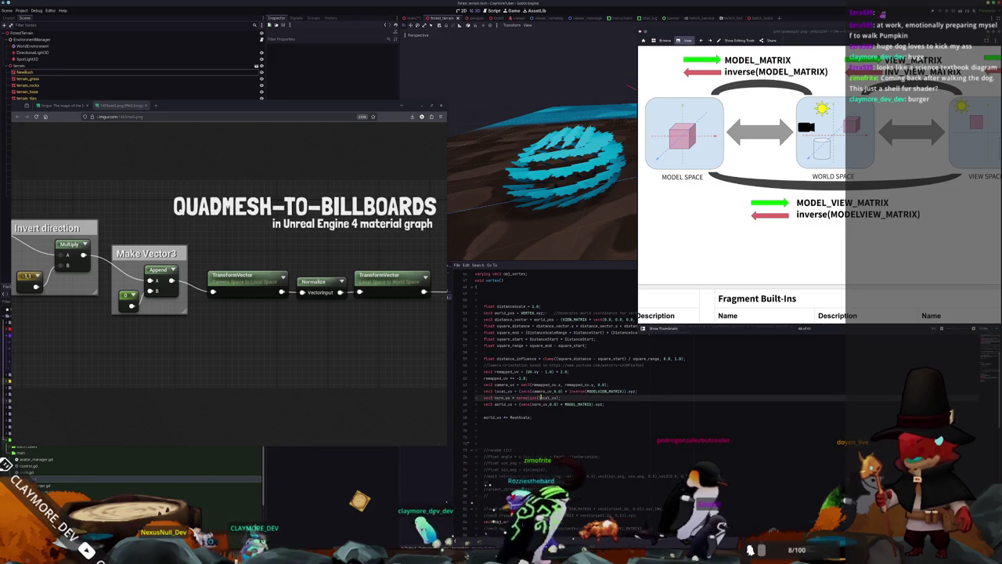
Step: Replace inverse(MODELVIEW_MATRIX) with INV_VIEW_MATRIX in the shader
double_click(611, 391)
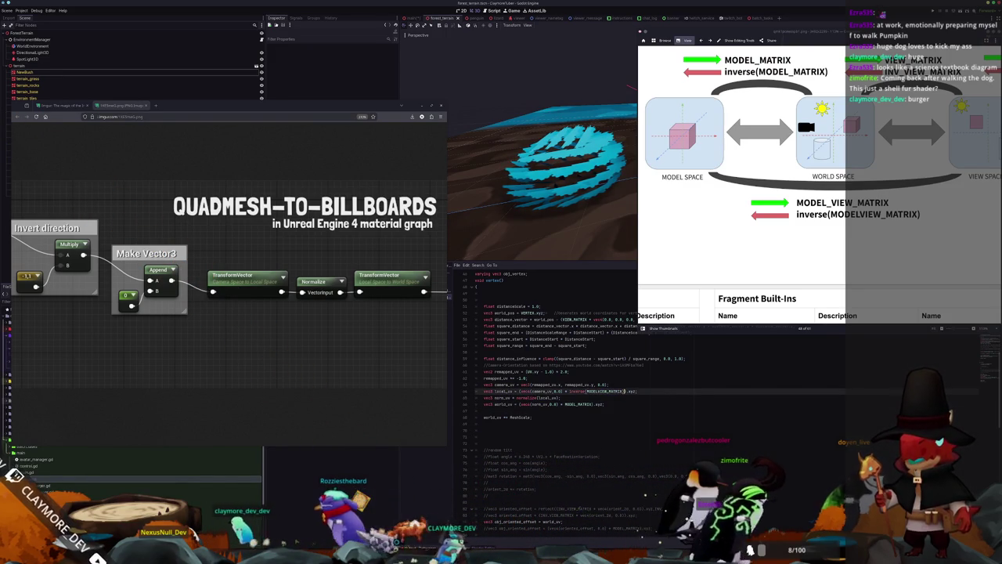
key(BackSpace)
key(BackSpace)
key(BackSpace)
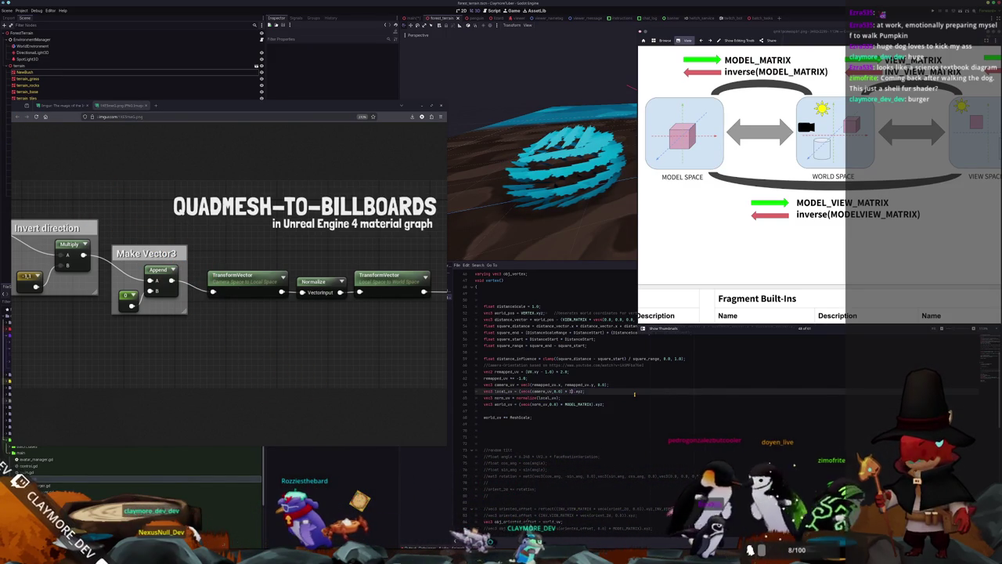
text(INV)
key(Down)
key(Return)
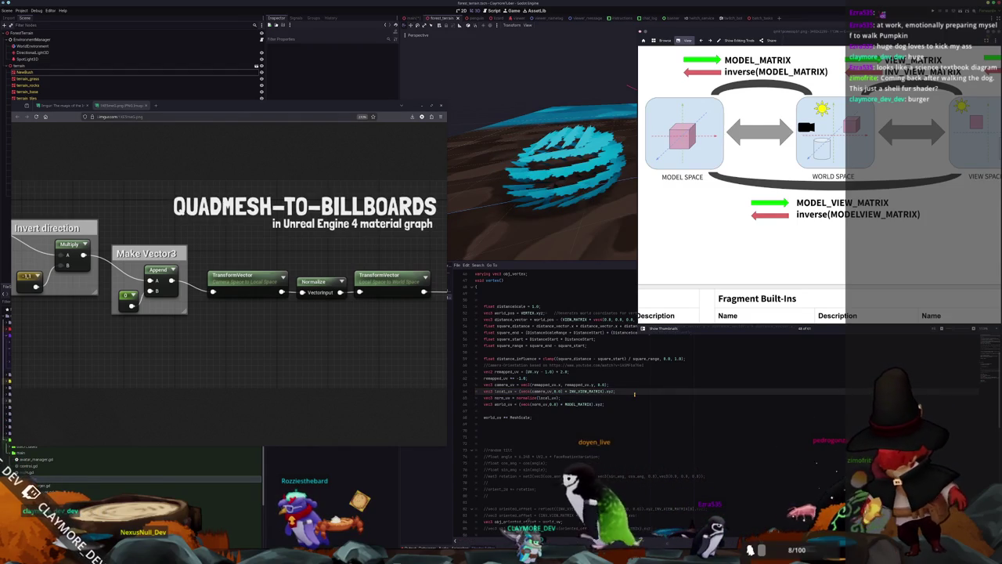
Step: Edit the remapped_uv line so UVs centre on 0.5, giving (UV.xy - 0.5) * 2.0
mouse_move(548, 188)
mouse_down()
mouse_move(540, 204)
mouse_move(537, 178)
mouse_move(534, 224)
mouse_move(537, 172)
mouse_move(540, 227)
mouse_move(546, 208)
mouse_move(525, 201)
mouse_up()
mouse_move(548, 196)
mouse_down()
mouse_move(553, 170)
mouse_move(553, 244)
mouse_move(559, 205)
mouse_move(537, 87)
mouse_up()
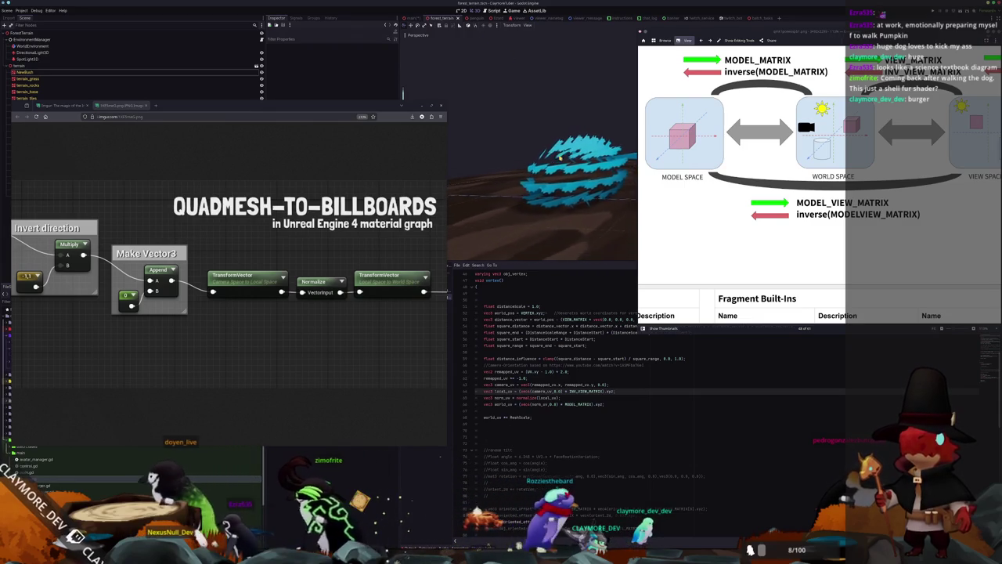
click(576, 378)
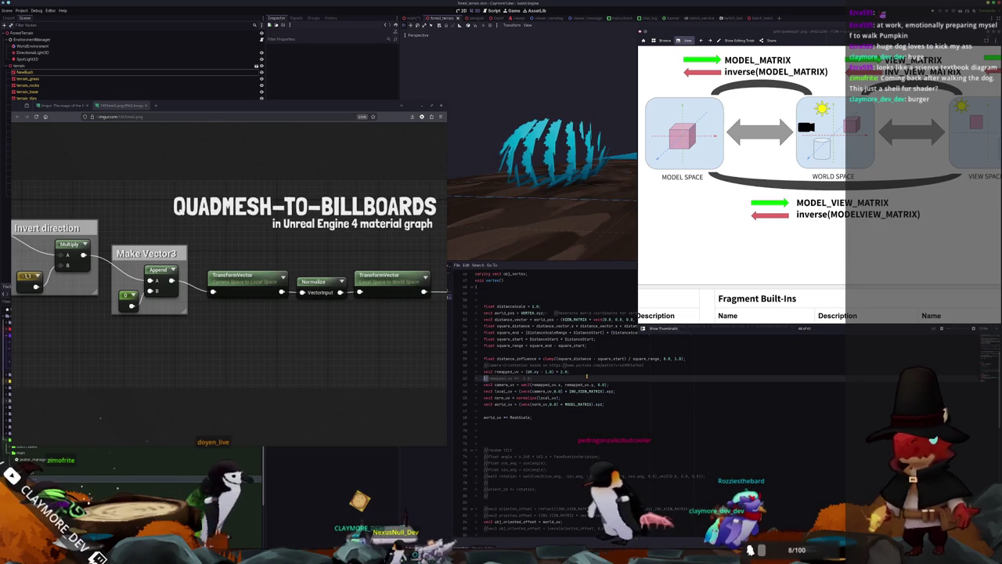
key(ctrl+k)
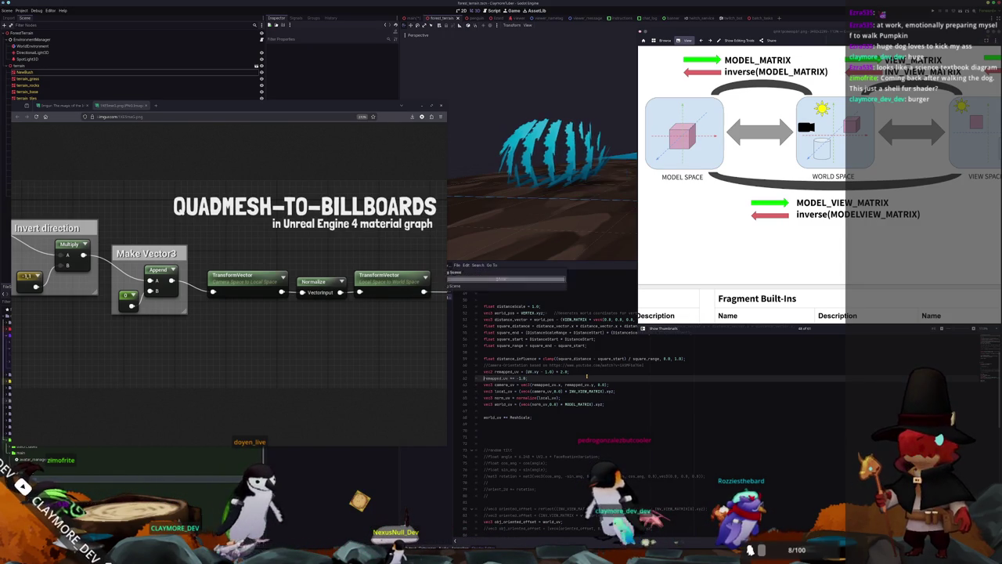
key(Up)
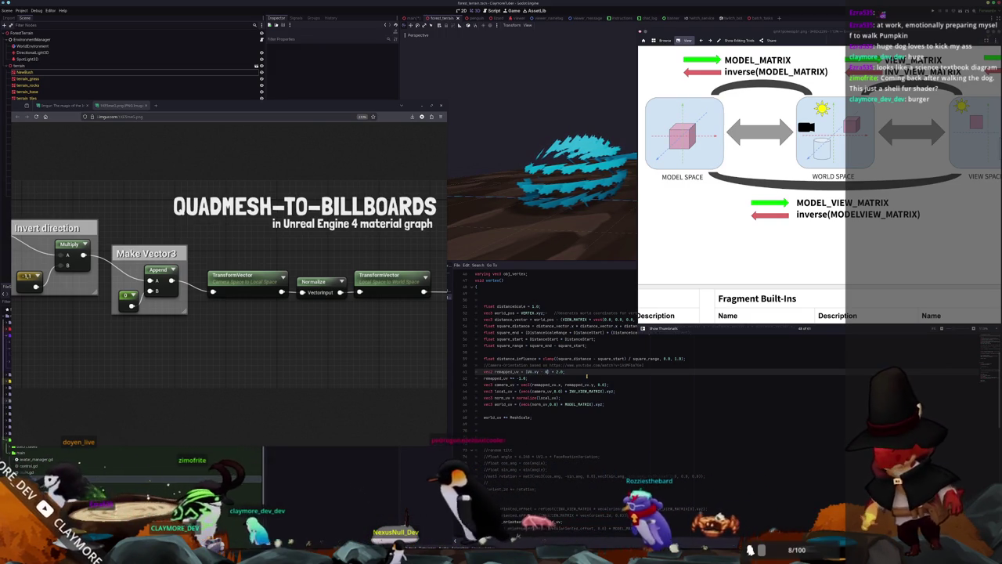
Step: Select the fluffy blue bush mesh and orbit the view around it
text(5)
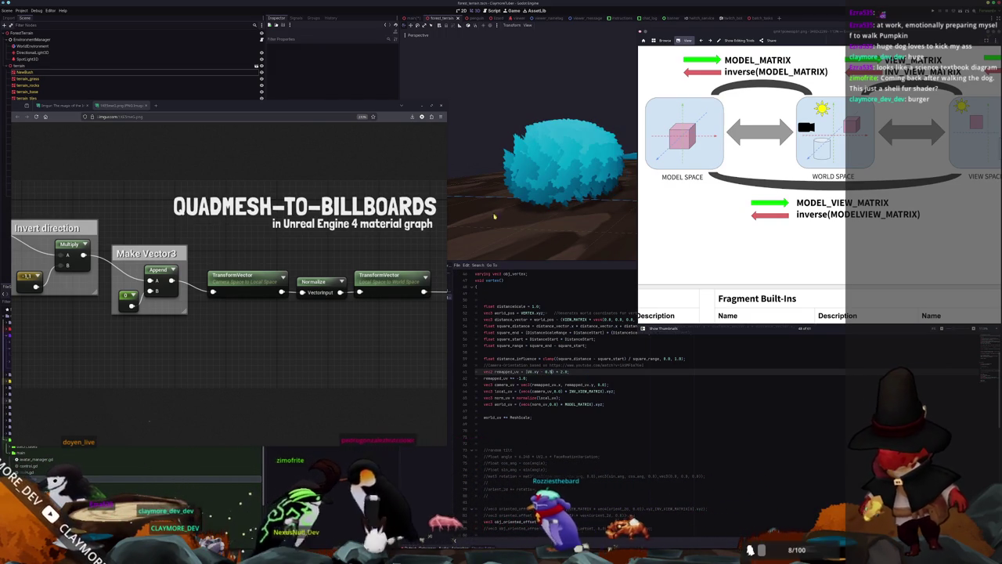
mouse_move(550, 195)
mouse_down()
mouse_move(568, 204)
mouse_move(452, 228)
mouse_up()
click(589, 166)
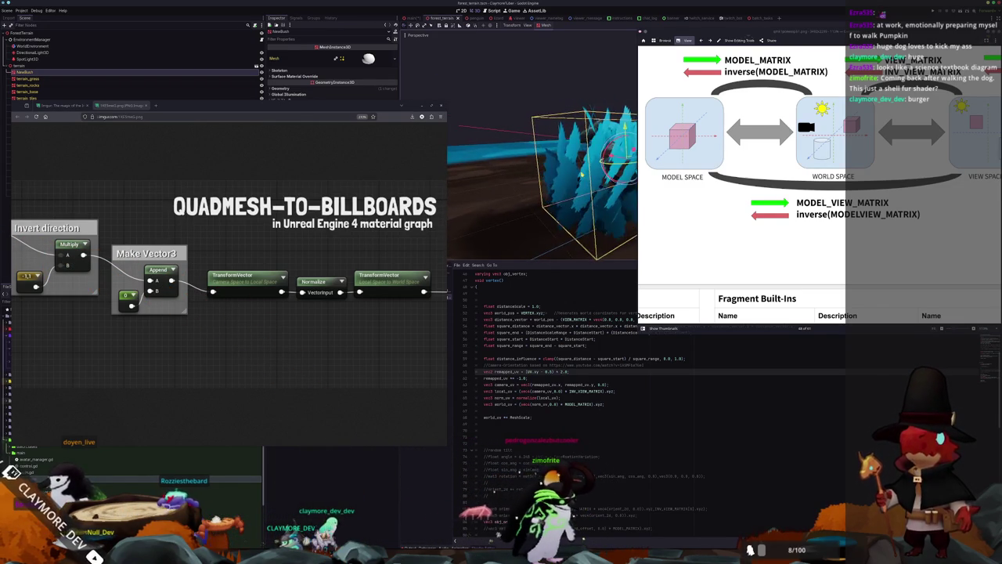
drag(565, 187, 533, 209)
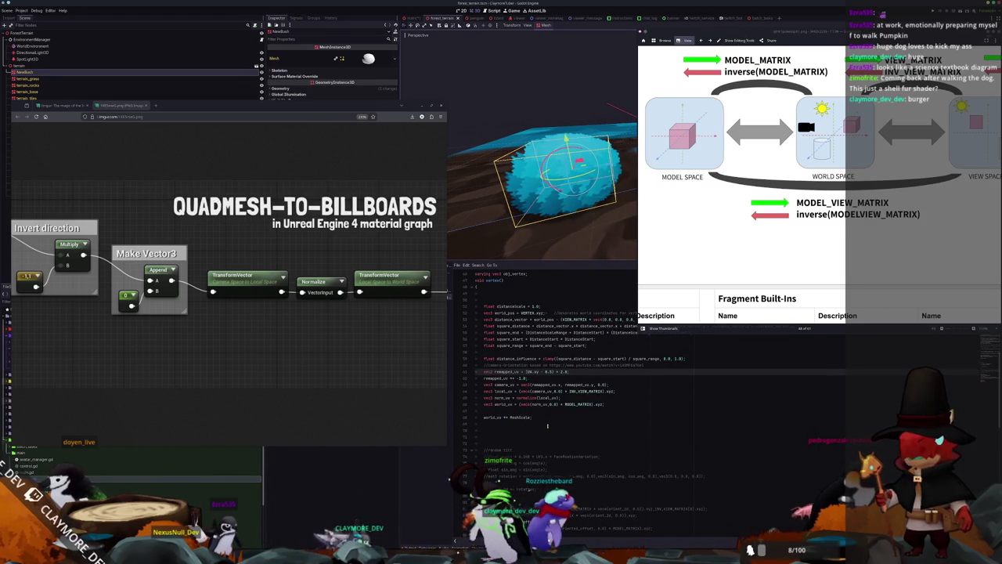
Step: In the shader, check the remapped_uv inversion line and highlight the INV_VIEW_MATRIX and MODEL_MATRIX uses
click(544, 378)
double_click(546, 384)
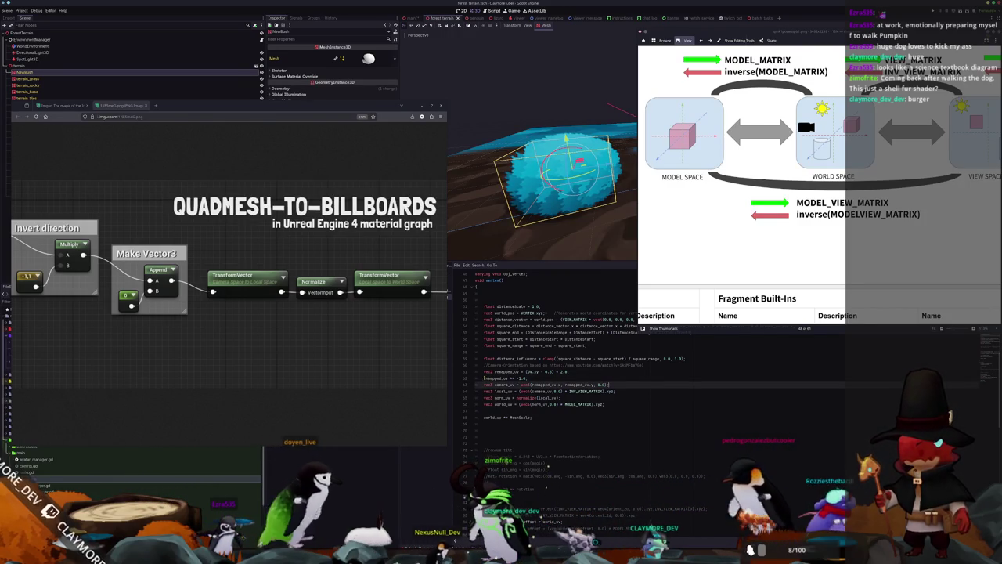
click(484, 379)
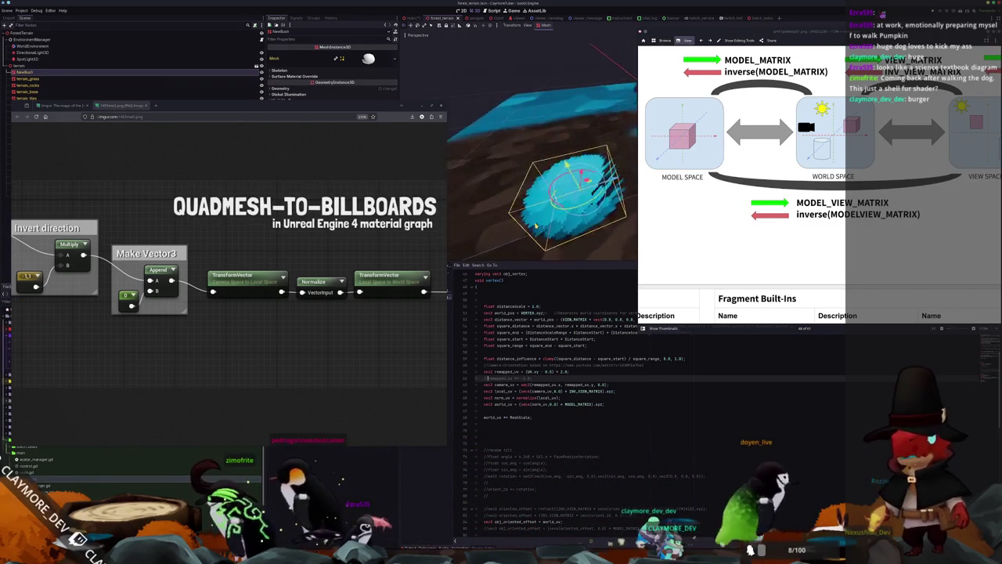
double_click(583, 391)
double_click(579, 404)
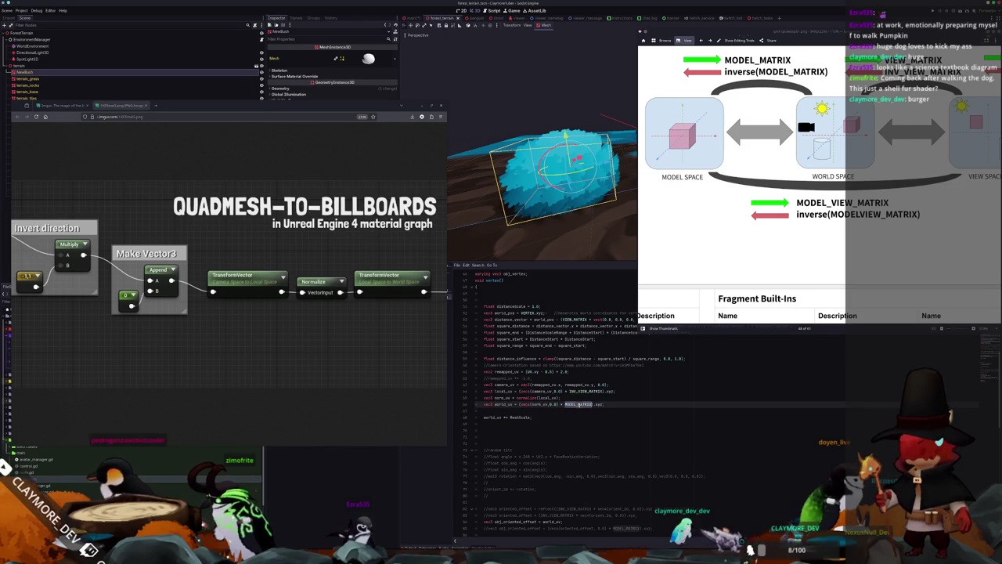
scroll(780, 221, up, 1)
scroll(786, 224, up, 1)
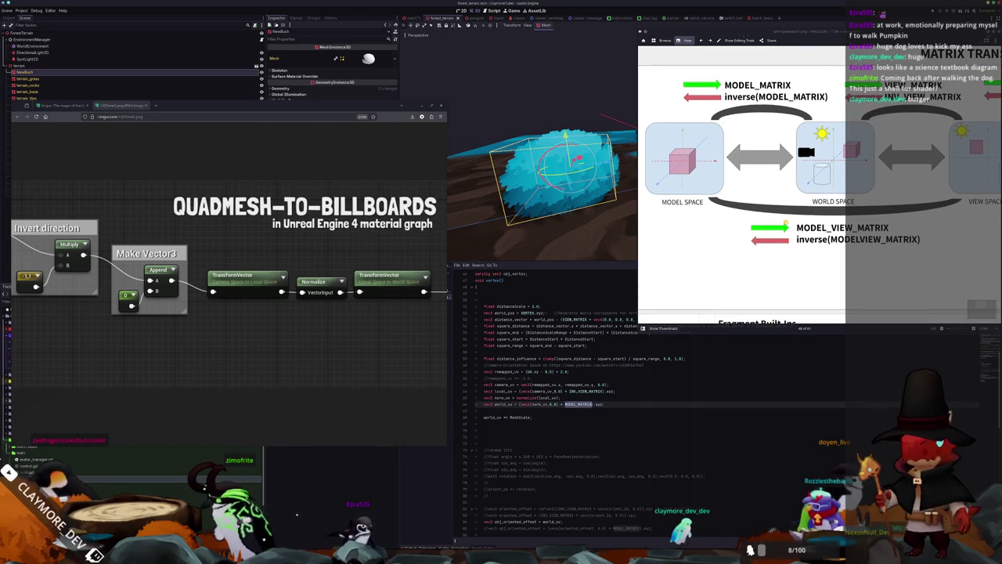
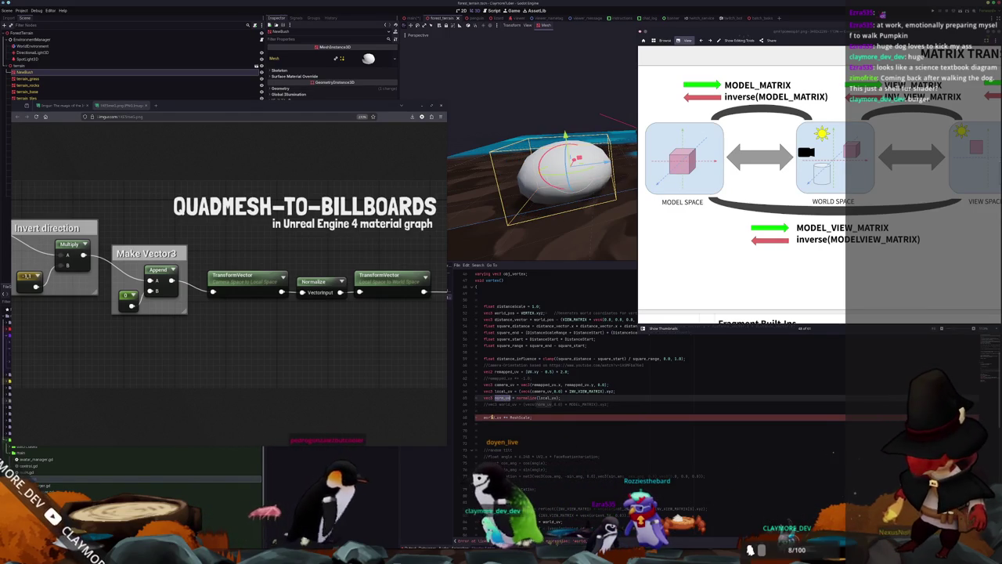
Step: Rename the variable to norm_uv and add 'world_uv = norm_uv;' so the bush renders as blue billboards
text(norm_uv)
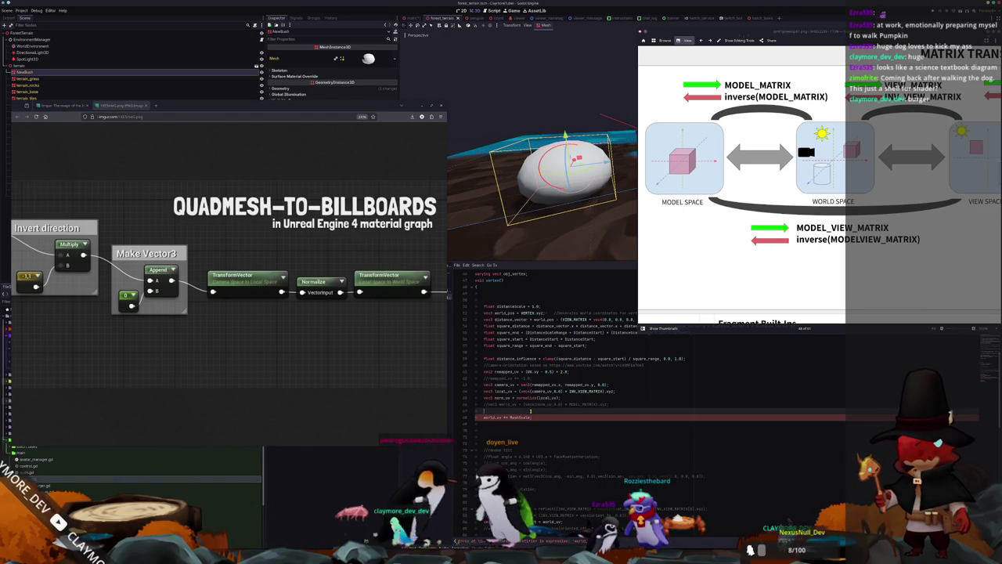
key(Return)
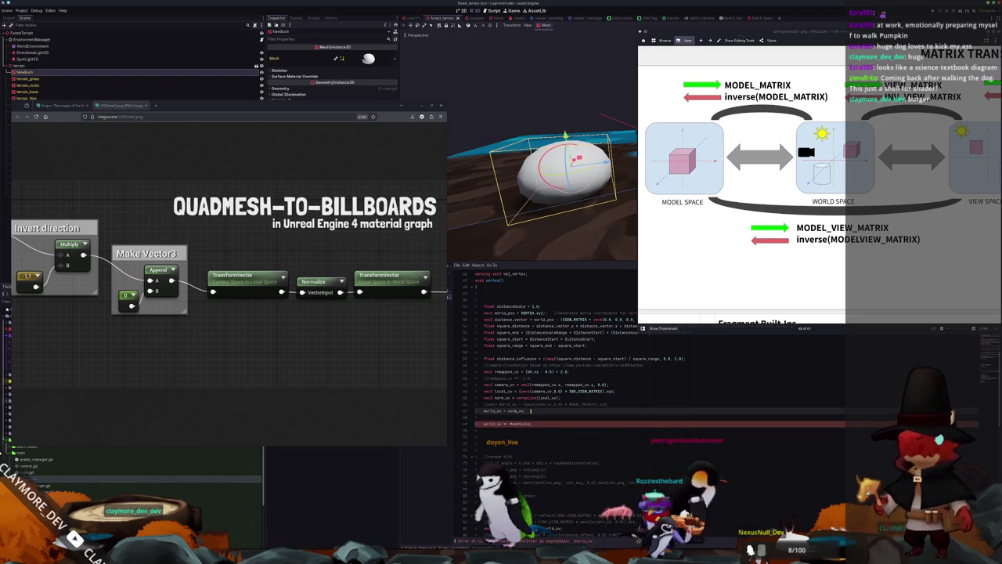
click(531, 410)
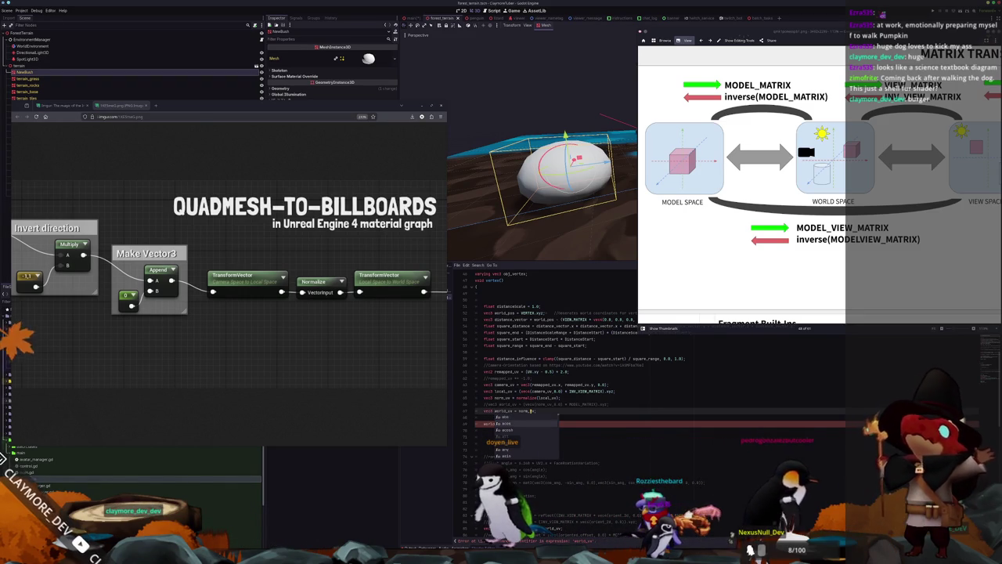
text(uv;)
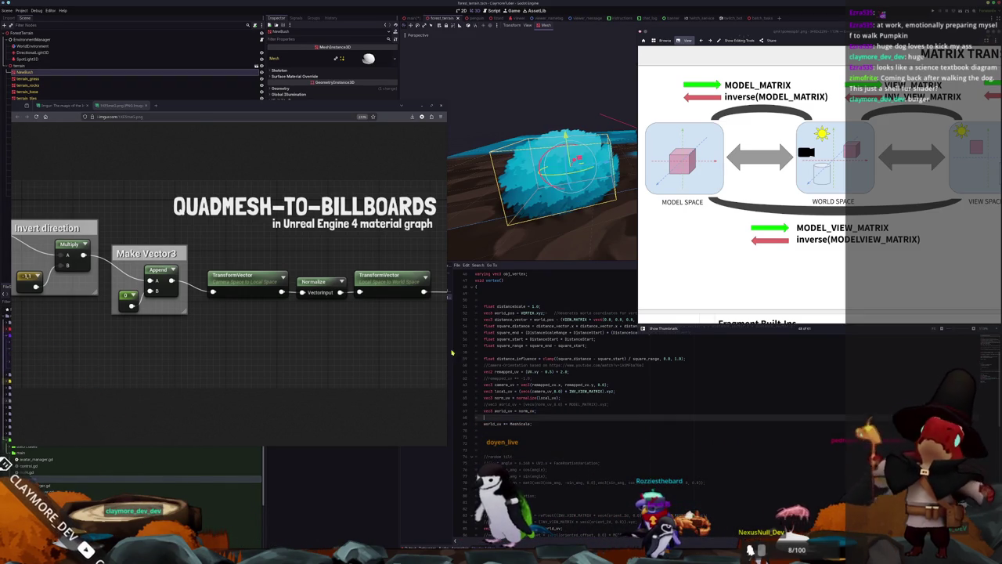
mouse_move(548, 195)
mouse_down()
mouse_move(605, 202)
mouse_move(533, 193)
mouse_move(587, 204)
mouse_move(568, 201)
mouse_up()
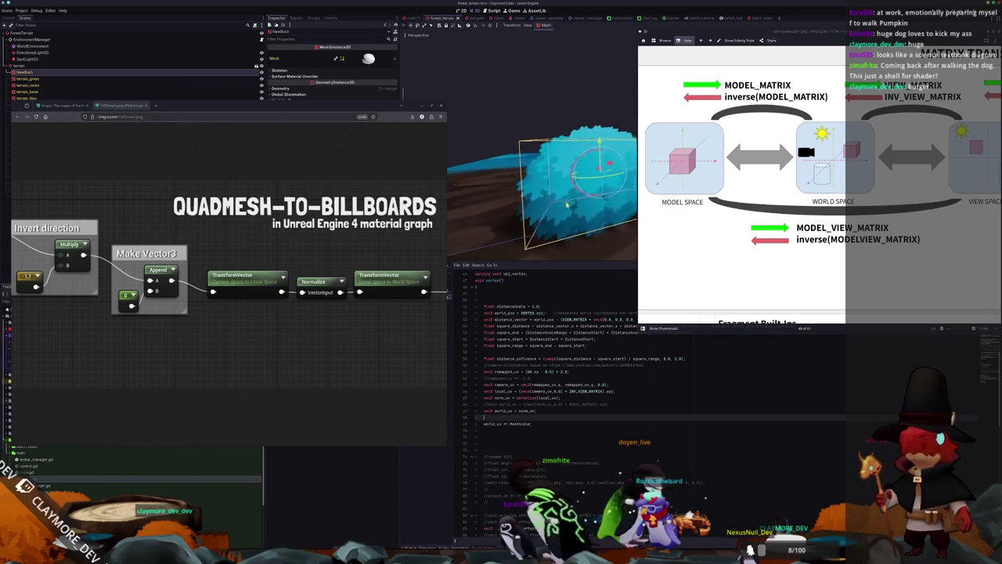
Step: Uncomment the MODEL_MATRIX world_uv line so world_uv comes from the transformed norm_uv
drag(525, 219, 540, 216)
click(501, 404)
key(ctrl+k)
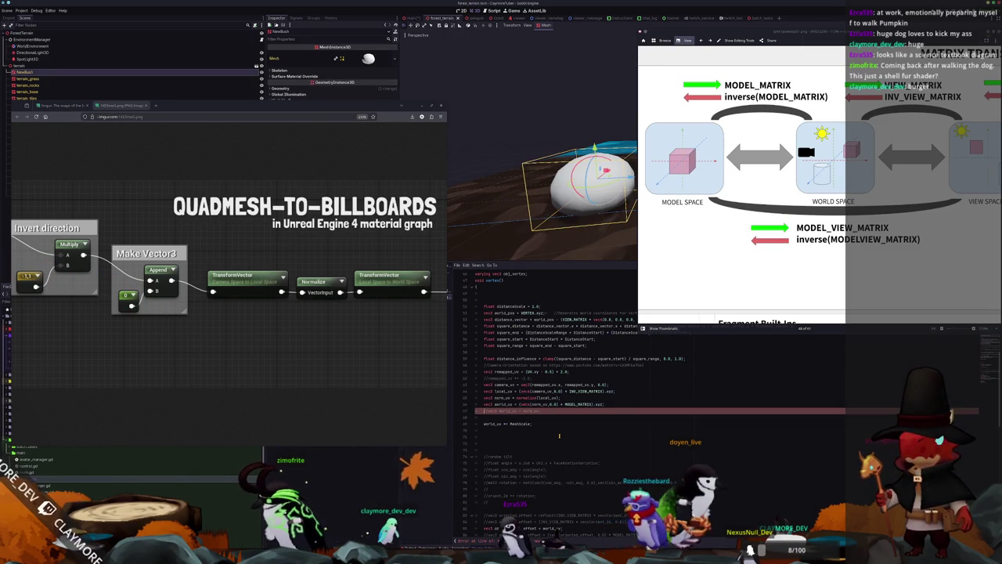
mouse_move(548, 188)
mouse_down()
mouse_move(575, 180)
mouse_move(565, 247)
mouse_move(510, 238)
mouse_move(548, 259)
mouse_up()
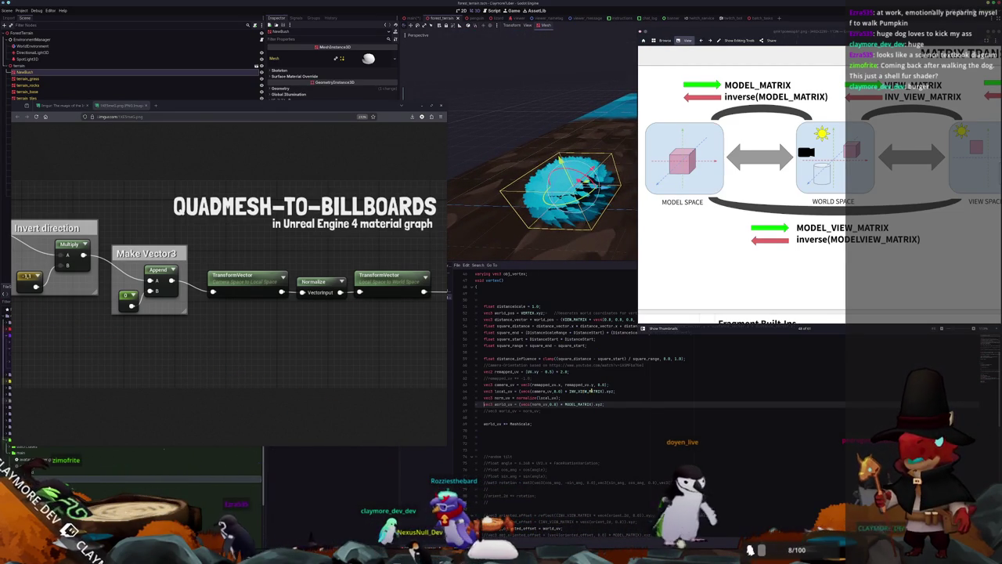
double_click(593, 391)
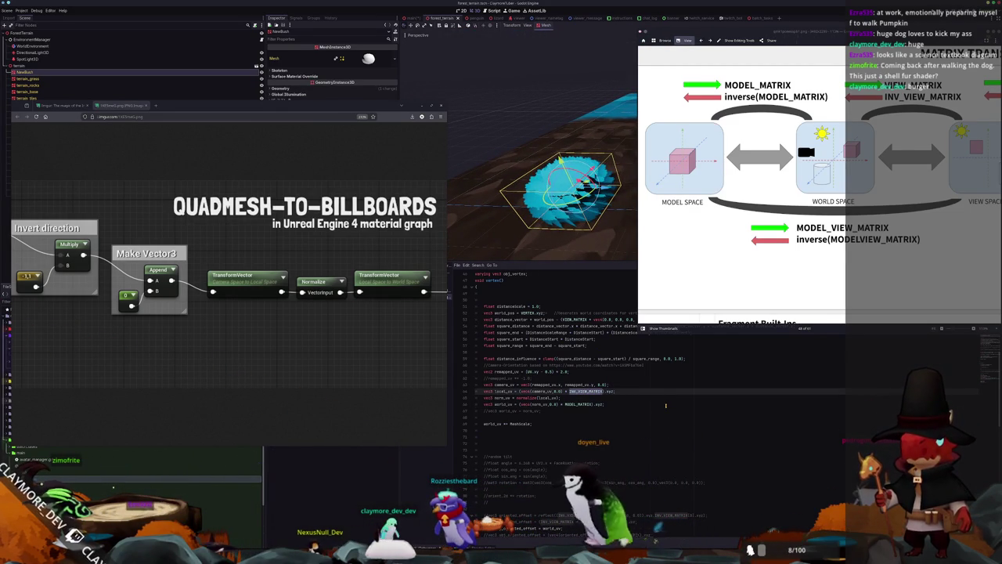
scroll(687, 314, down, 5)
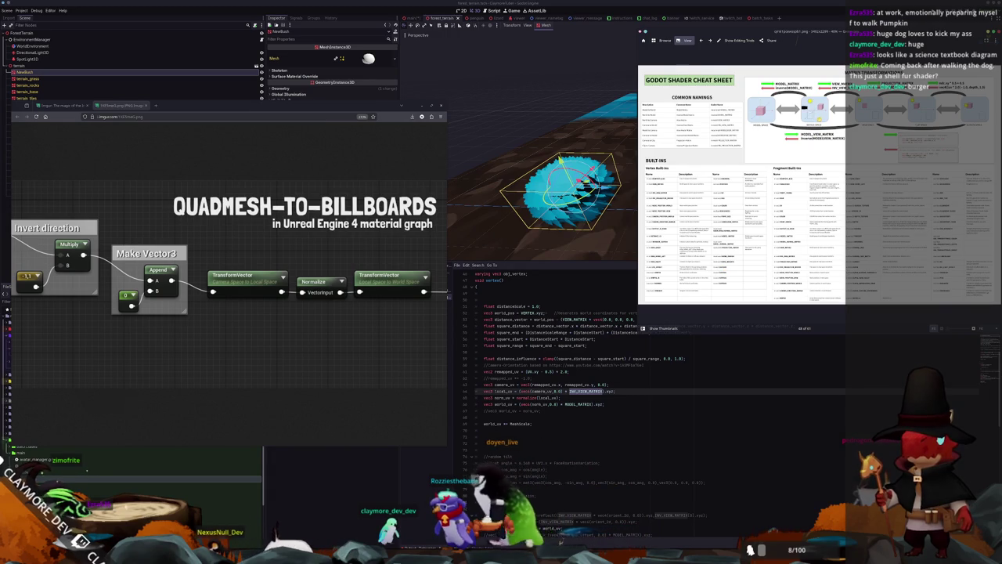
scroll(717, 246, up, 5)
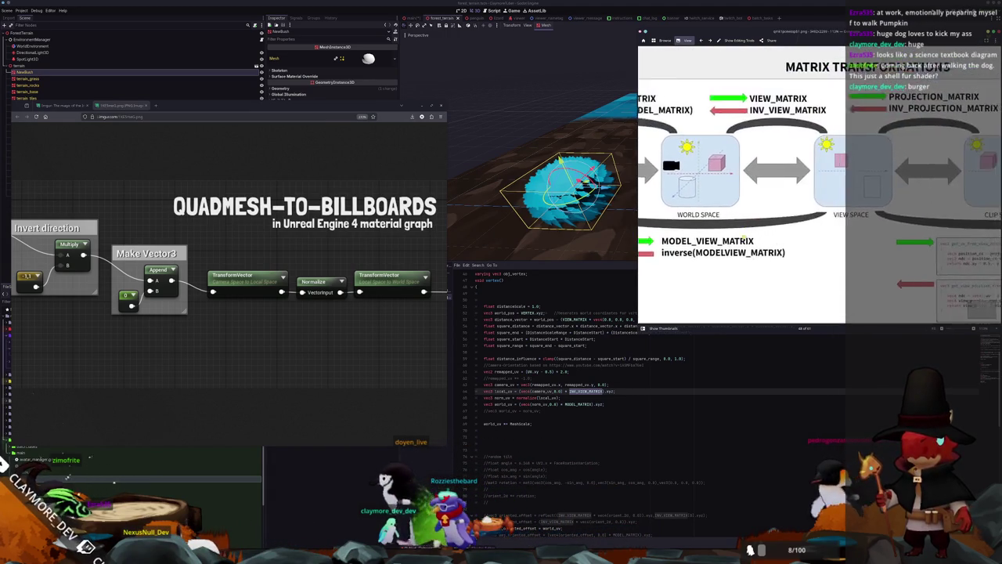
mouse_move(717, 246)
mouse_down()
mouse_move(886, 235)
mouse_move(644, 233)
mouse_up()
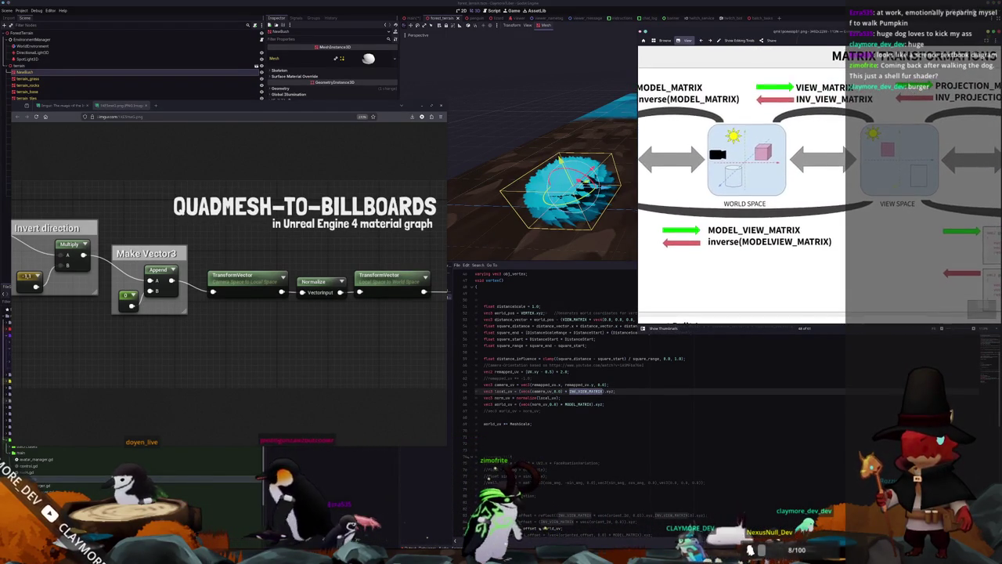
click(600, 391)
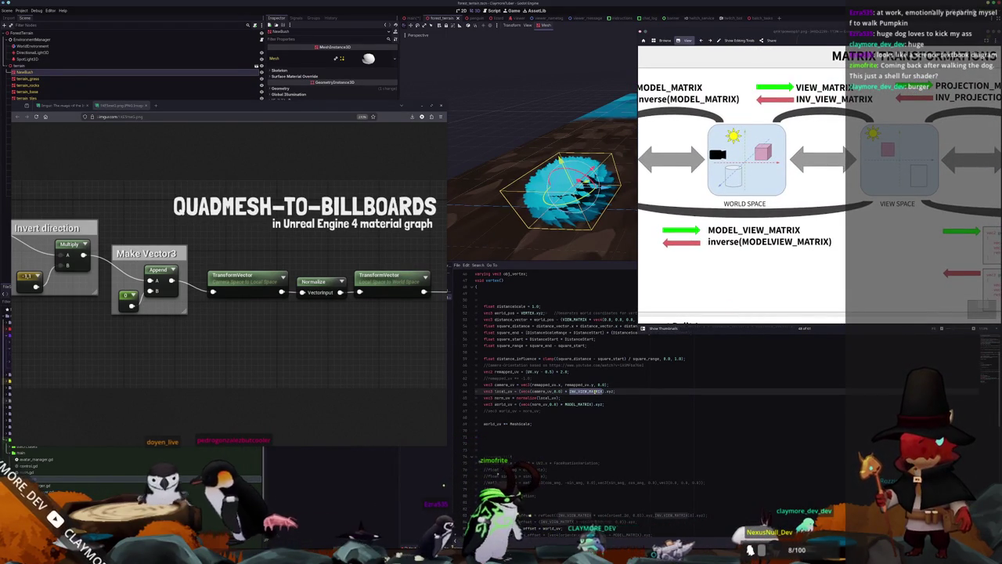
text(MATRIX)
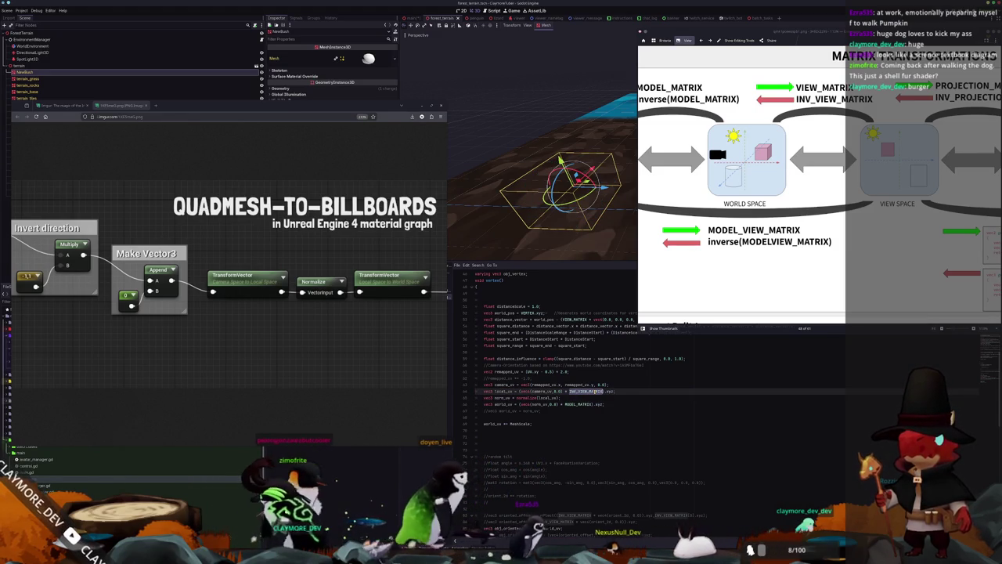
key(ctrl+z)
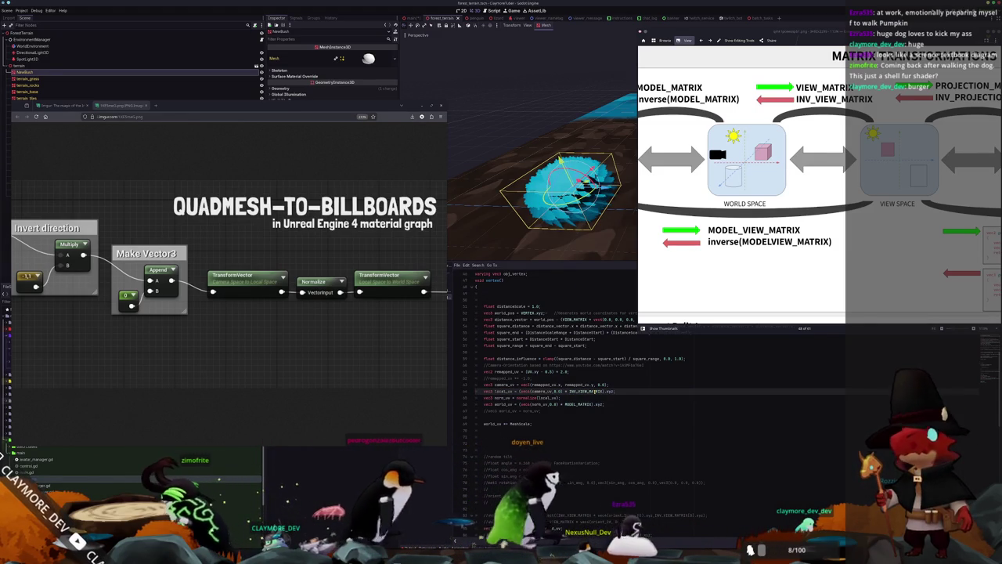
scroll(560, 157, up, 3)
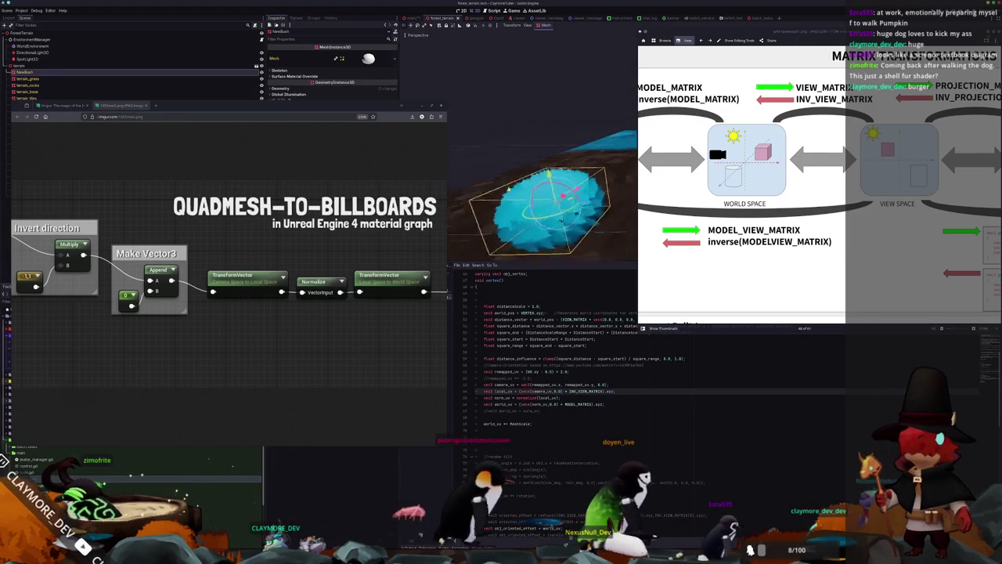
scroll(581, 134, down, 3)
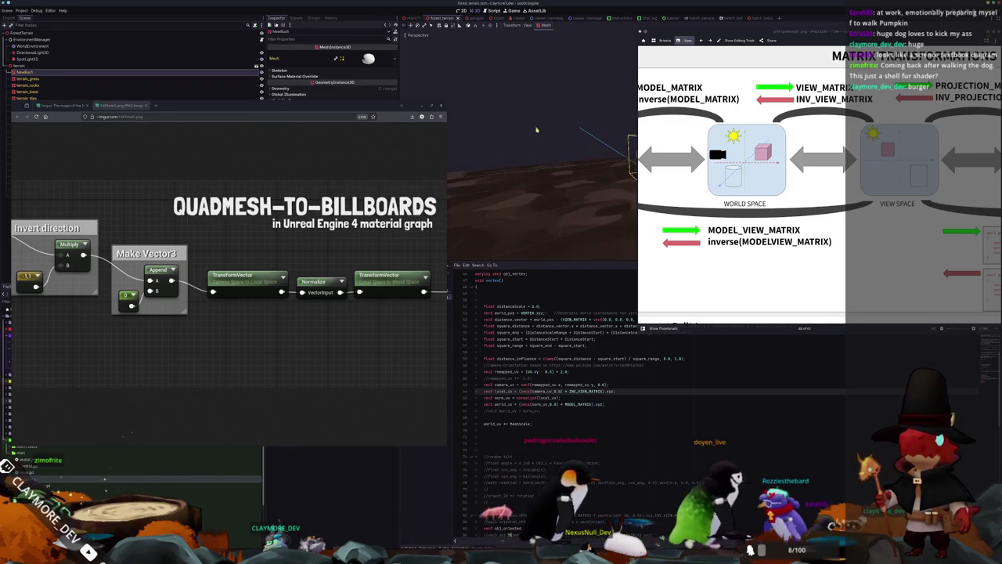
scroll(525, 144, up, 3)
scroll(580, 188, up, 1)
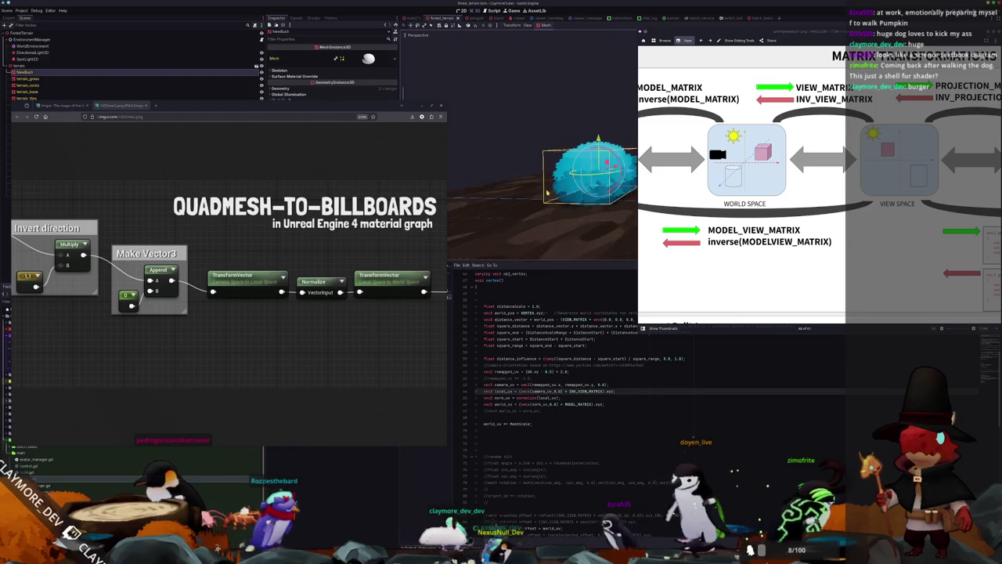
Step: Re-enable the 'remapped_uv *= -1.0;' flip on line 62 of the bush shader
click(543, 379)
key(Up)
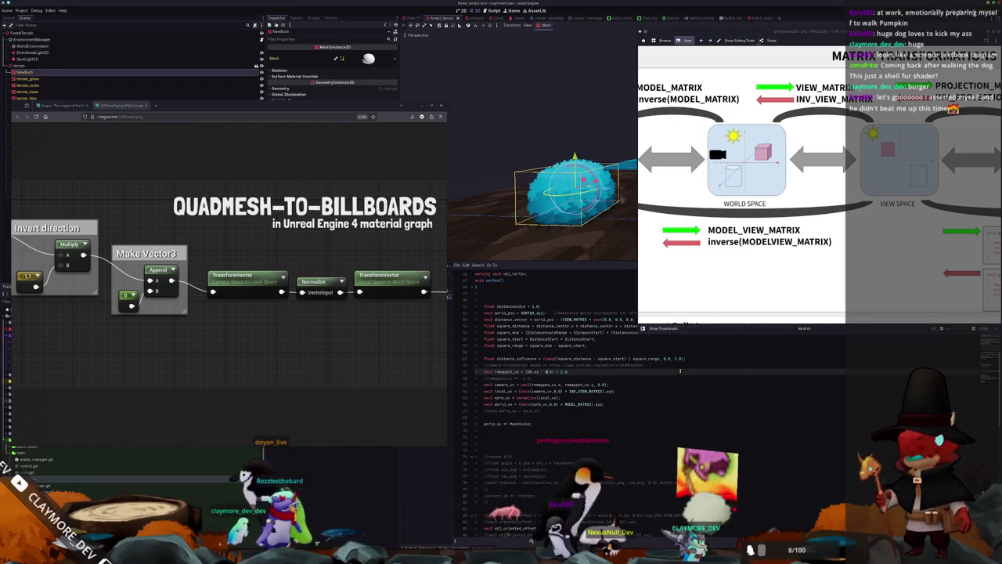
key(Down)
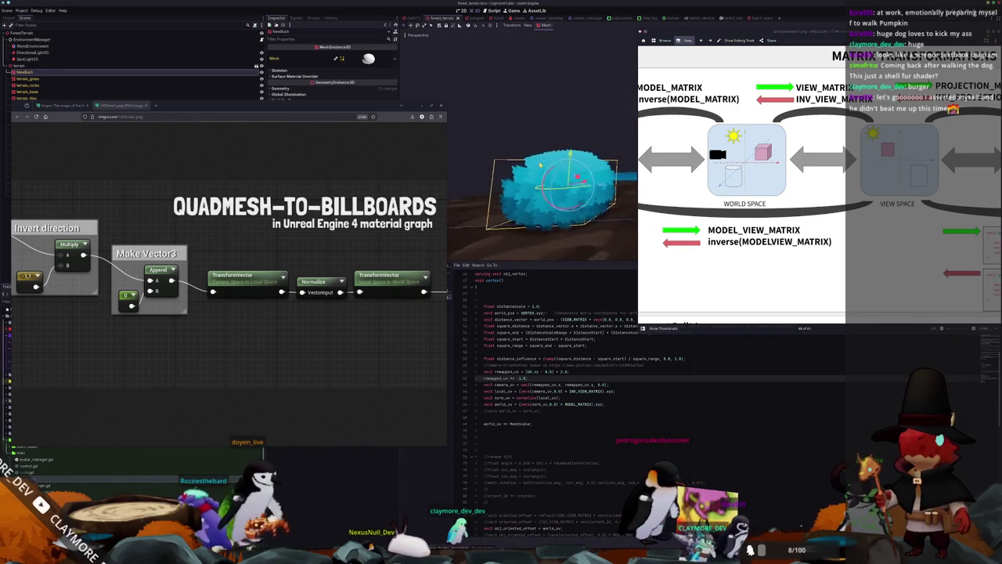
drag(145, 323, 149, 323)
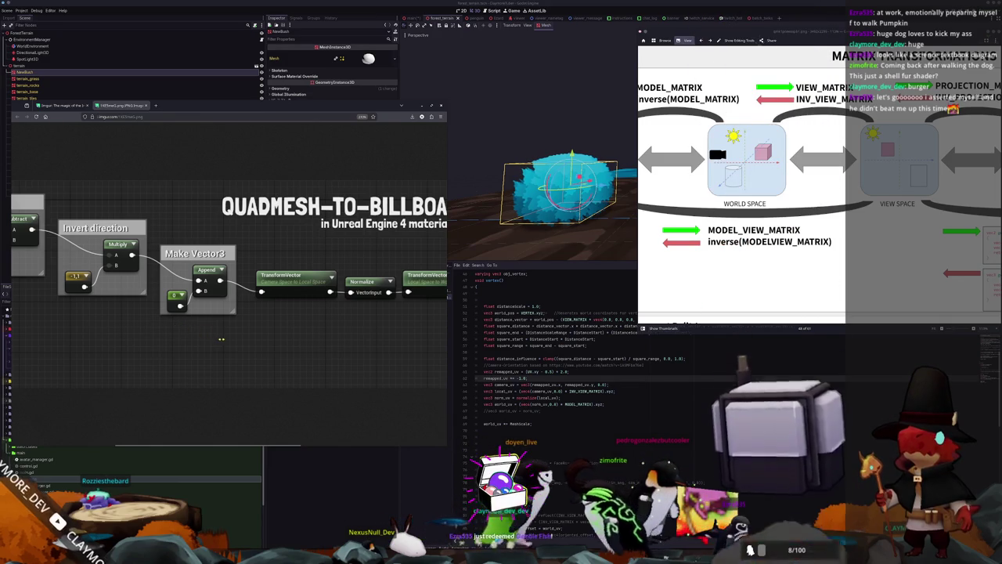
scroll(226, 344, right, 3)
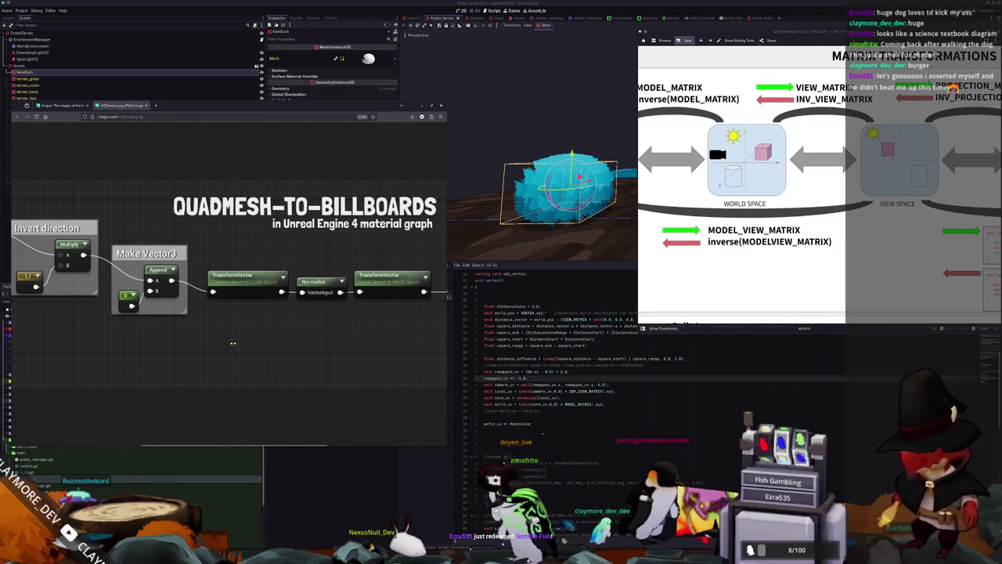
scroll(200, 345, right, 5)
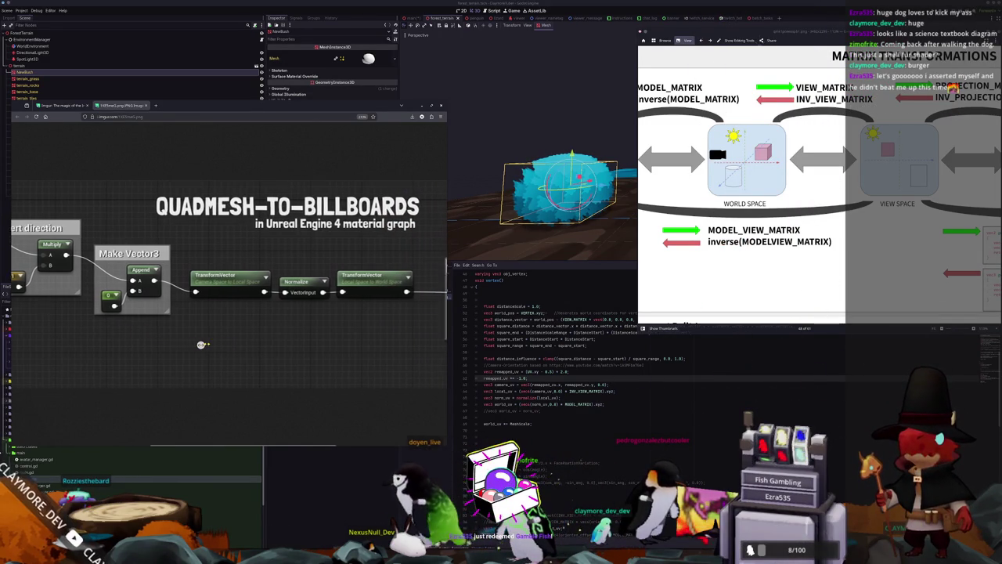
scroll(200, 344, right, 3)
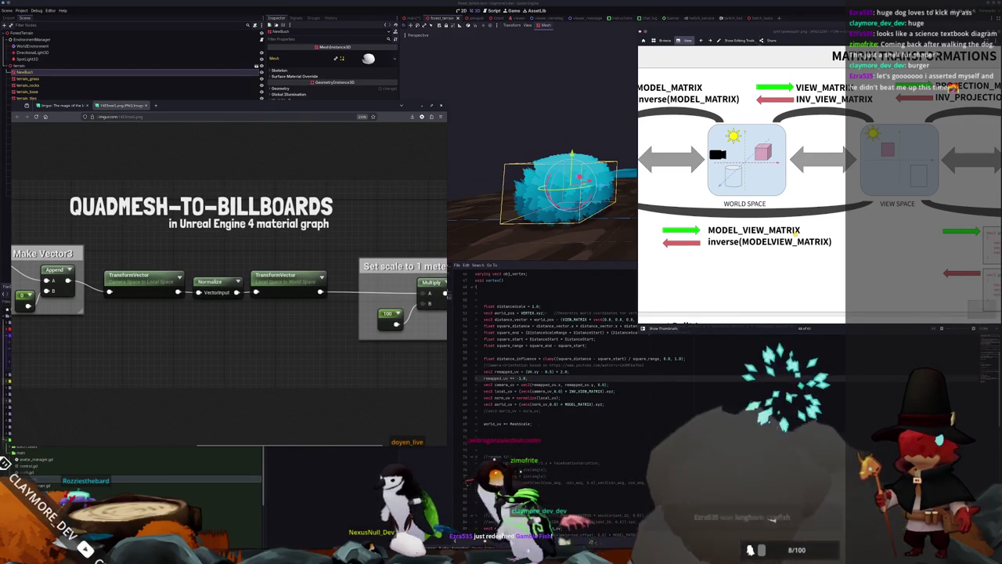
scroll(820, 188, left, 6)
scroll(820, 188, right, 3)
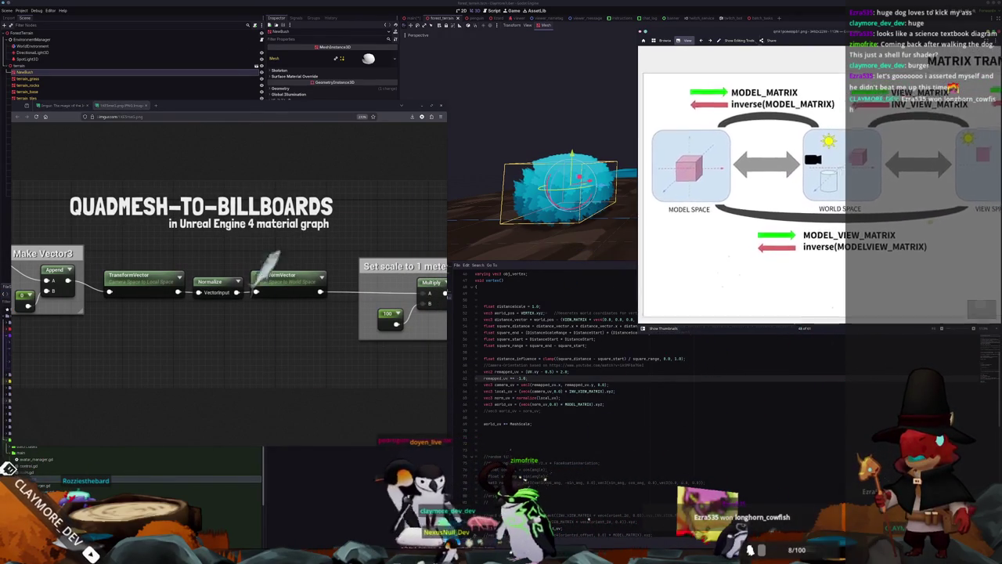
scroll(819, 188, right, 15)
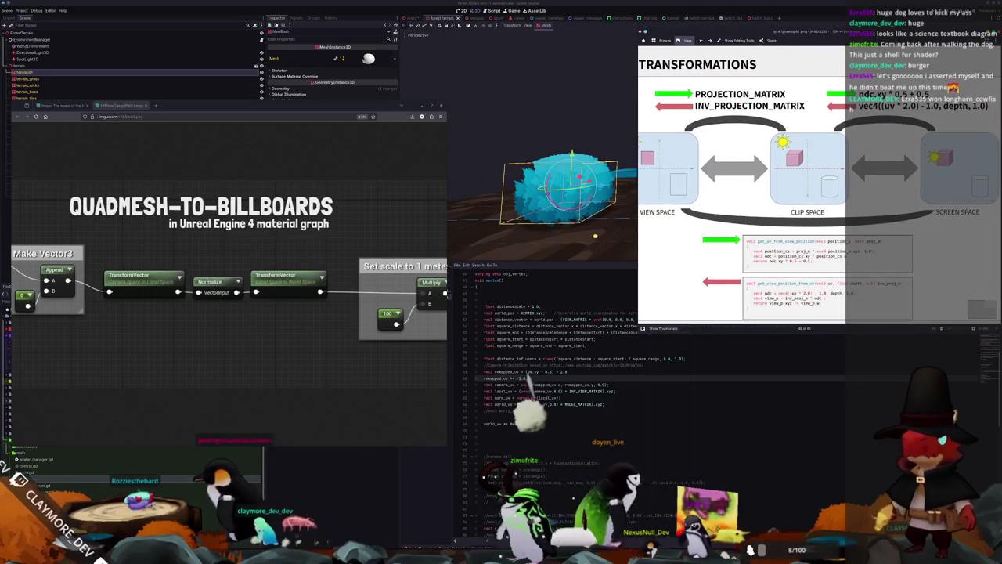
scroll(820, 172, left, 2)
scroll(802, 212, left, 3)
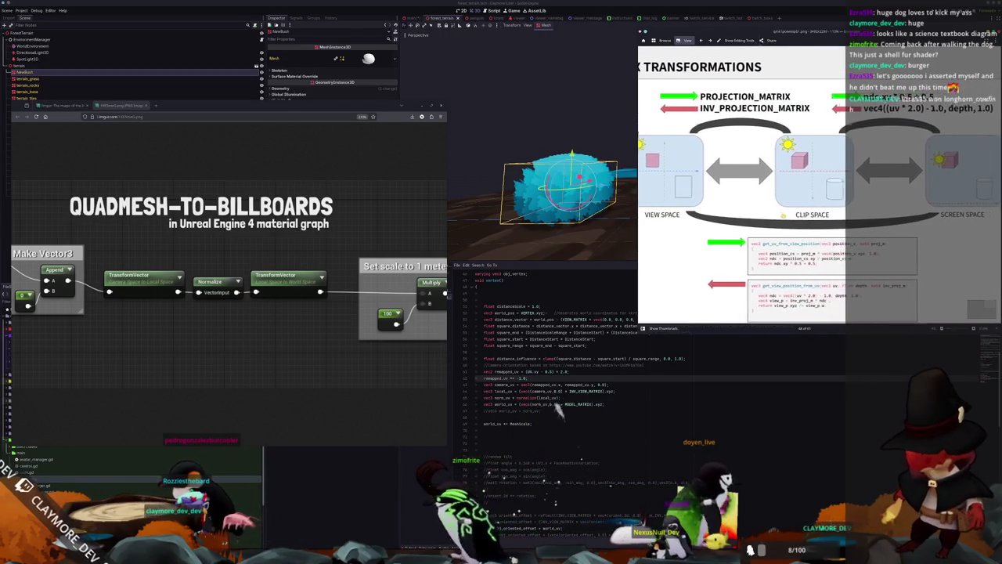
double_click(597, 390)
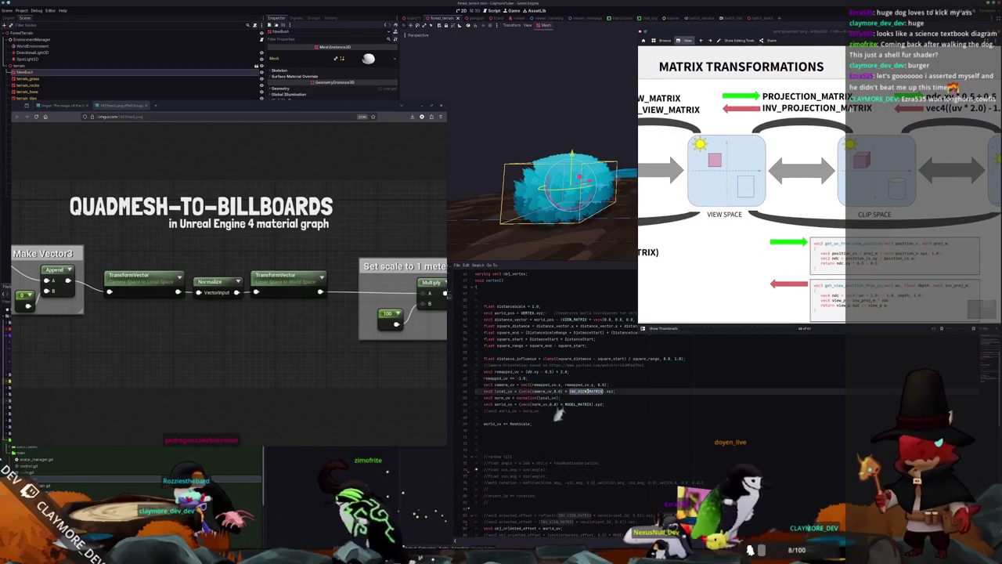
Step: Swap the local_uv line to INV_PROJECTION_MATRIX, then orbit to inspect the blue bush from several sides
text(INV_)
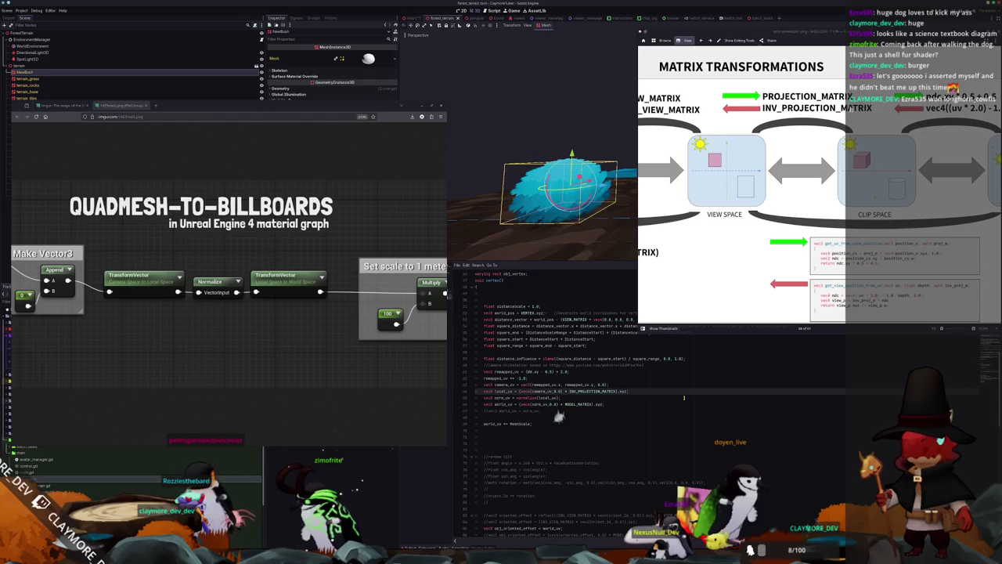
mouse_move(564, 188)
mouse_down()
mouse_move(607, 202)
mouse_move(538, 212)
mouse_move(550, 126)
mouse_up()
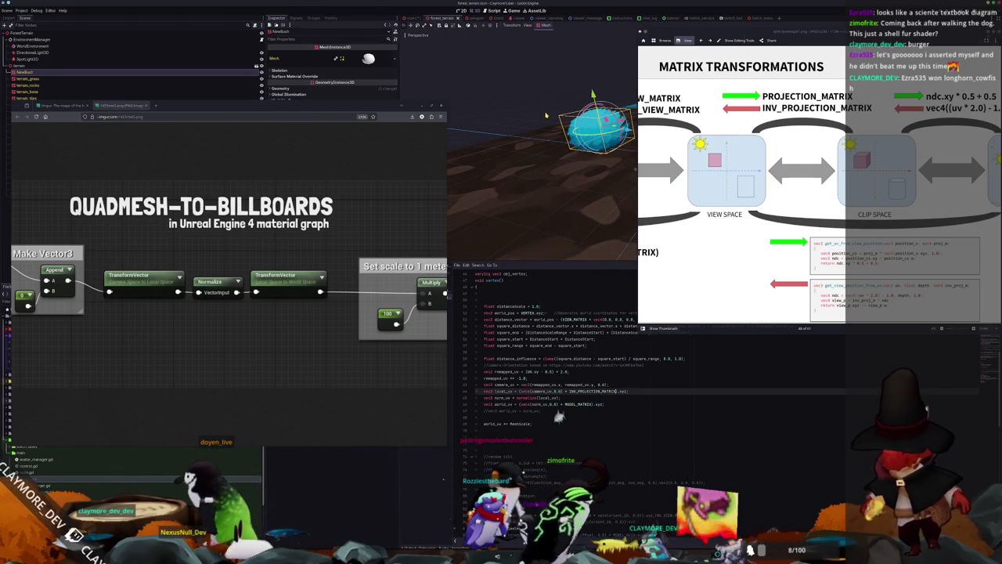
drag(547, 116, 544, 176)
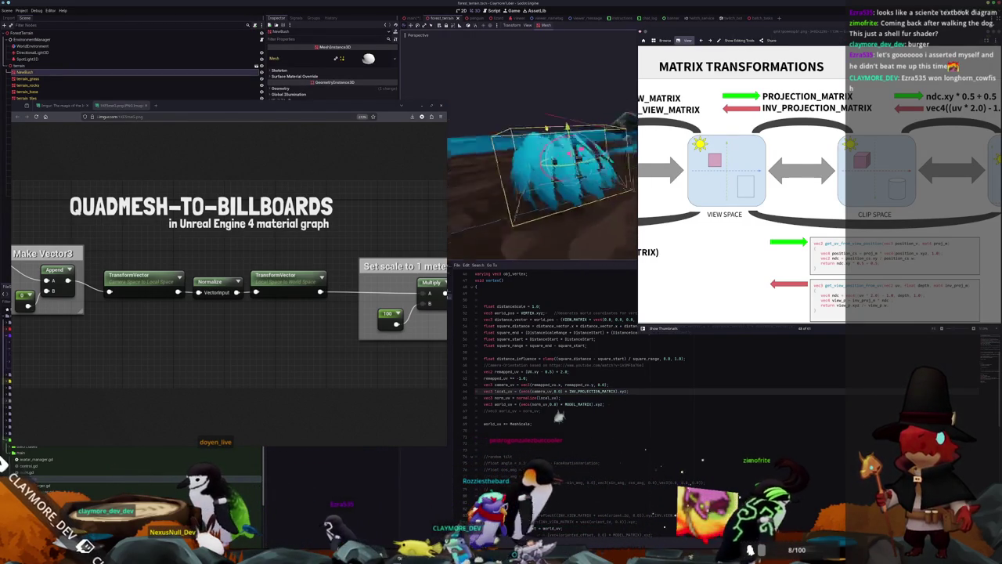
mouse_move(573, 125)
mouse_down()
mouse_move(537, 132)
mouse_move(509, 198)
mouse_move(555, 184)
mouse_move(552, 153)
mouse_move(584, 153)
mouse_up()
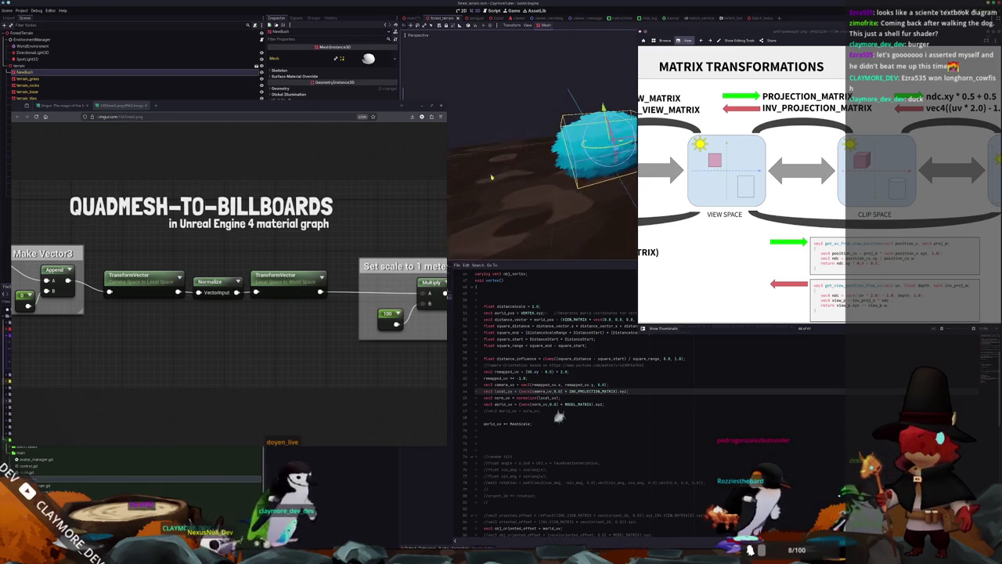
mouse_move(493, 197)
mouse_down()
mouse_move(505, 208)
mouse_move(510, 167)
mouse_move(509, 190)
mouse_up()
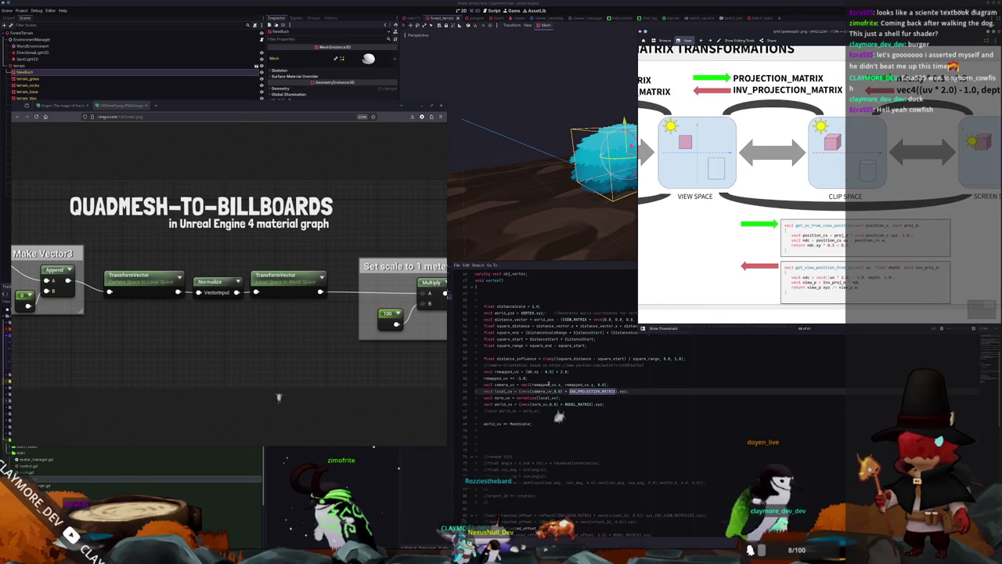
click(581, 396)
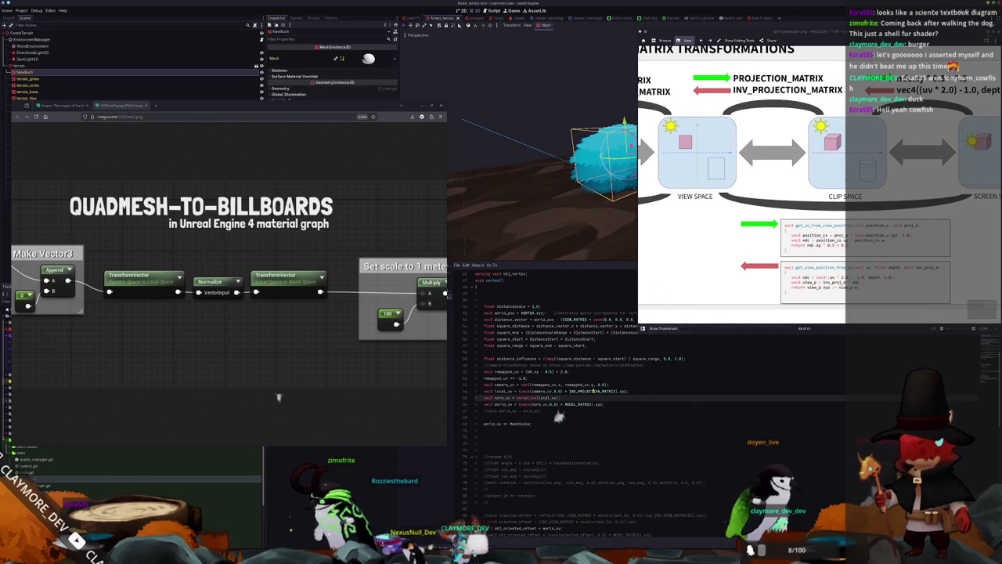
Step: Scroll down to the bush shader's wind code, then bring up the git client's changed files
scroll(558, 417, down, 5)
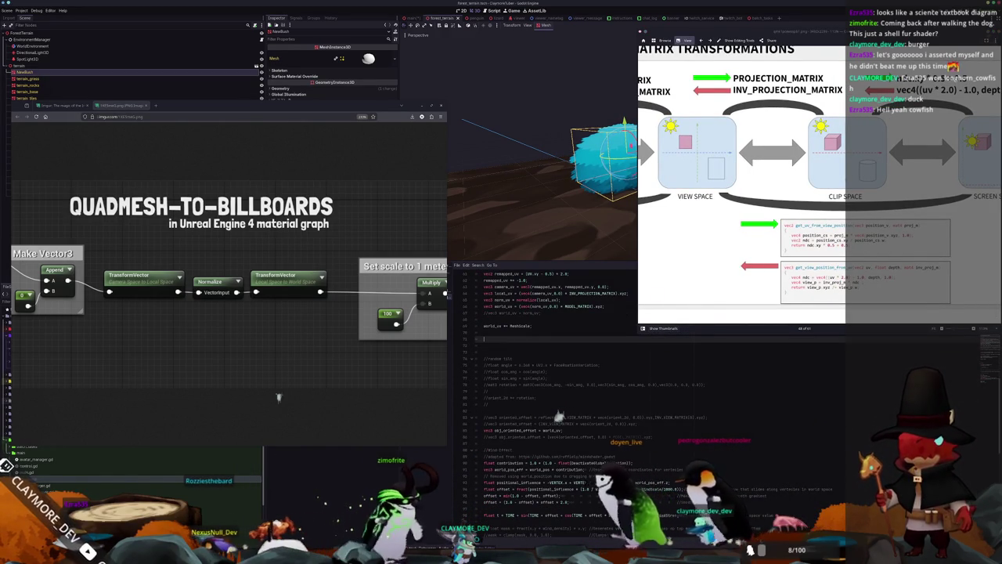
key(alt+Tab)
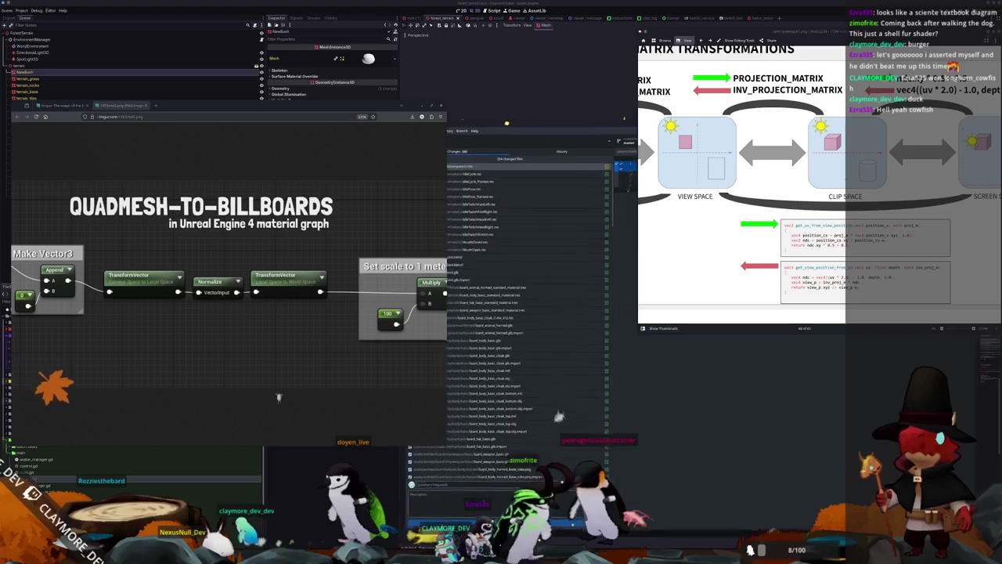
Step: Scroll through GitHub Desktop's changed terrain and lizard files, then switch to the code editor
scroll(525, 359, down, 5)
scroll(524, 359, down, 4)
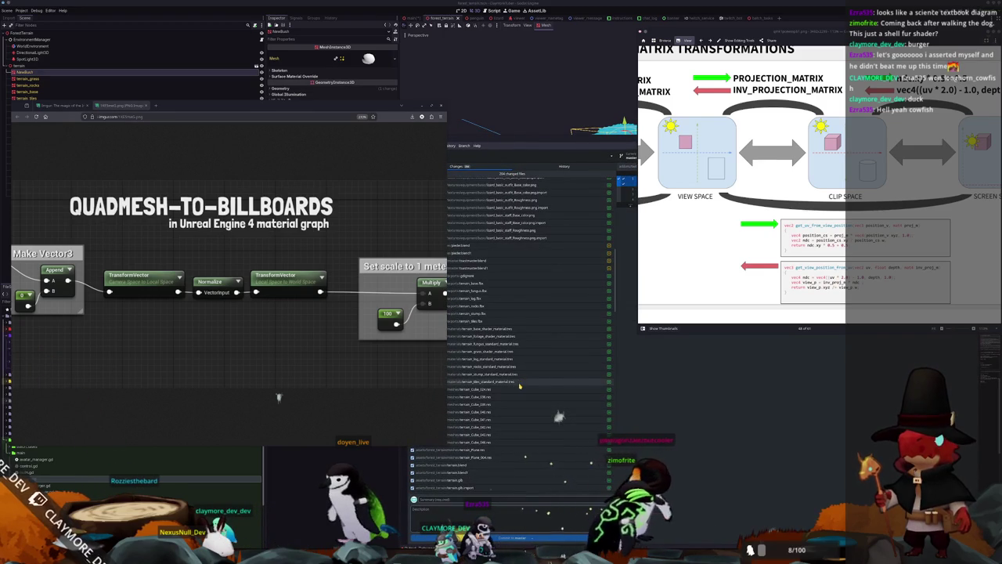
scroll(501, 313, down, 4)
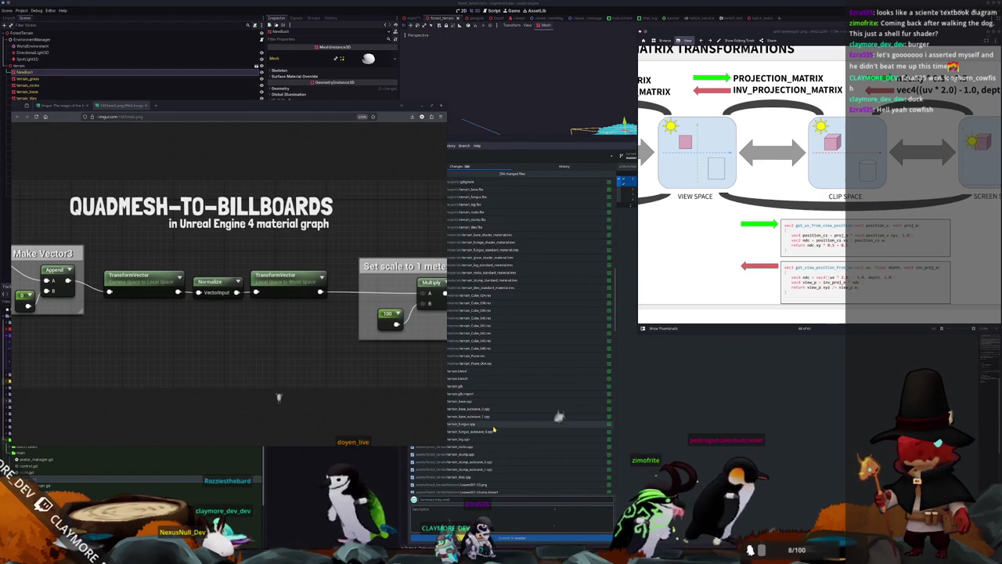
scroll(497, 267, up, 4)
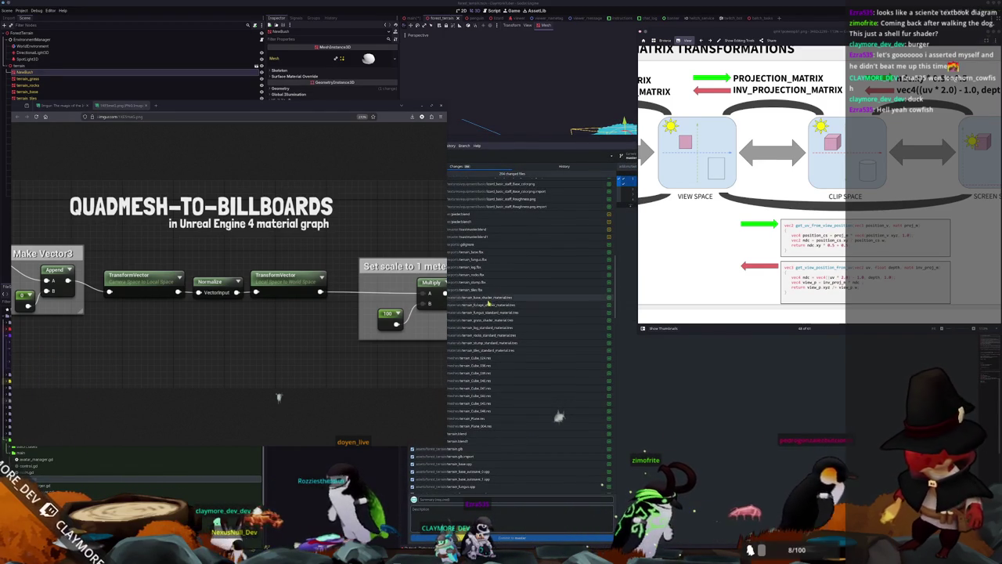
scroll(487, 360, down, 10)
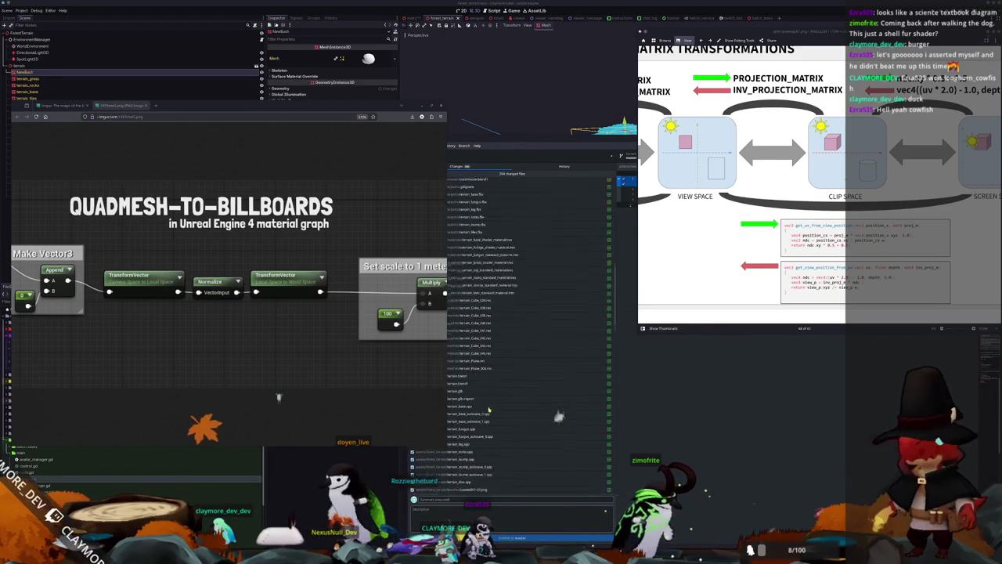
key(alt+Tab)
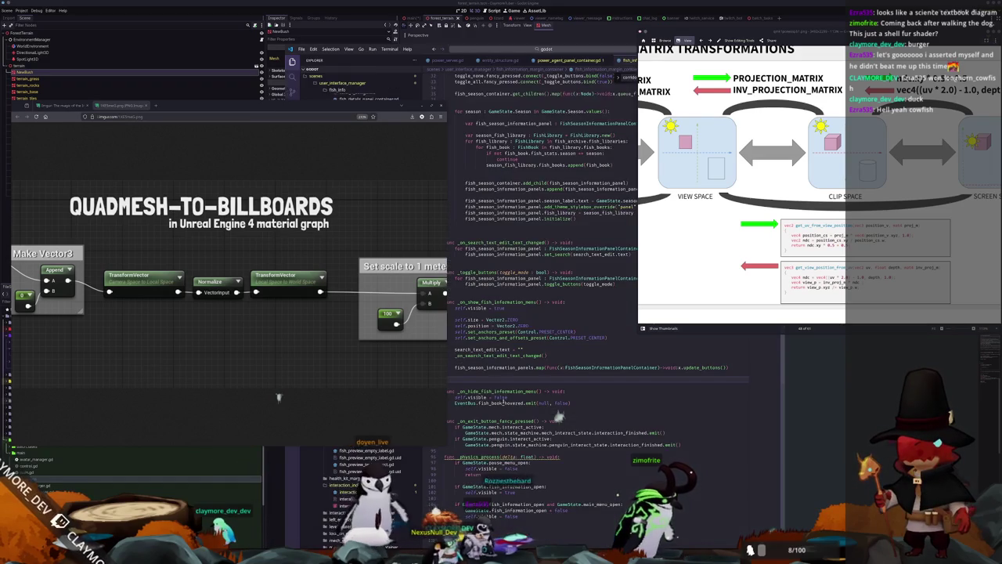
Step: Open the BugTuber project folder as the Visual Studio Code workspace
mouse_move(389, 109)
mouse_down()
mouse_move(201, 73)
mouse_move(194, 133)
mouse_move(207, 185)
mouse_up()
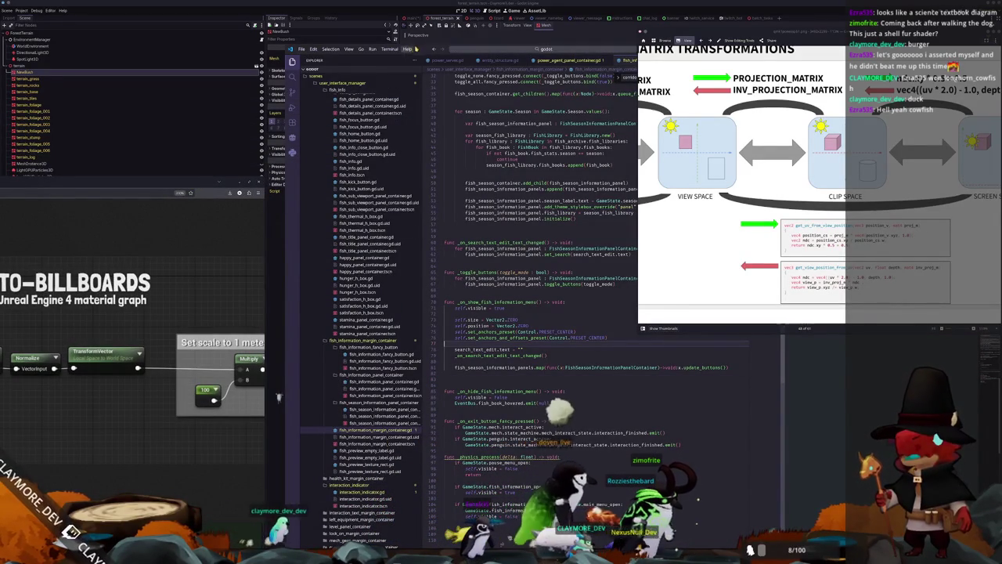
click(304, 50)
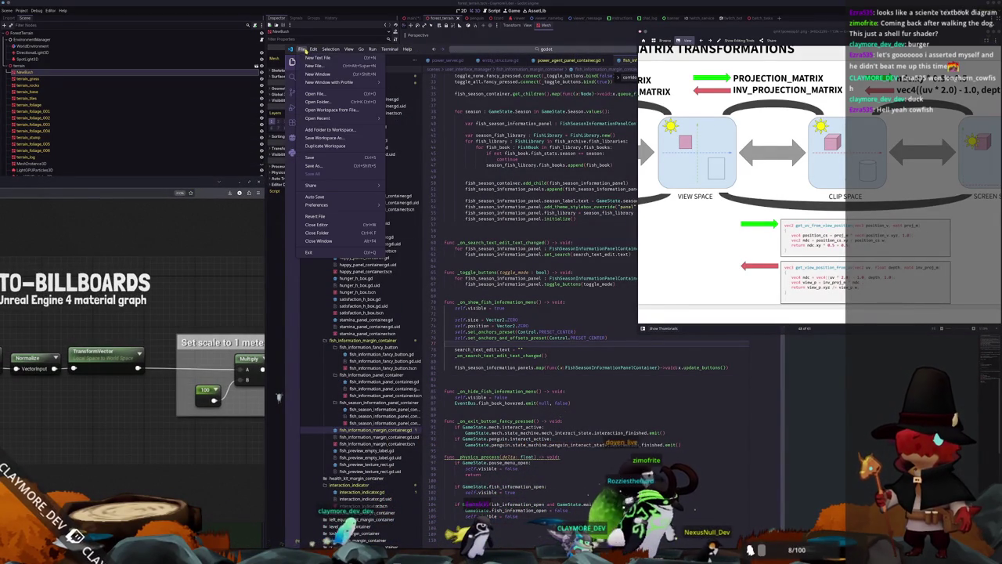
click(315, 101)
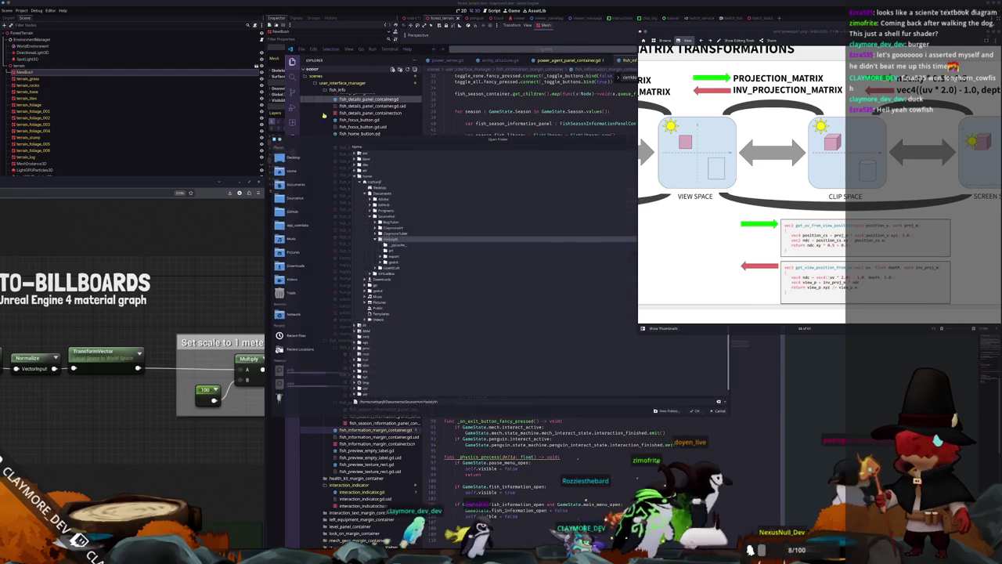
click(391, 223)
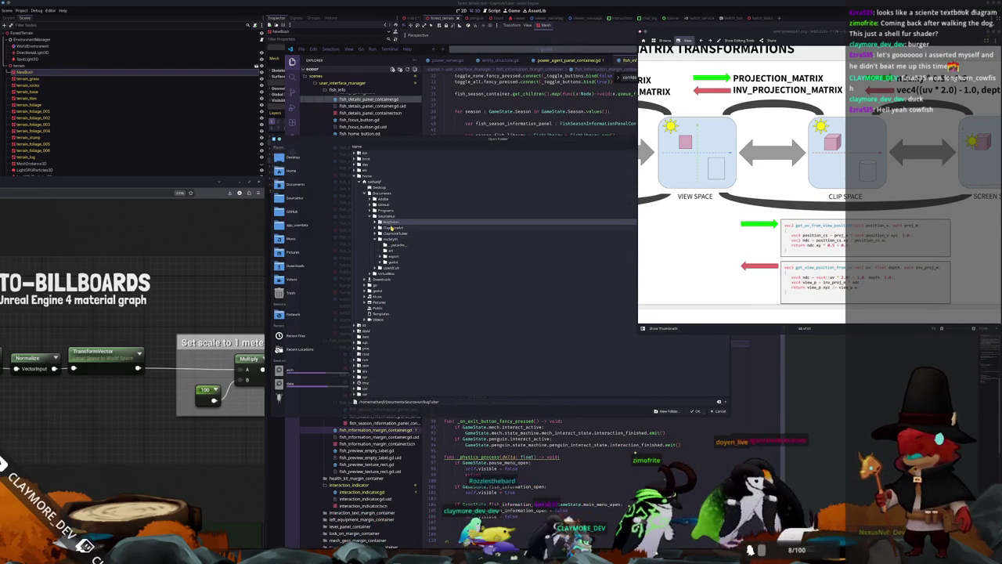
click(694, 411)
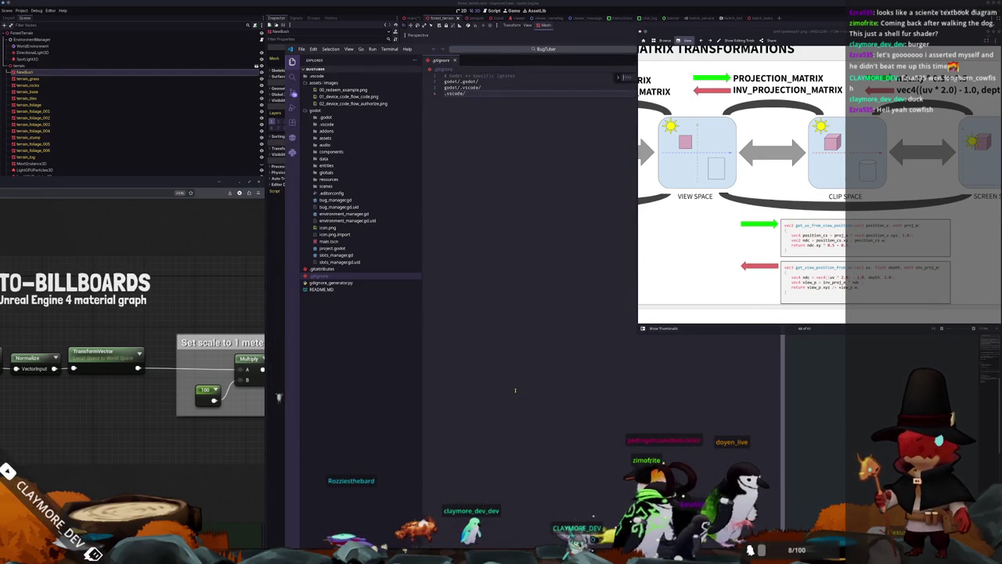
Step: Search the project for foliage, shader and .gdshader files, then expand the assets folder
key(ctrl+p)
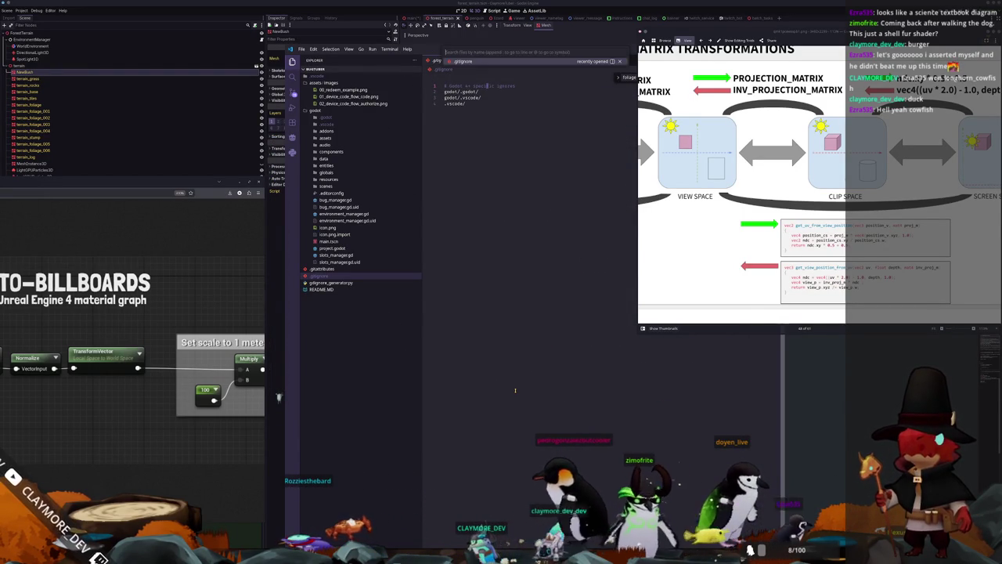
text(foliage)
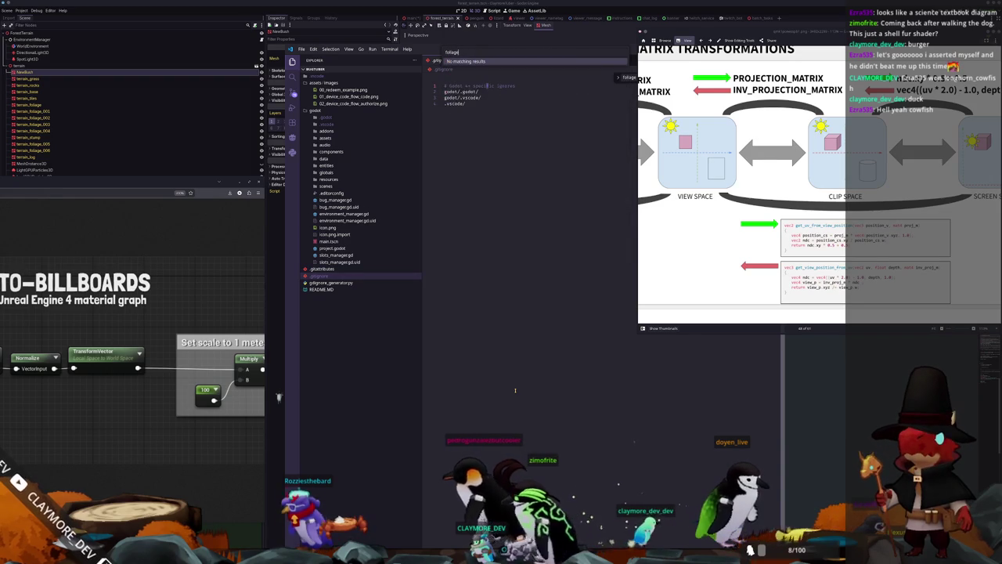
key(ctrl+a)
text(shader)
key(Down)
key(Down)
key(Down)
key(Home)
text(.gd)
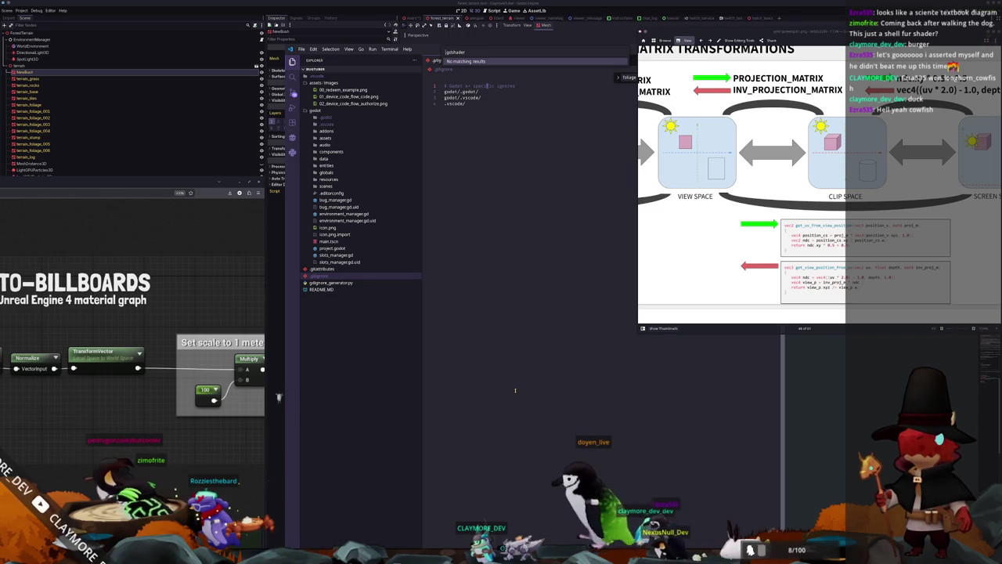
key(Escape)
click(326, 131)
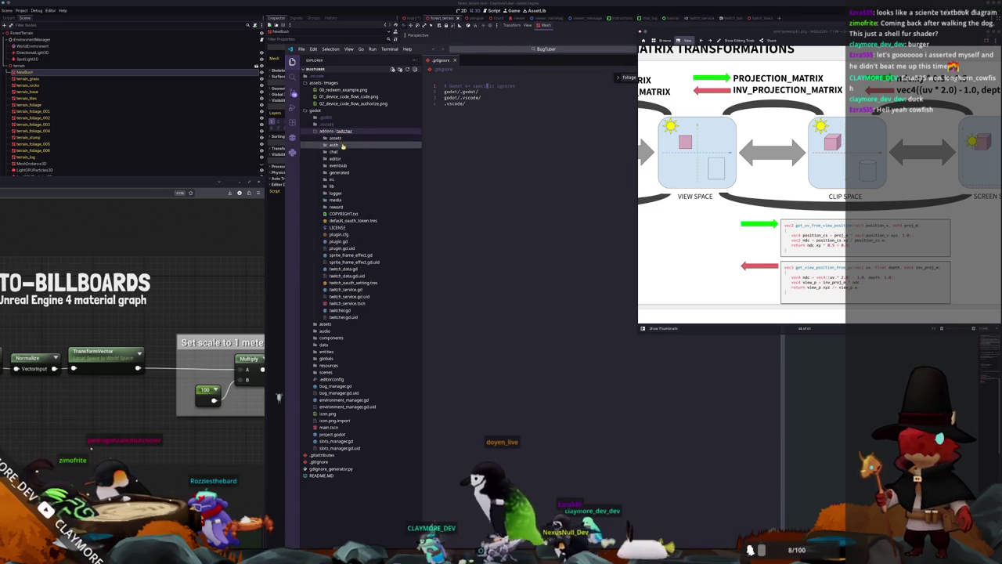
click(343, 131)
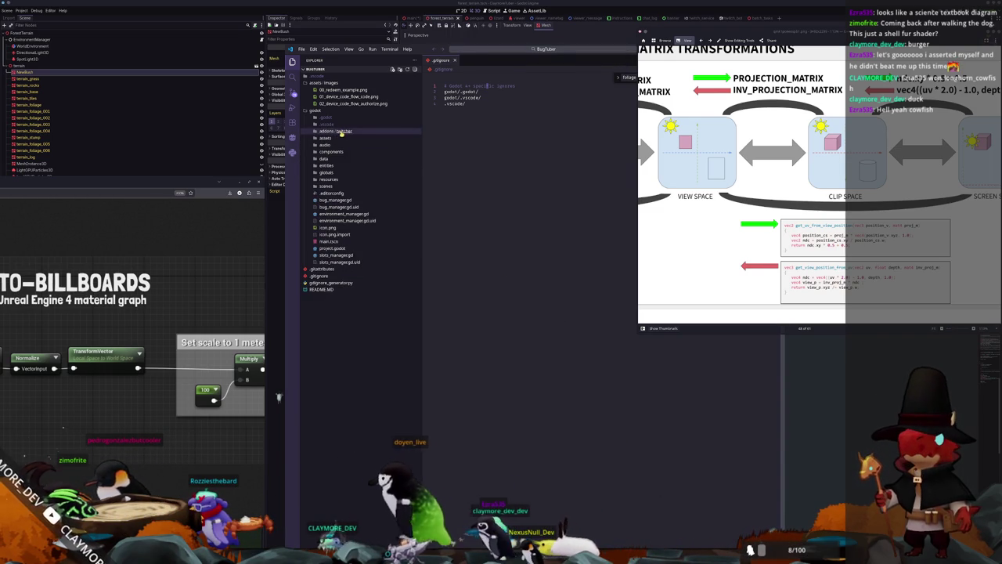
click(327, 137)
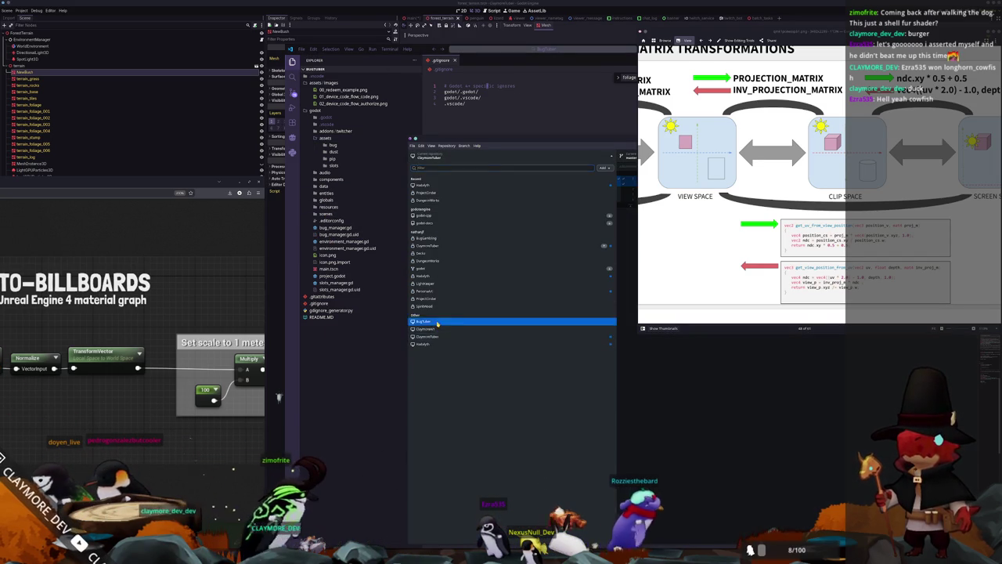
Step: Discard all pending changes in the BugTuber repository in GitHub Desktop
click(427, 321)
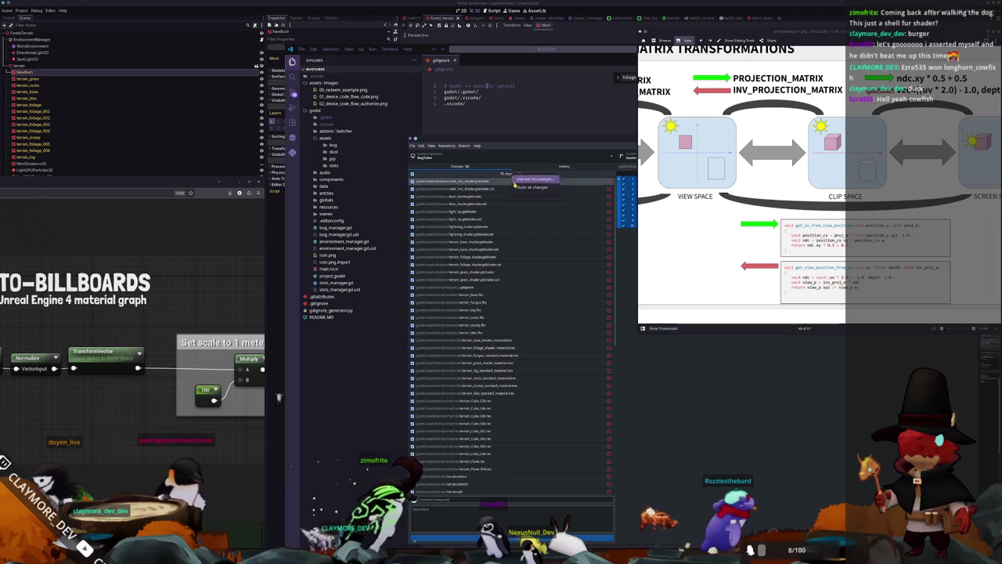
key(ctrl+shift+BackSpace)
key(Return)
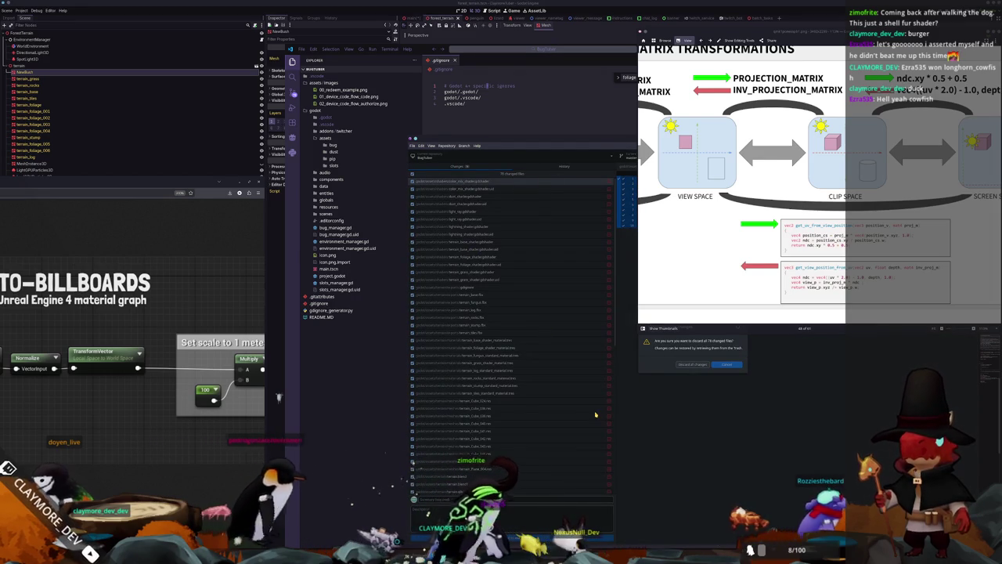
click(357, 400)
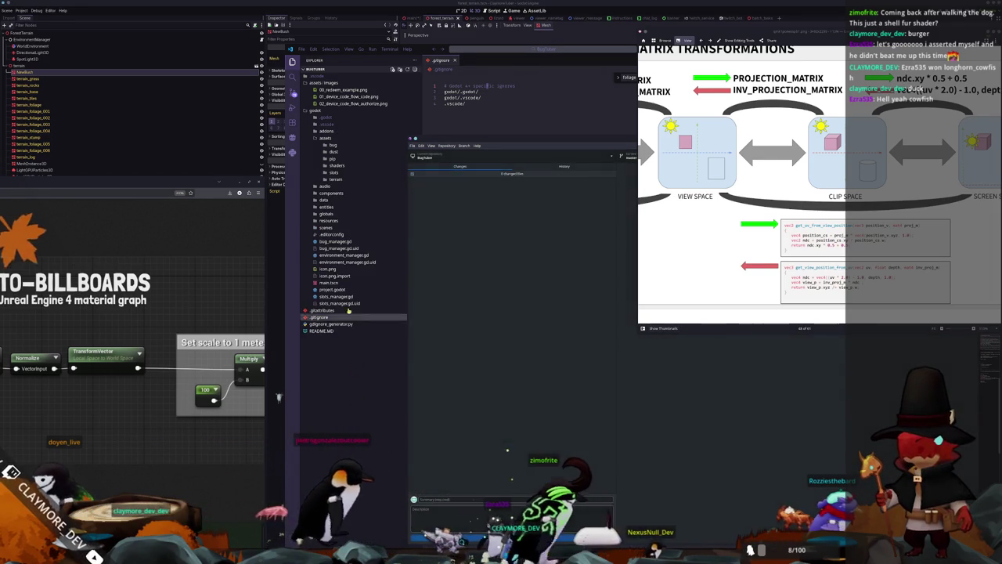
Step: Expand the restored shaders folder and open terrain_foliage_shader.gdshader
click(335, 165)
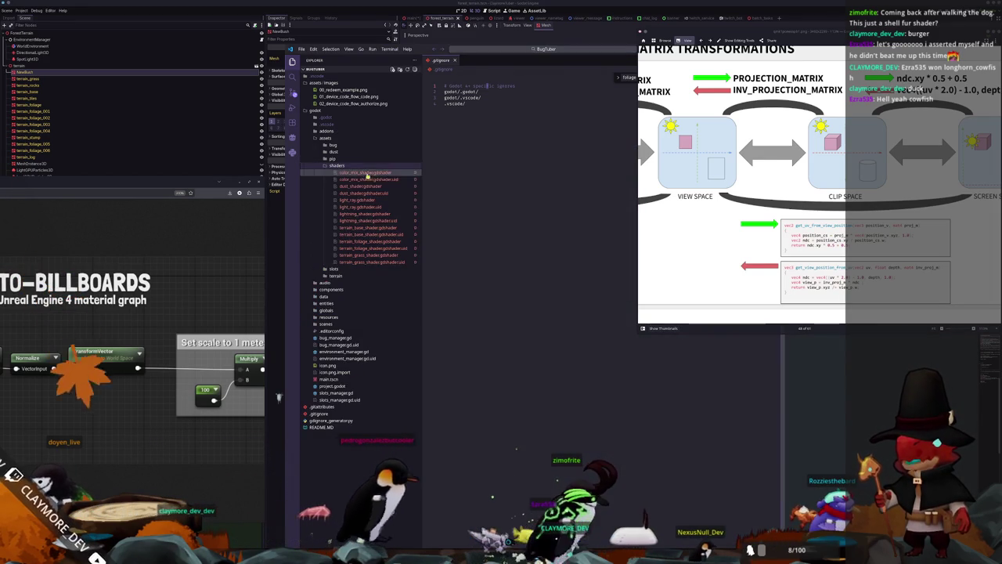
click(371, 228)
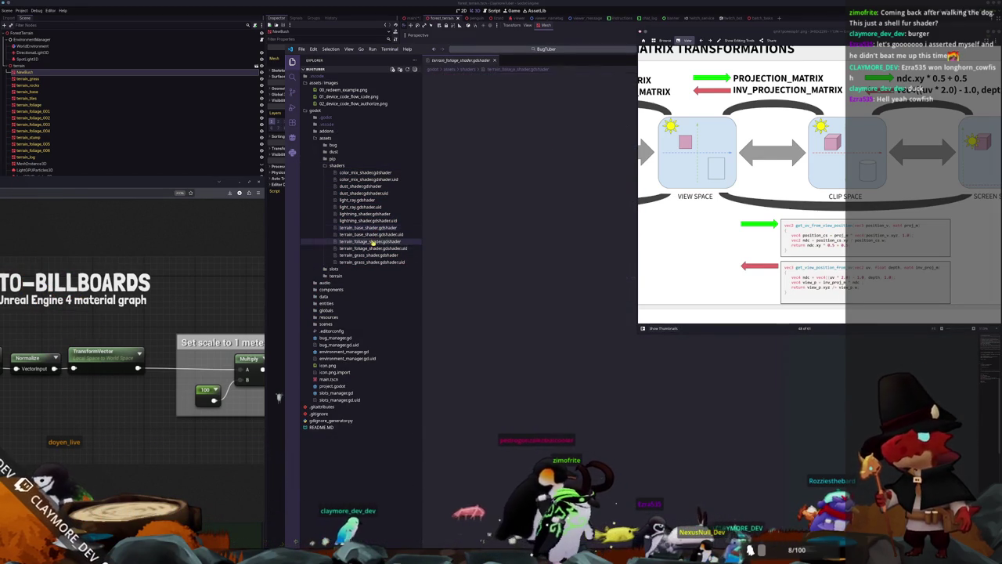
click(373, 241)
scroll(470, 335, down, 6)
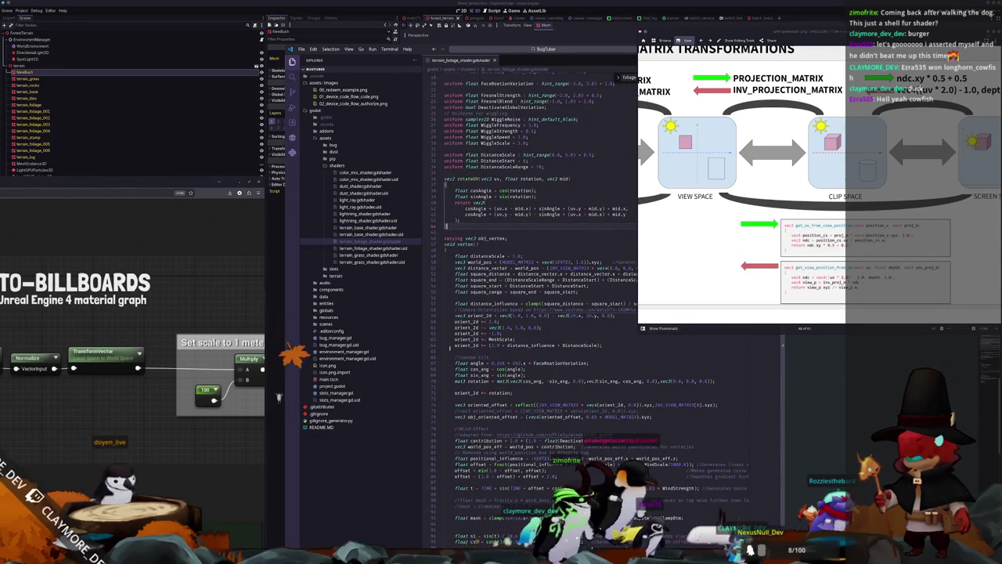
scroll(452, 346, up, 1)
drag(515, 353, 421, 327)
scroll(532, 329, down, 1)
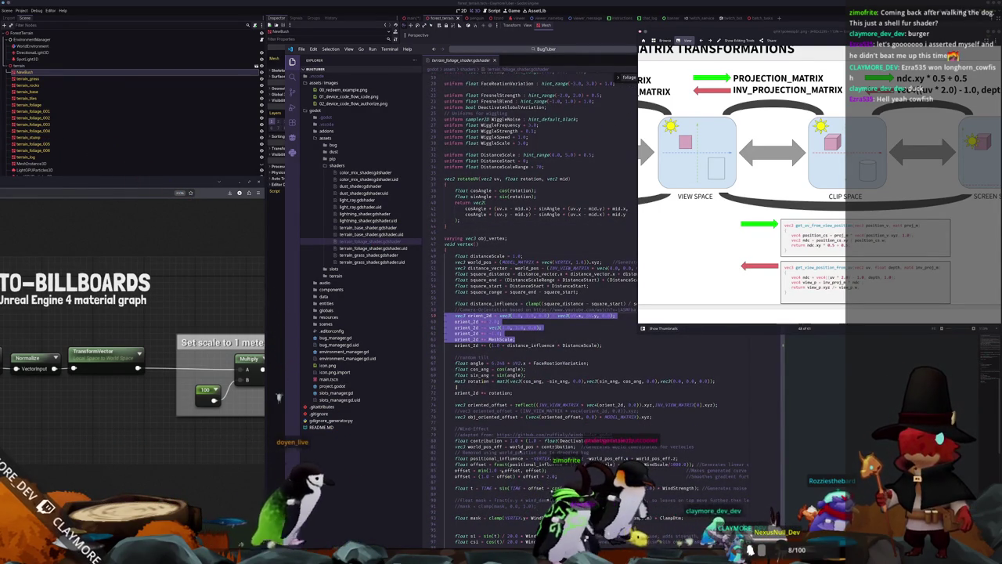
scroll(458, 386, down, 1)
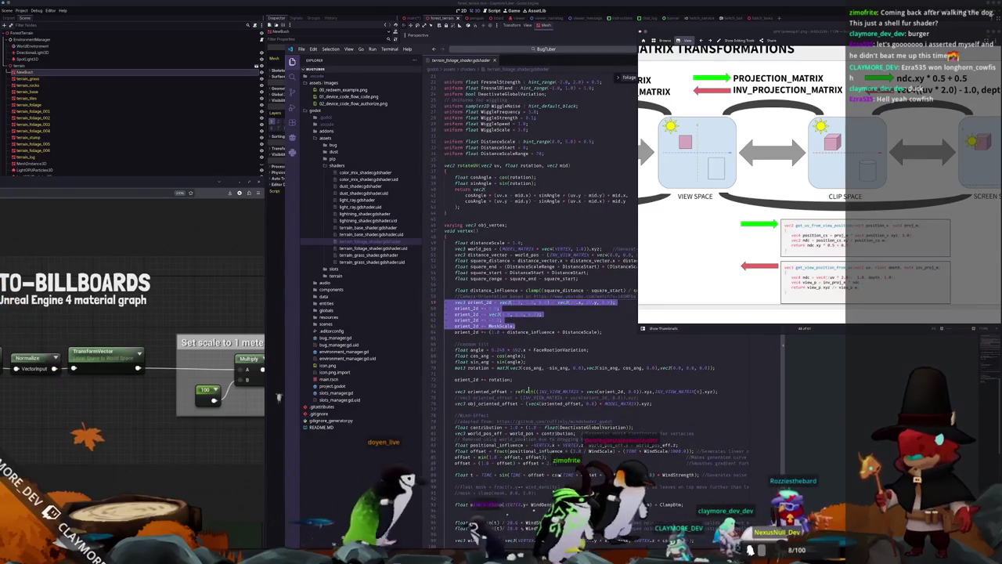
Step: Inspect the reflect call on line 74 behind the oriented offset, then return to Godot
double_click(525, 391)
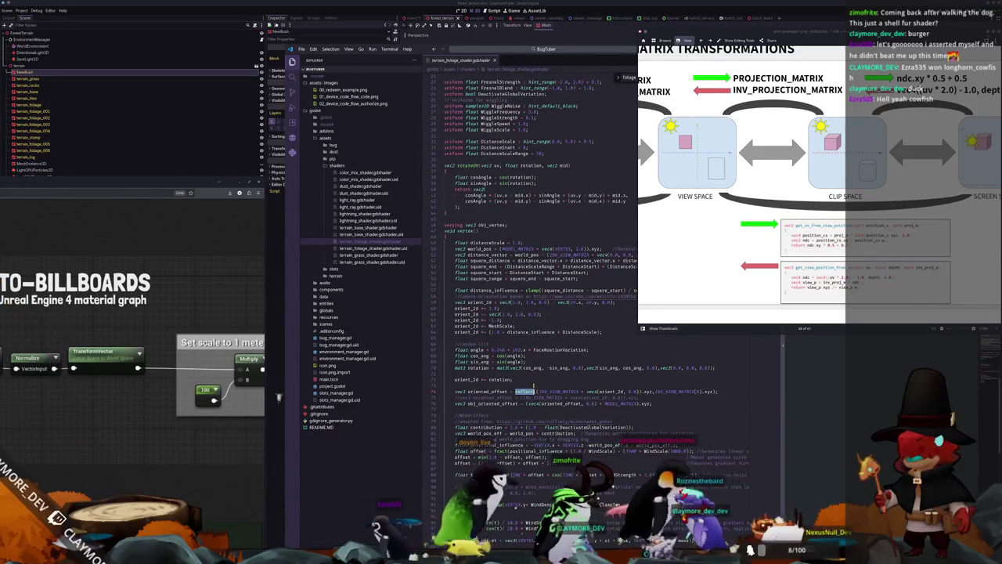
key(Home)
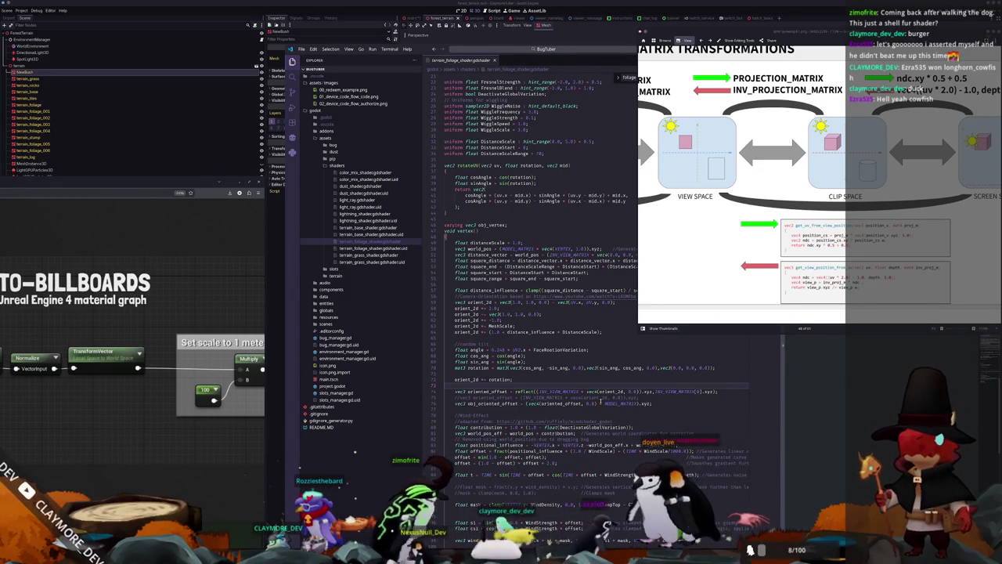
scroll(751, 235, left, 5)
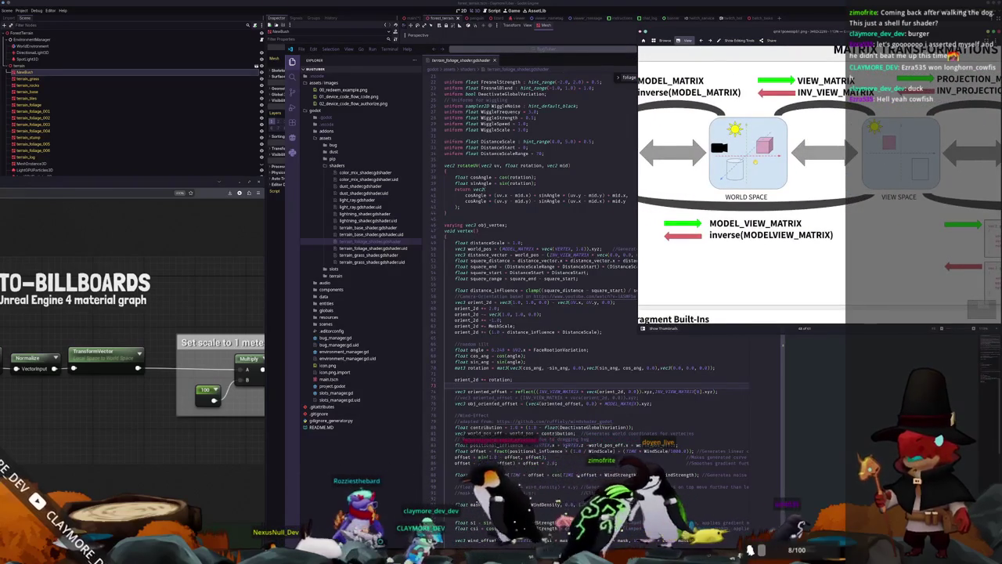
scroll(783, 156, right, 2)
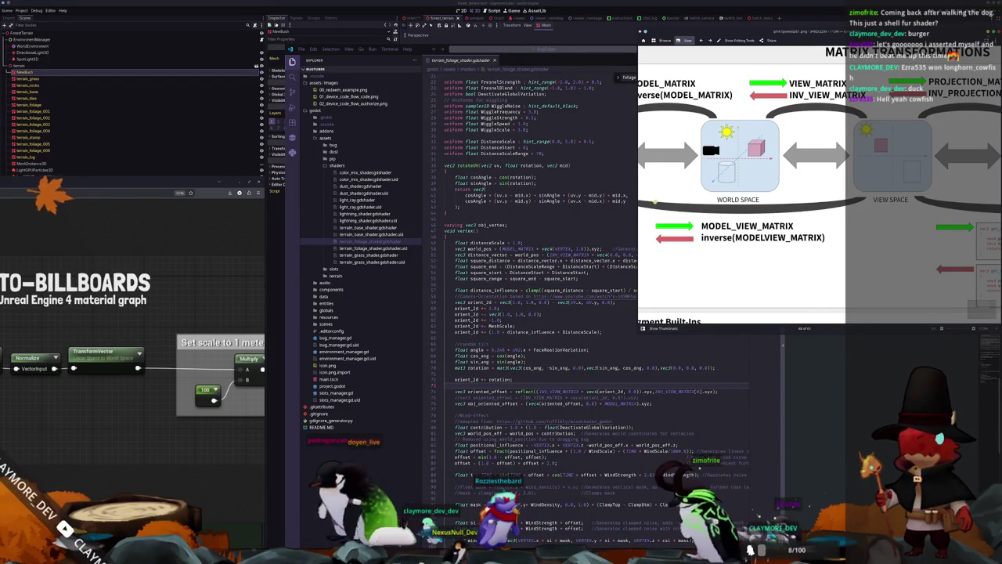
double_click(524, 391)
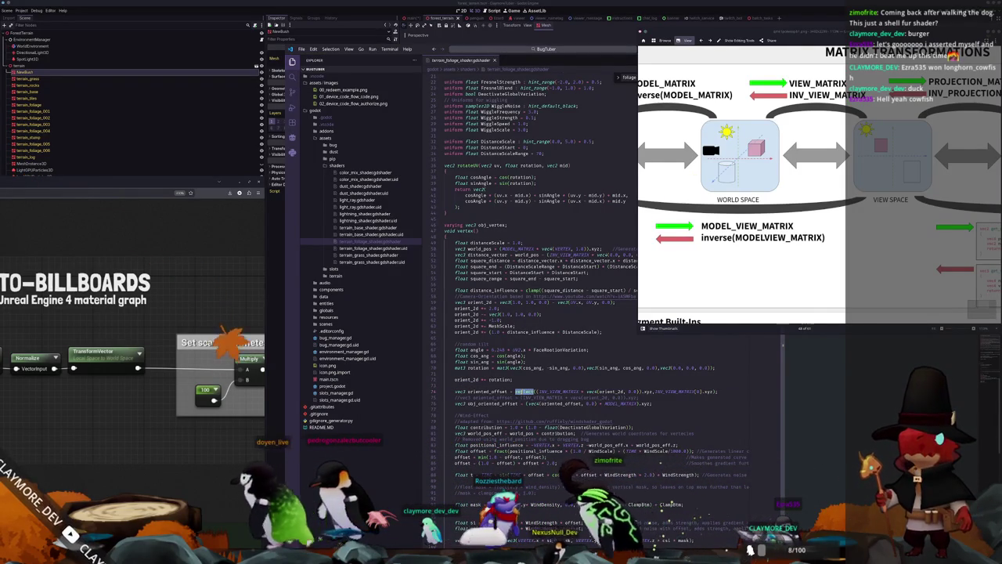
key(alt+Tab)
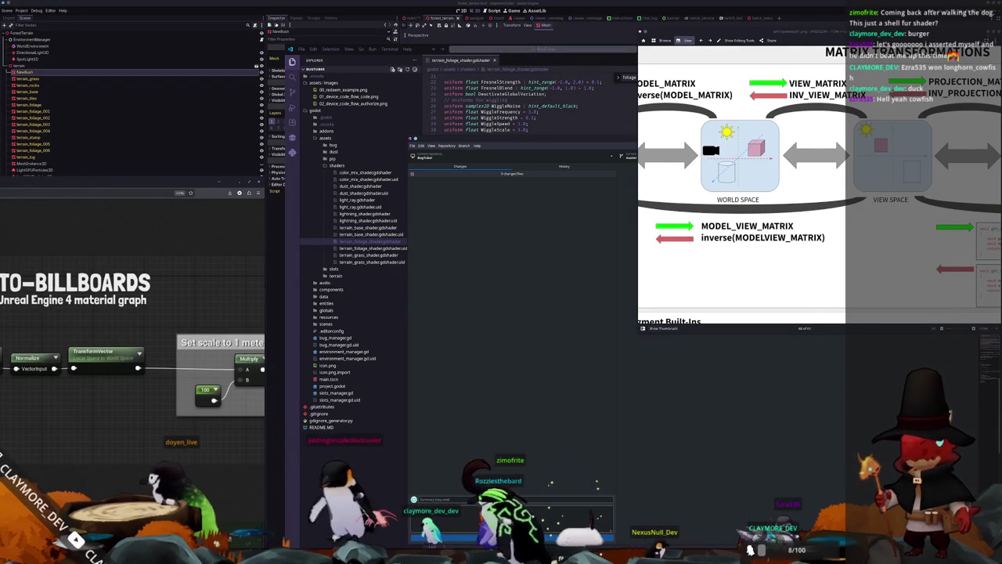
key(alt+Tab)
Step: Replace INV_PROJECTION_MATRIX with INV_VIEW_MATRIX on the line 64 local_uv calculation
scroll(518, 356, up, 5)
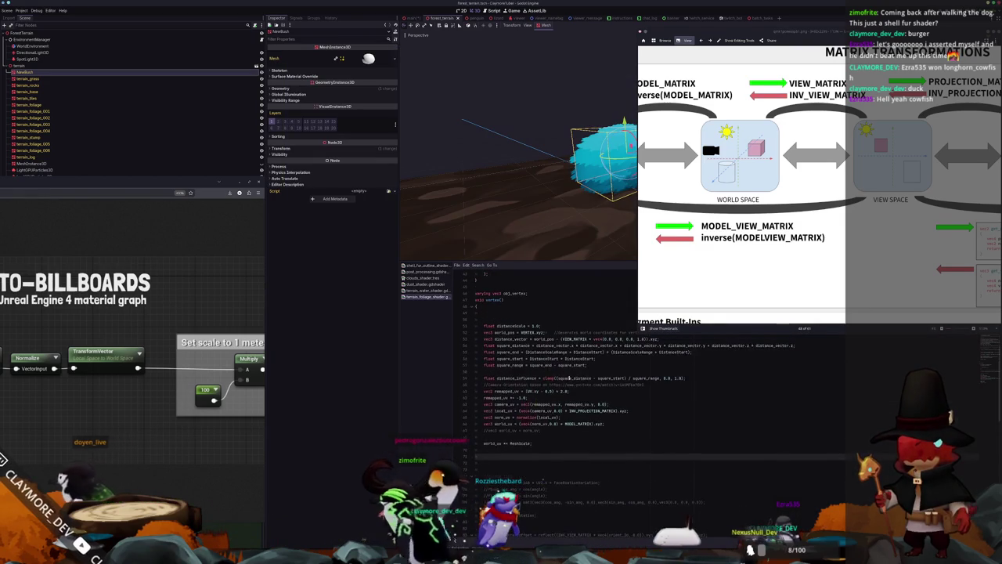
double_click(589, 410)
text(INV_)
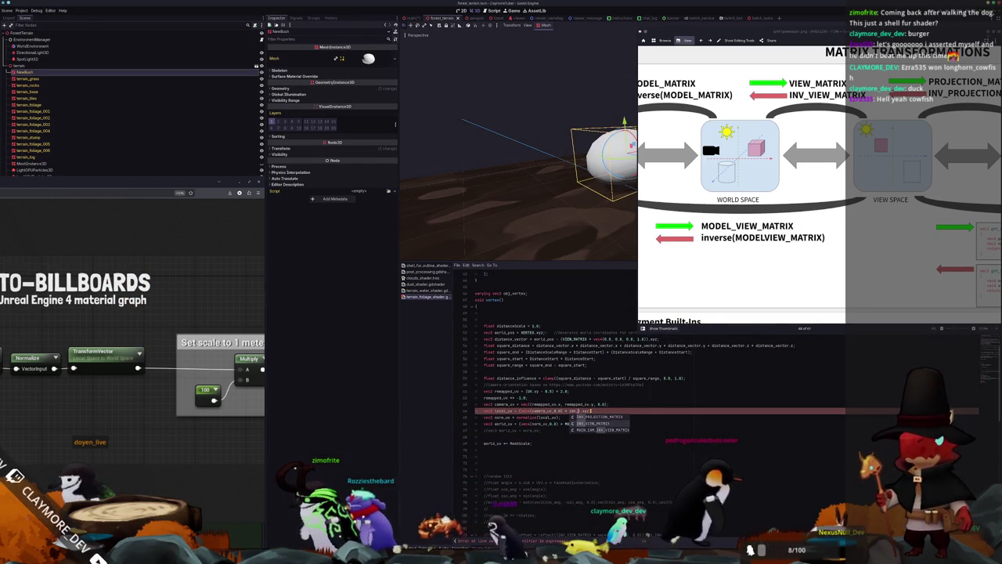
key(Down)
key(Return)
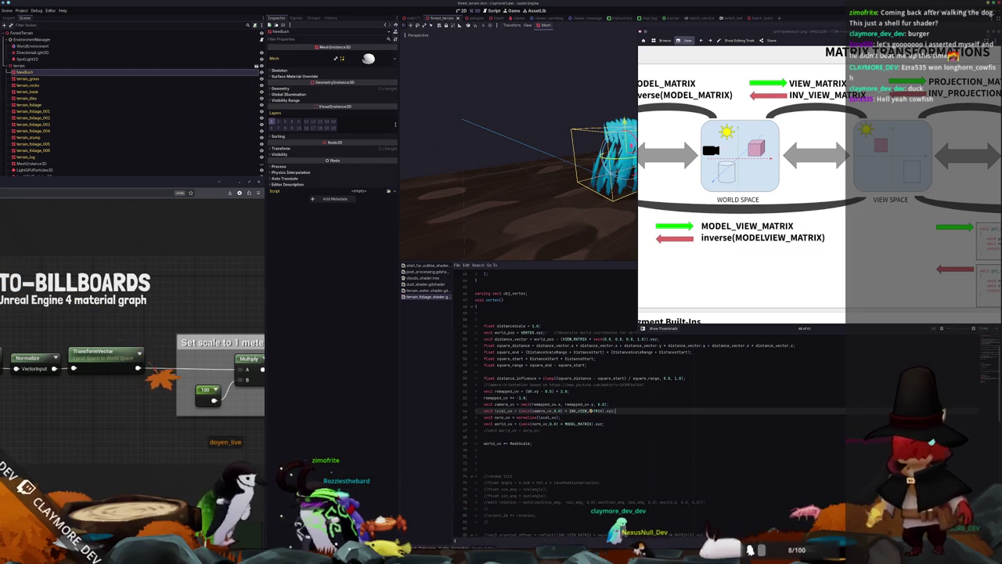
Step: Start a reflect line above norm_uv, remove it again, and return to Visual Studio Code
click(486, 416)
key(Return)
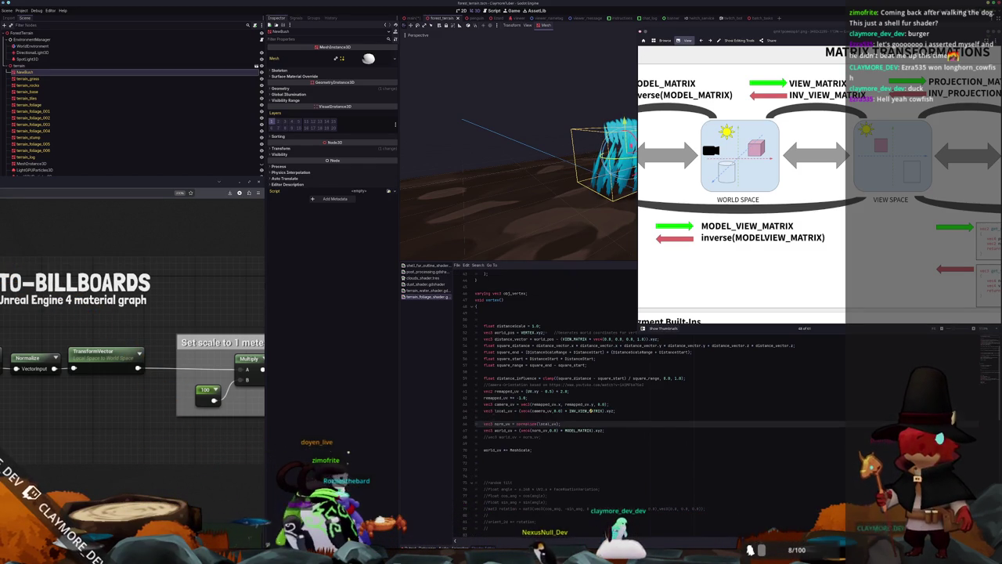
key(Up)
text(refle)
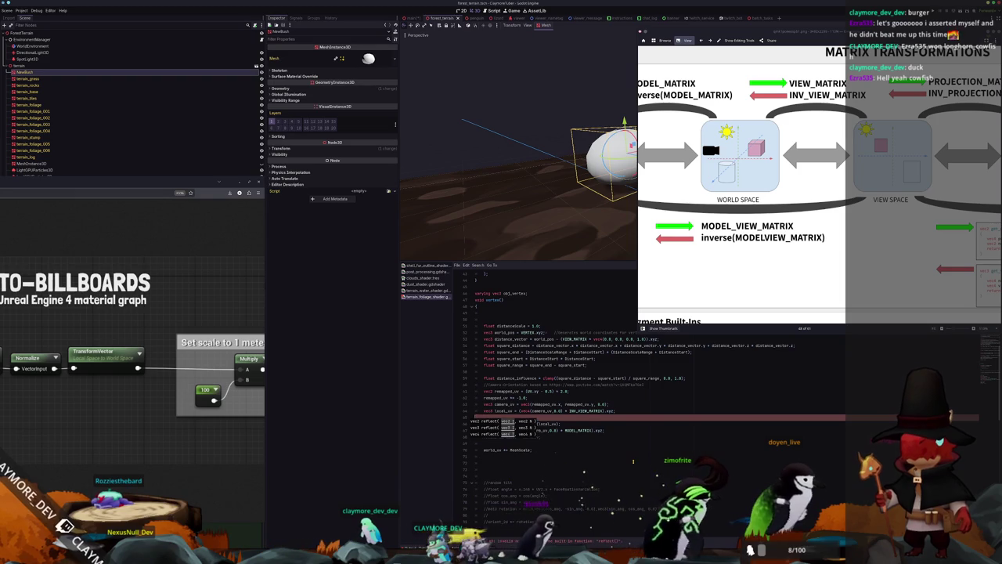
key(BackSpace)
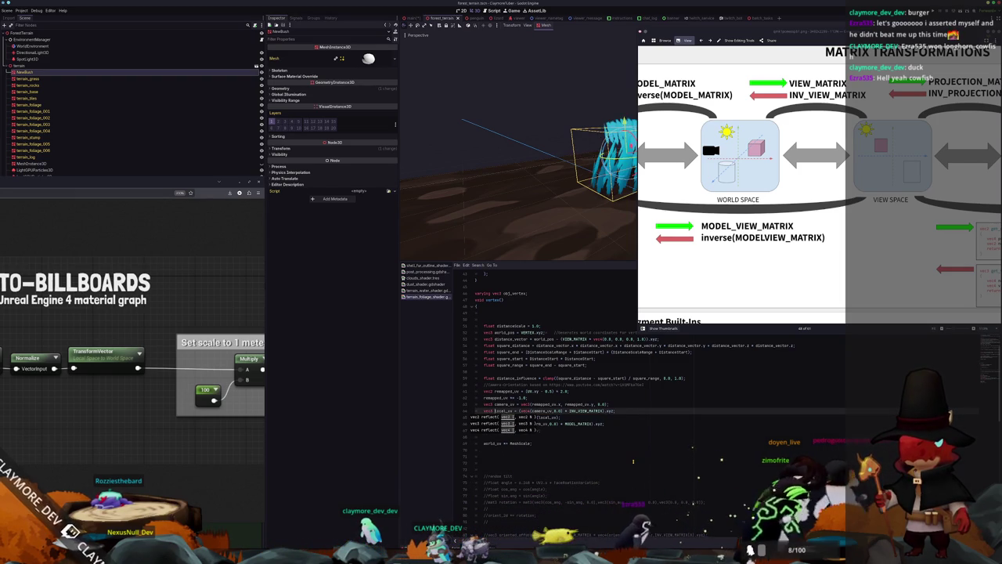
click(570, 443)
click(519, 411)
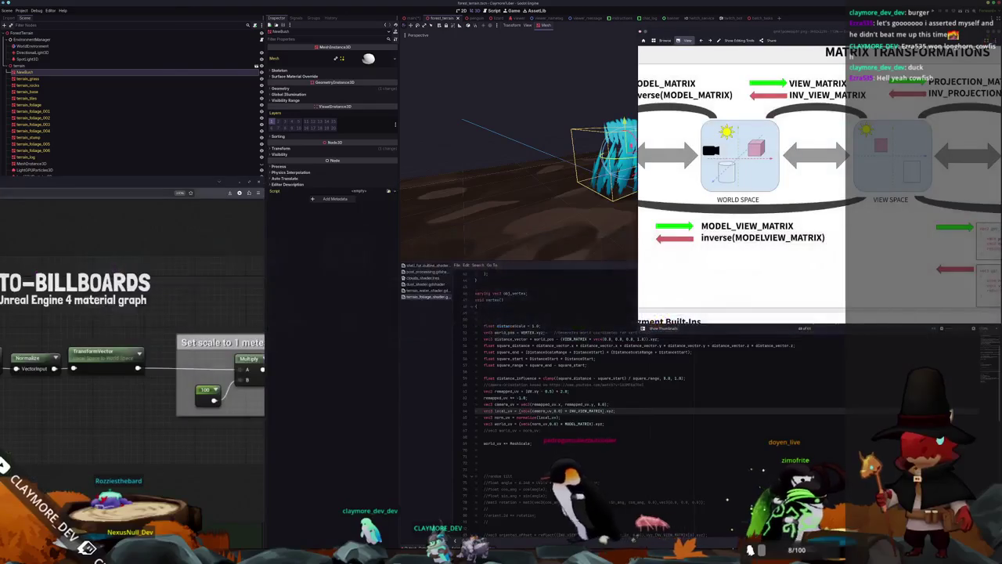
click(478, 521)
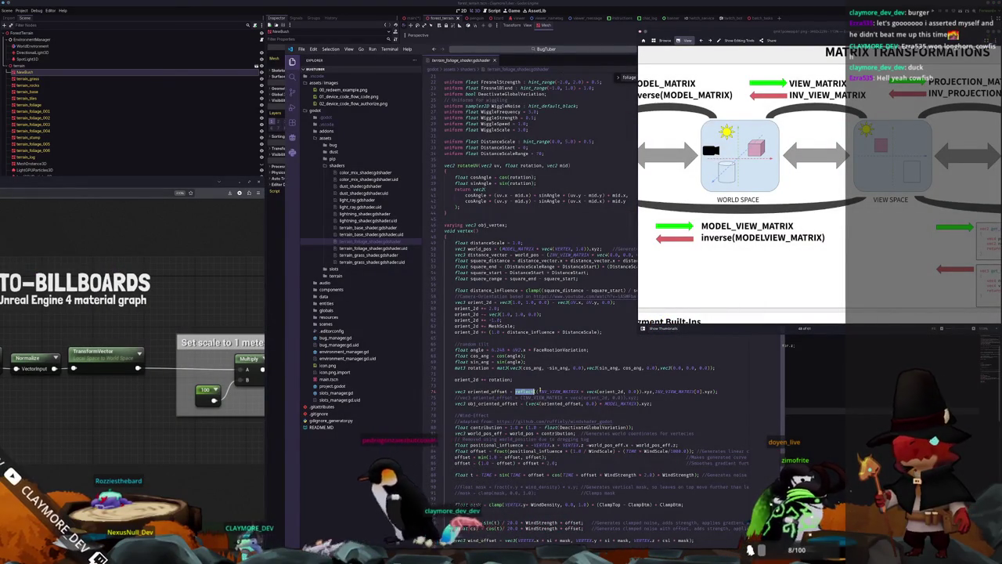
double_click(610, 390)
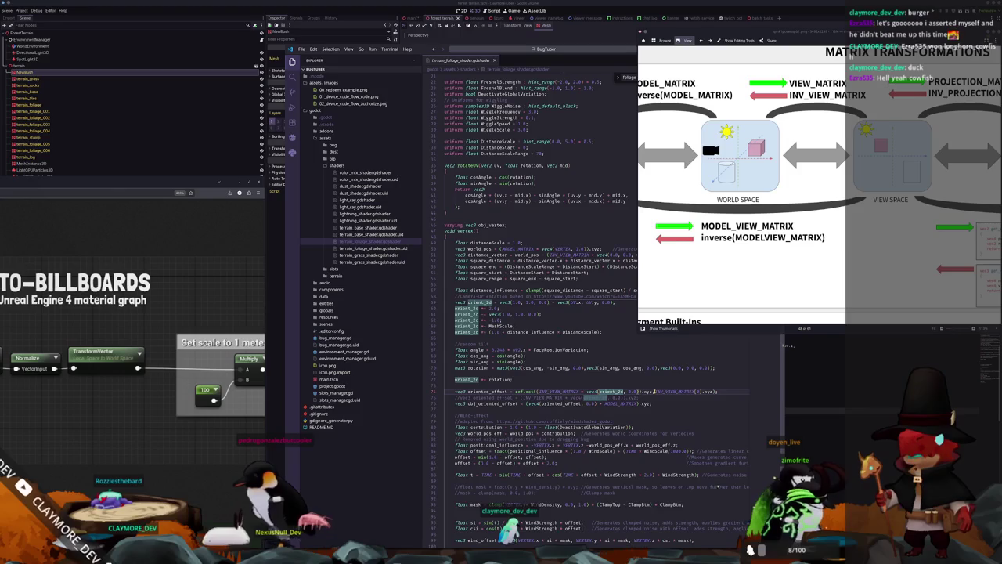
drag(655, 390, 715, 391)
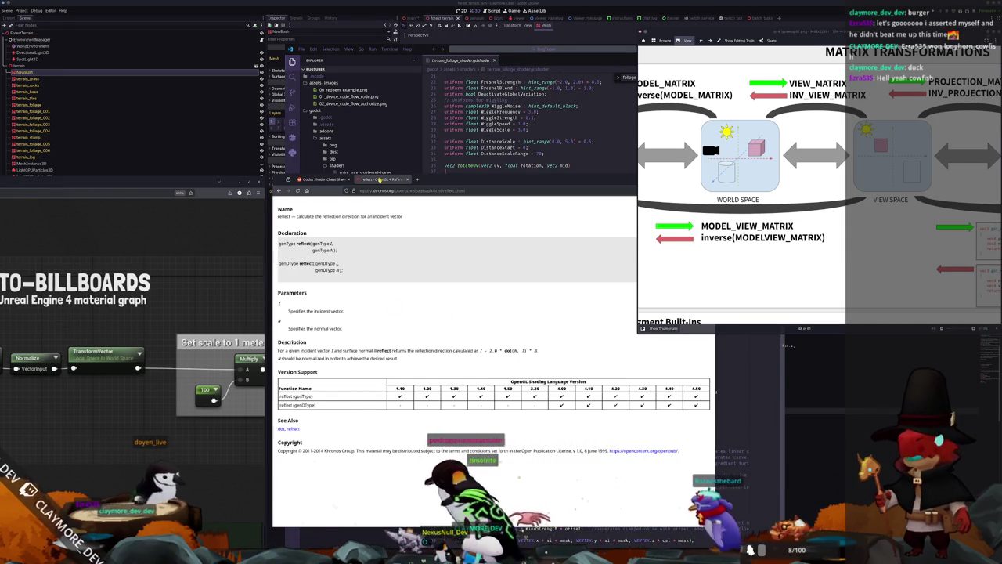
click(412, 180)
key(ctrl+w)
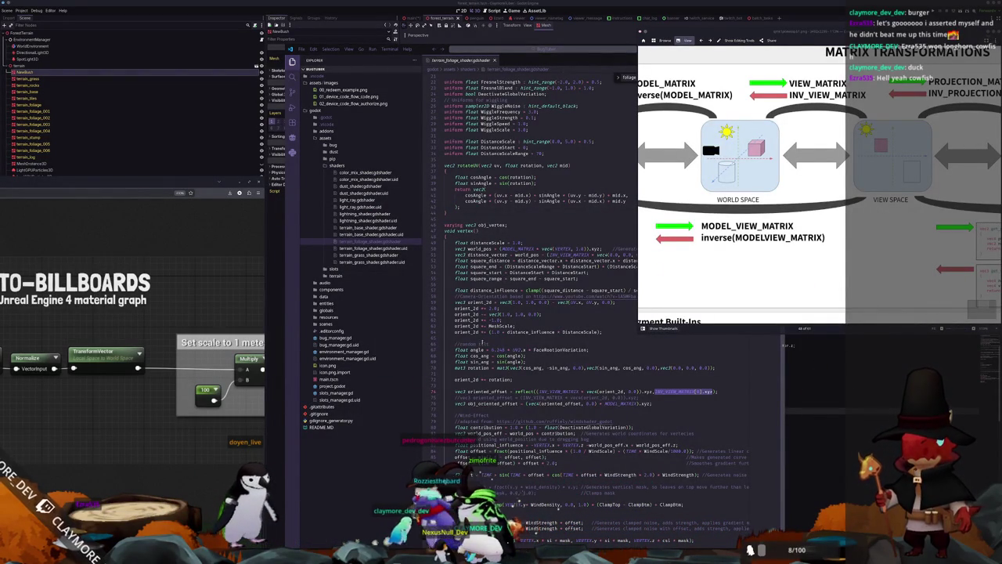
Step: Examine the INV_VIEW_MATRIX * orient_2d and INV_VIEW_MATRIX[0].xyz terms on line 74, then return to Godot
drag(537, 390, 634, 392)
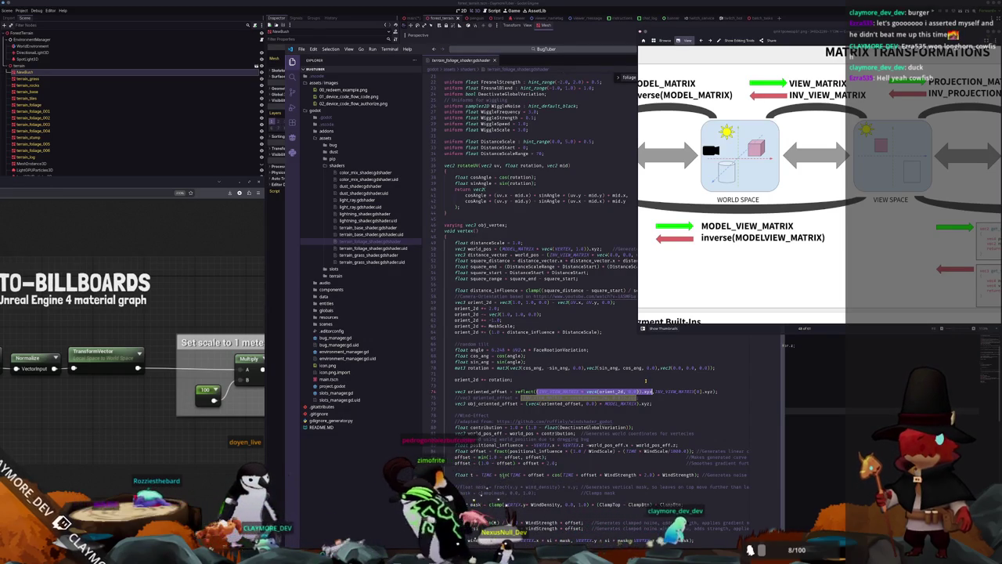
drag(655, 391, 714, 391)
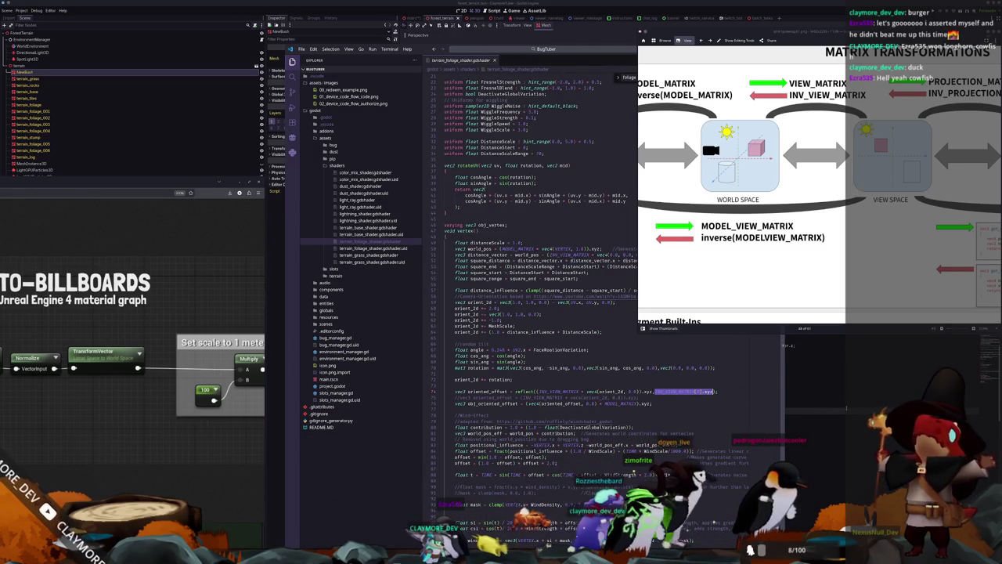
key(alt+Tab)
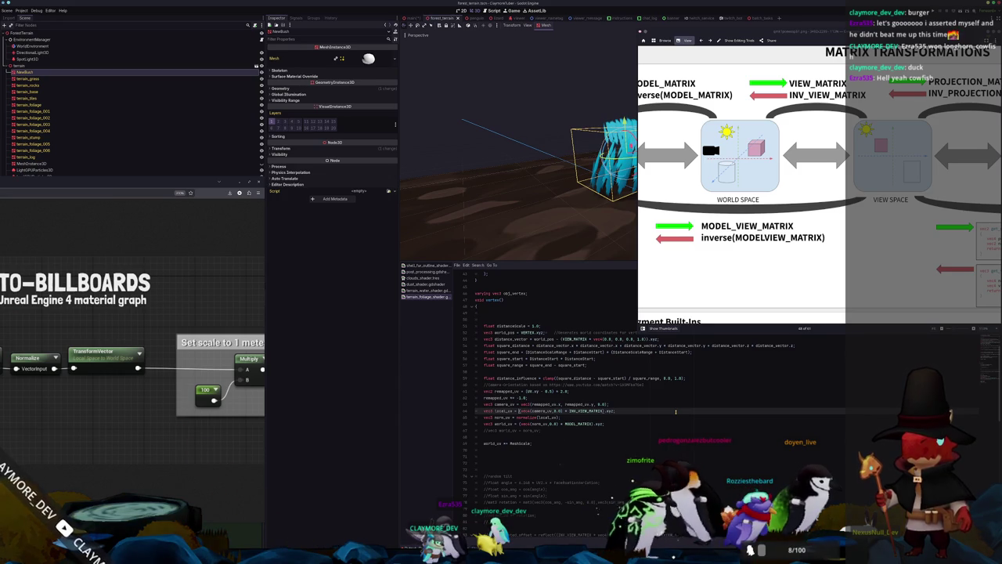
Step: Insert a blank line above the norm_uv line, checking VS Code for reference
key(Down)
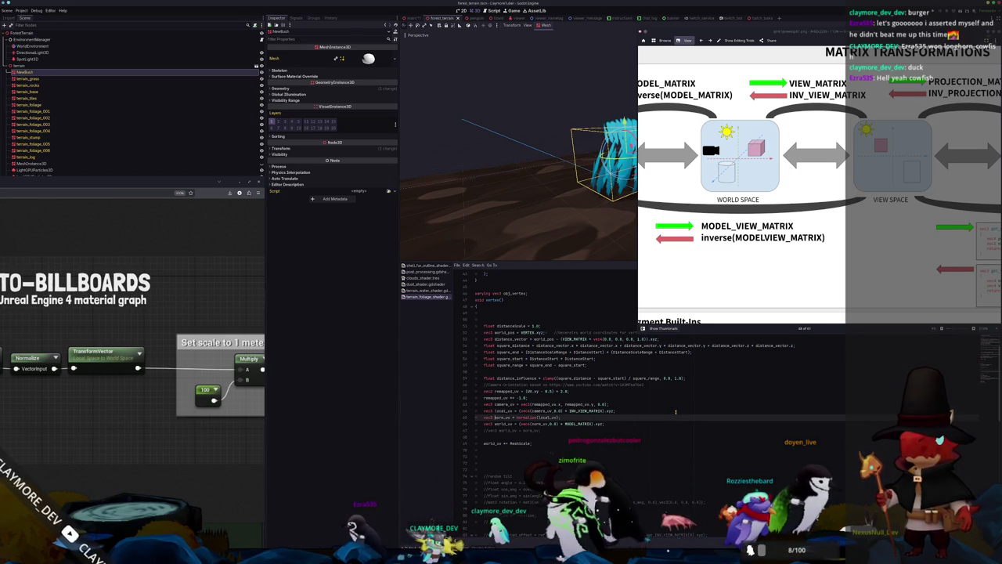
key(Return)
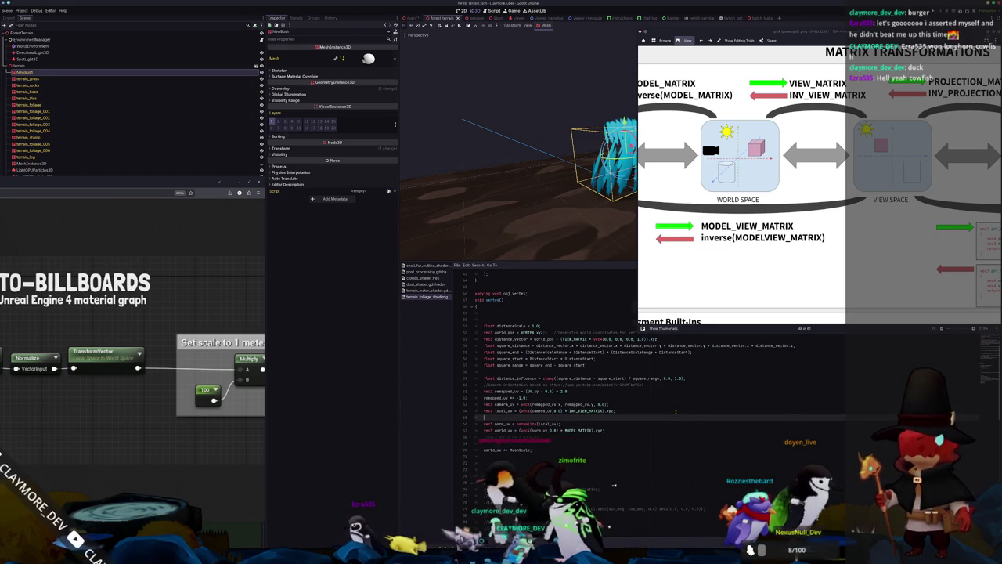
key(alt+Tab)
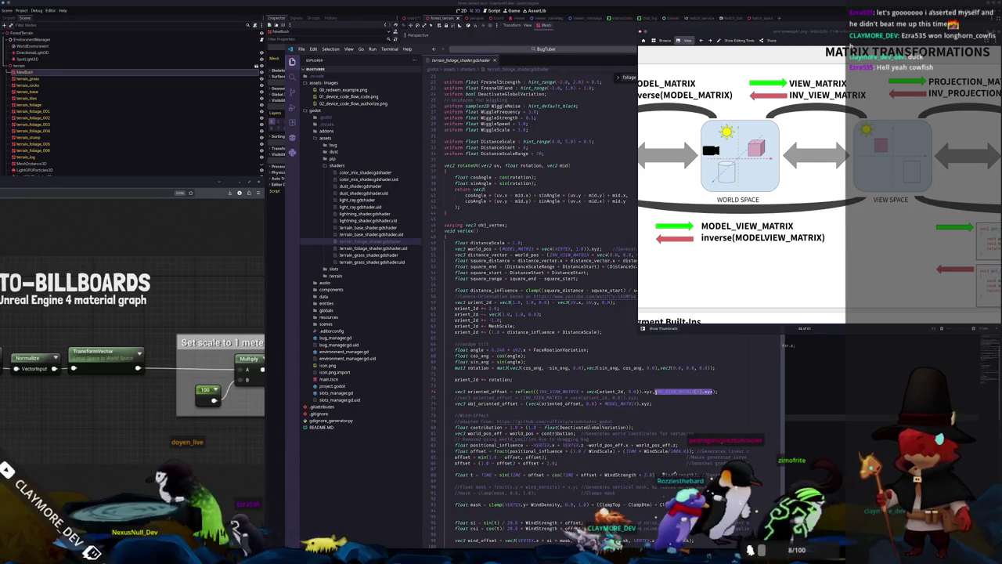
key(alt+Tab)
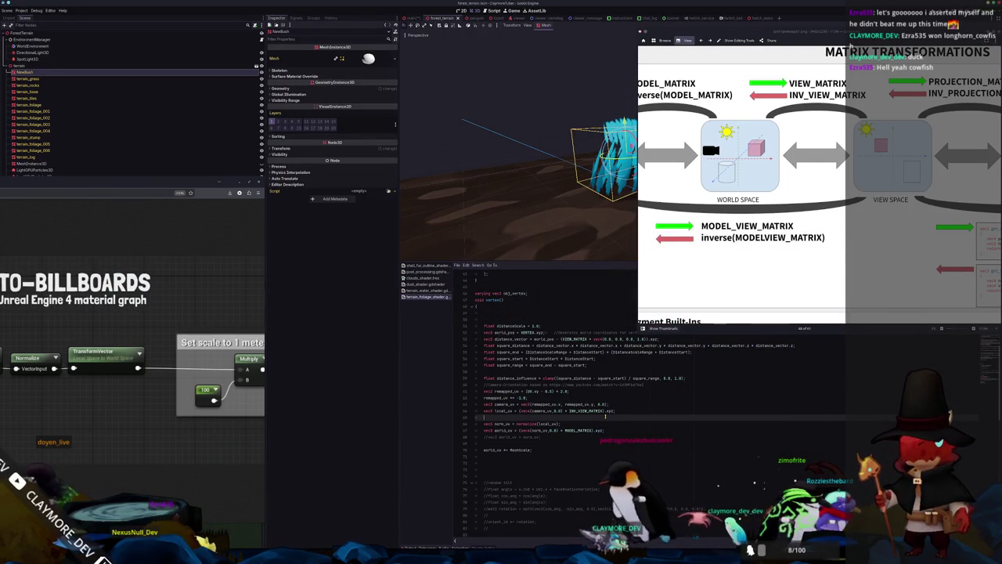
Step: Remove the leftover camera-orientation comment line near camera_uv
key(Up)
key(Up)
key(Up)
key(Up)
key(Up)
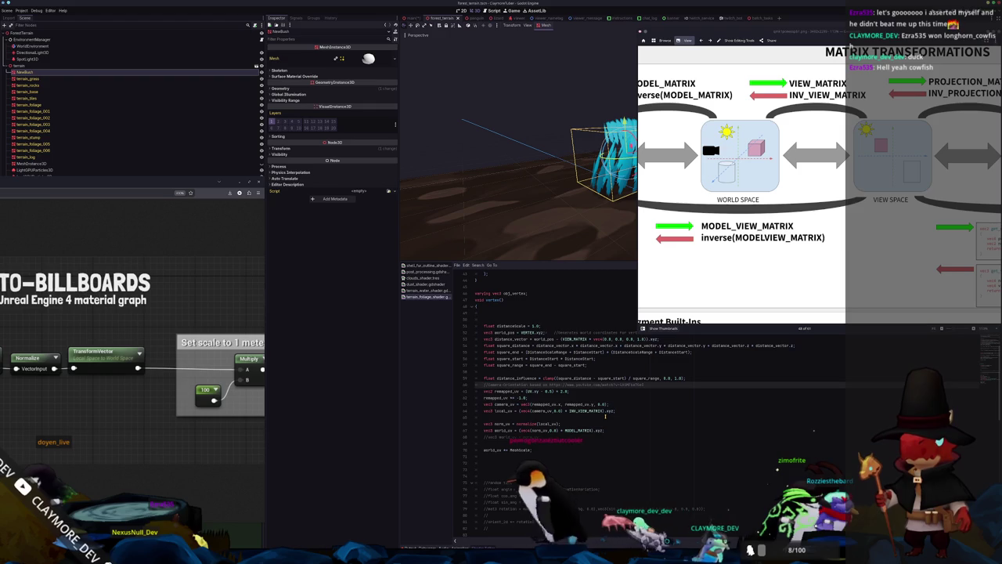
key(Down)
key(Down)
key(Up)
key(Up)
key(Up)
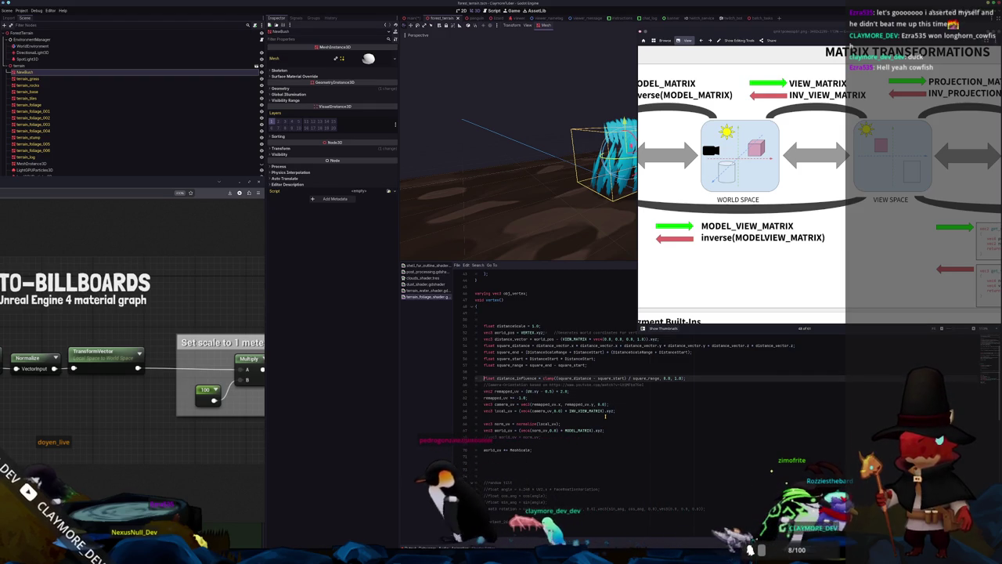
key(Down)
key(Down)
key(Down)
key(Down)
key(Up)
key(Up)
key(Up)
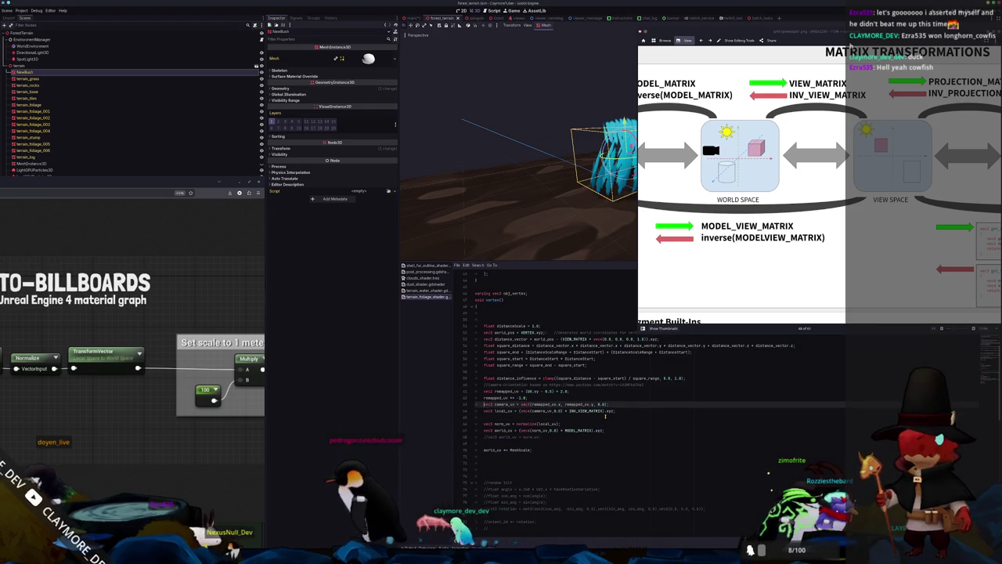
key(shift+Up)
key(BackSpace)
key(Return)
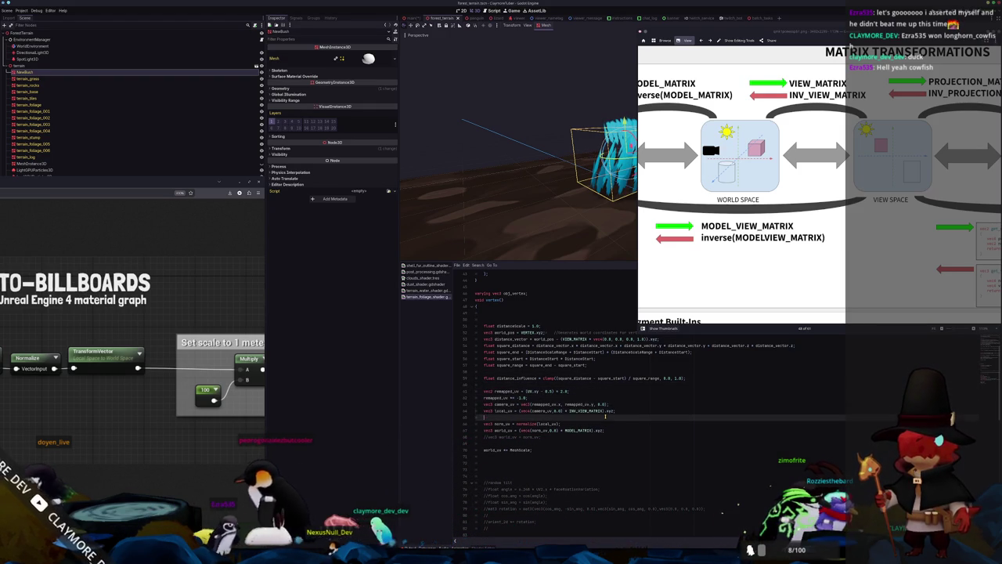
key(Down)
key(Down)
key(Down)
Step: Add local_uv = reflect(local_uv, INV_VIEW_MATRIX[0].xyz); below local_uv, comparing against VS Code
key(Return)
text(local_uv = )
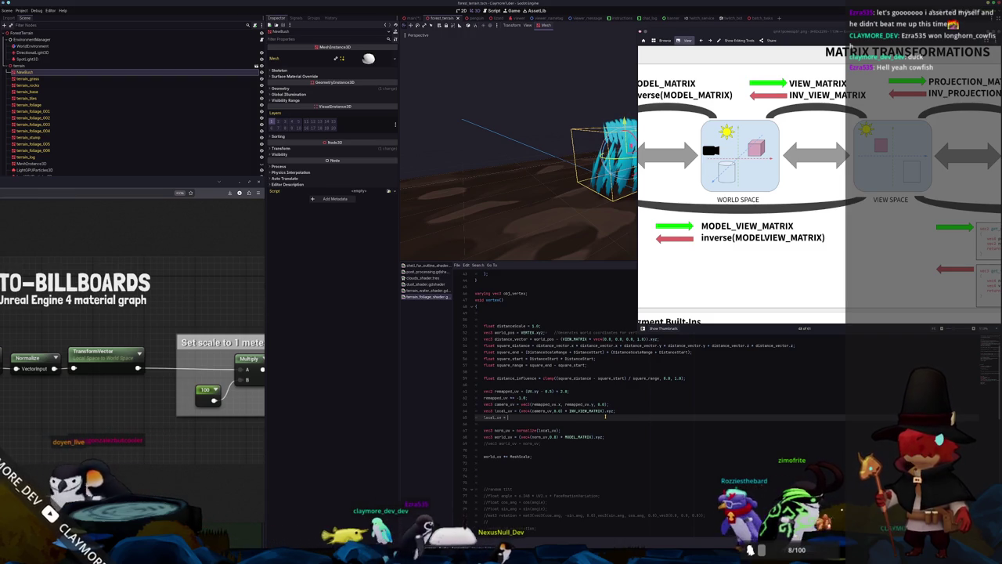
text(reflect()
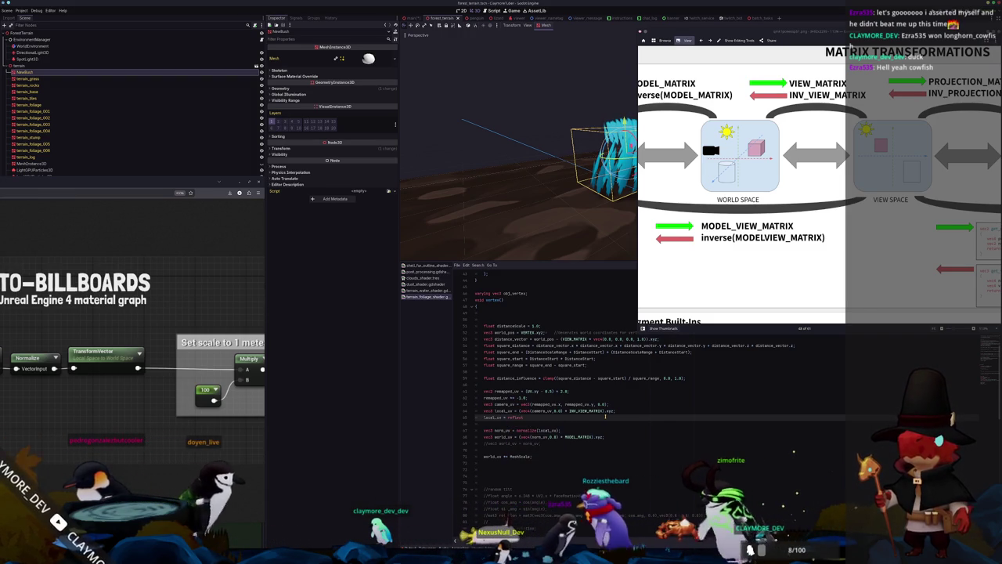
key(Return)
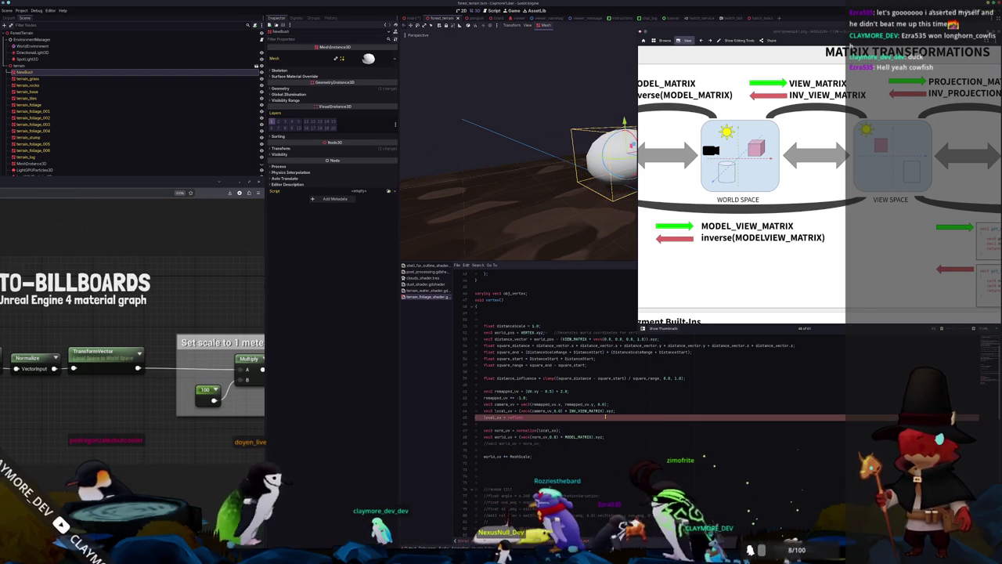
text((local)
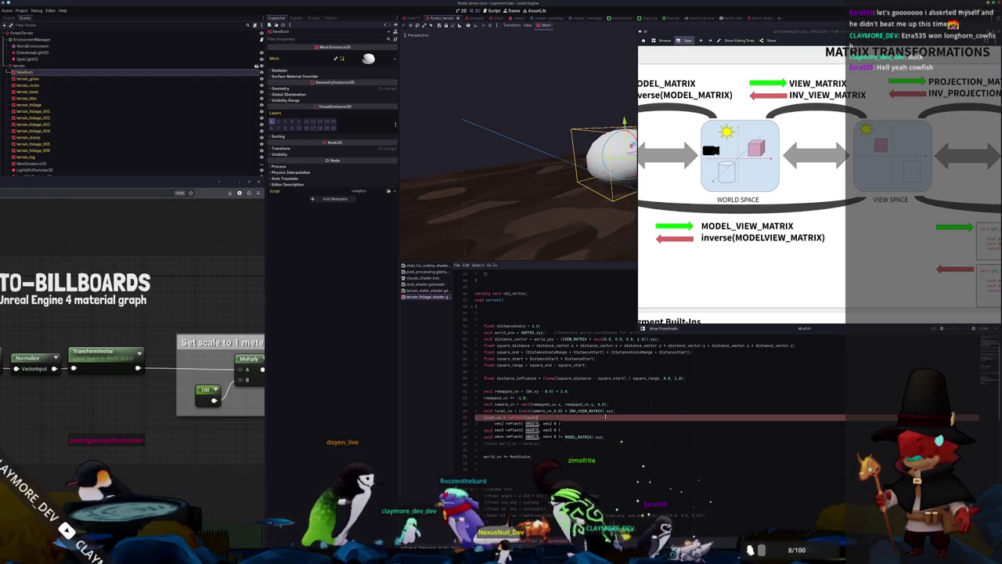
text(IN)
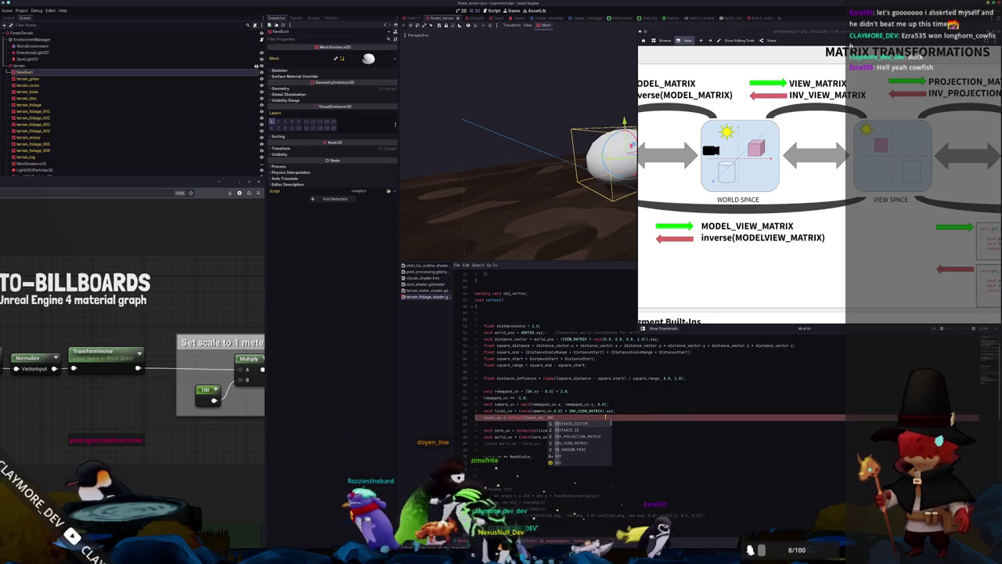
text(V_VIEW)
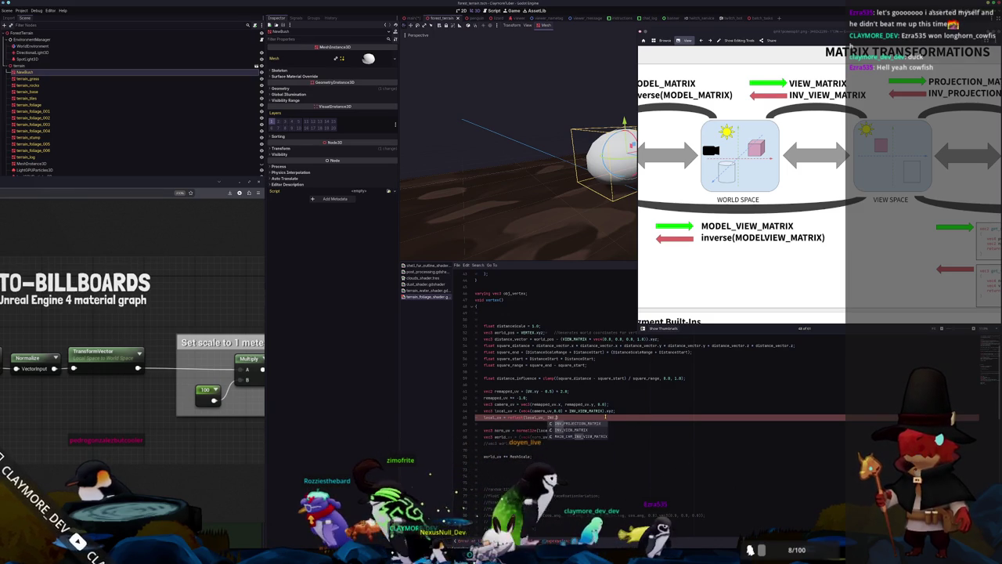
key(Return)
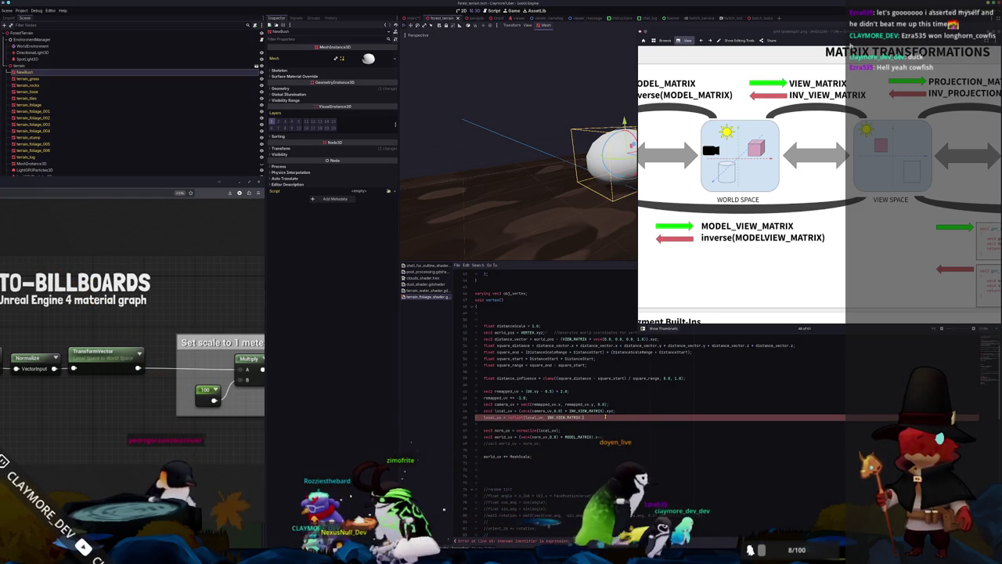
text(0])
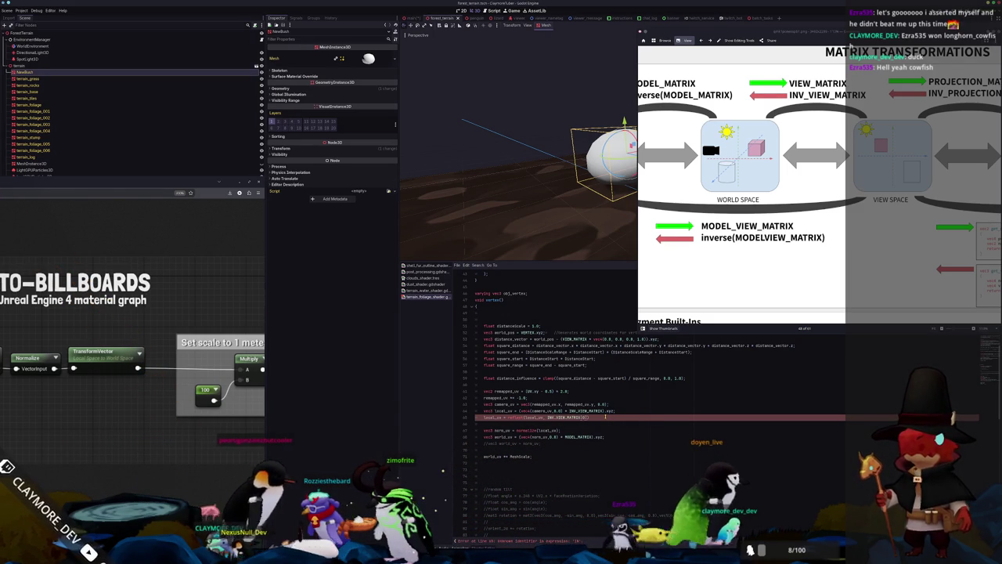
text(.xyz)
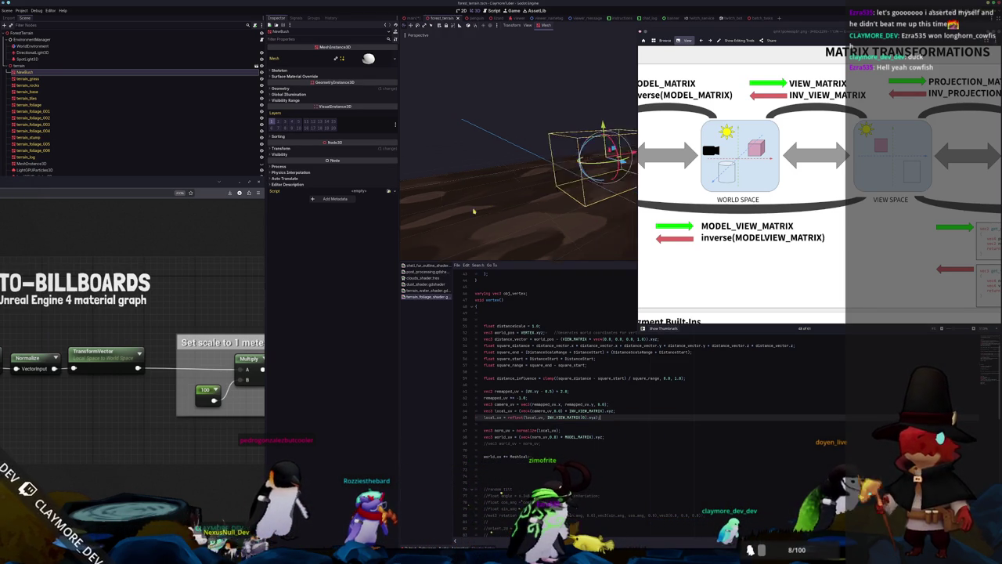
key(alt+Tab)
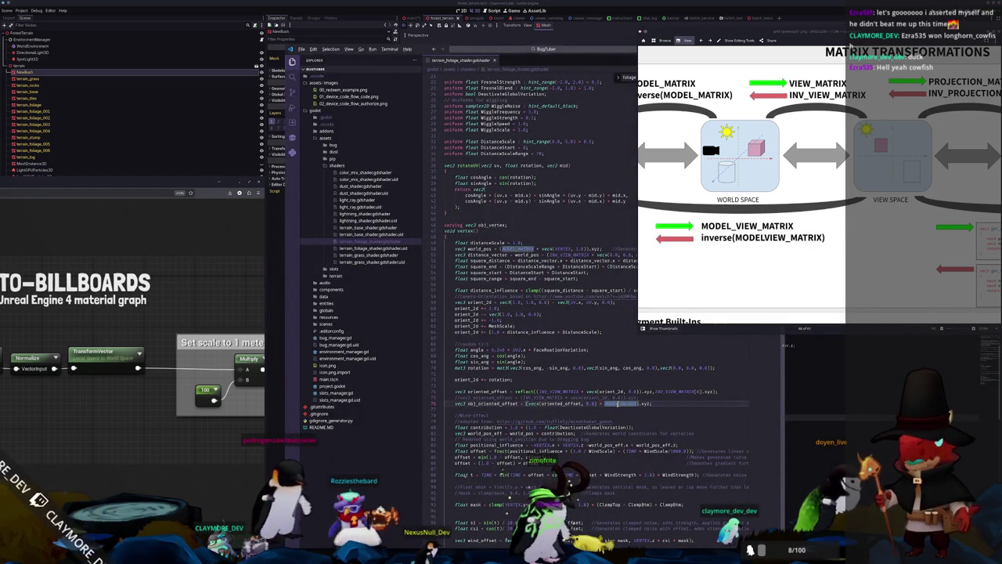
key(alt+Tab)
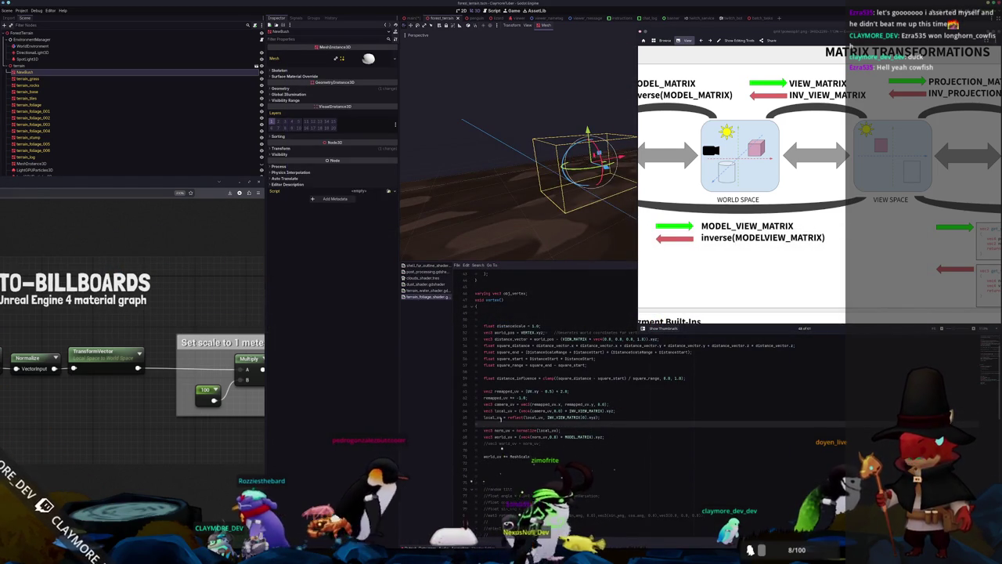
click(483, 417)
text(//)
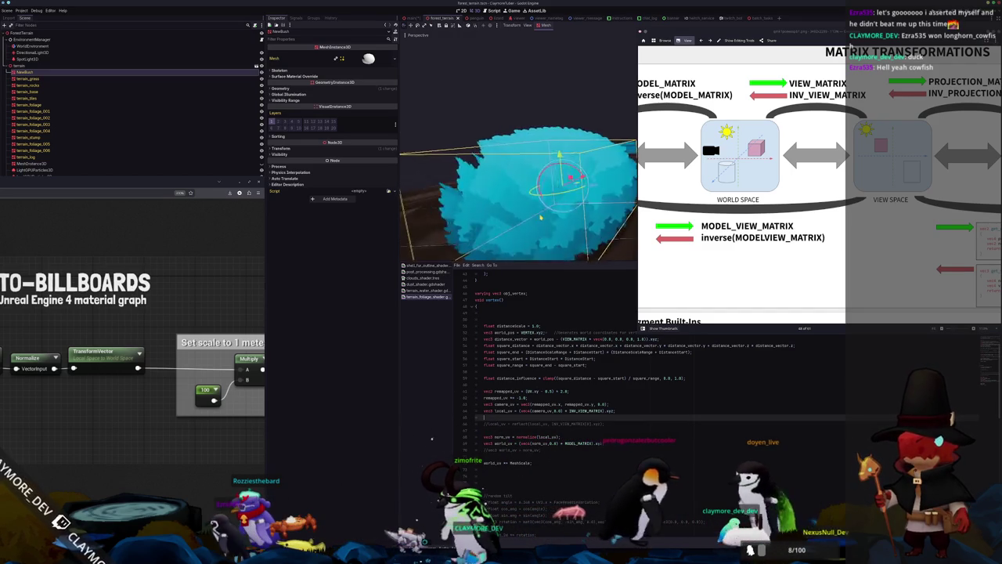
Step: Zoom and orbit the viewport to inspect the bush from a low side view
scroll(560, 225, up, 3)
scroll(560, 225, up, 3)
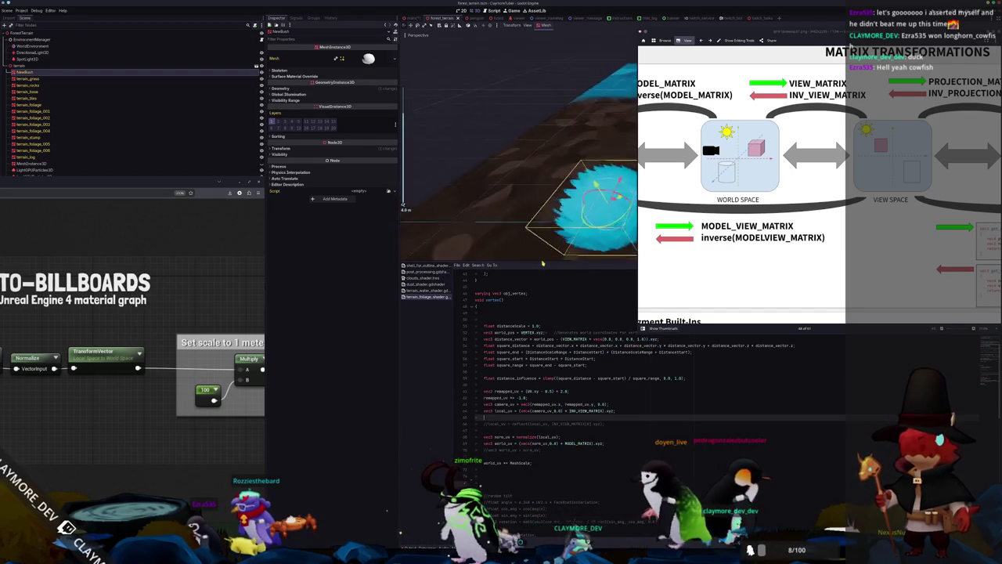
scroll(560, 225, down, 2)
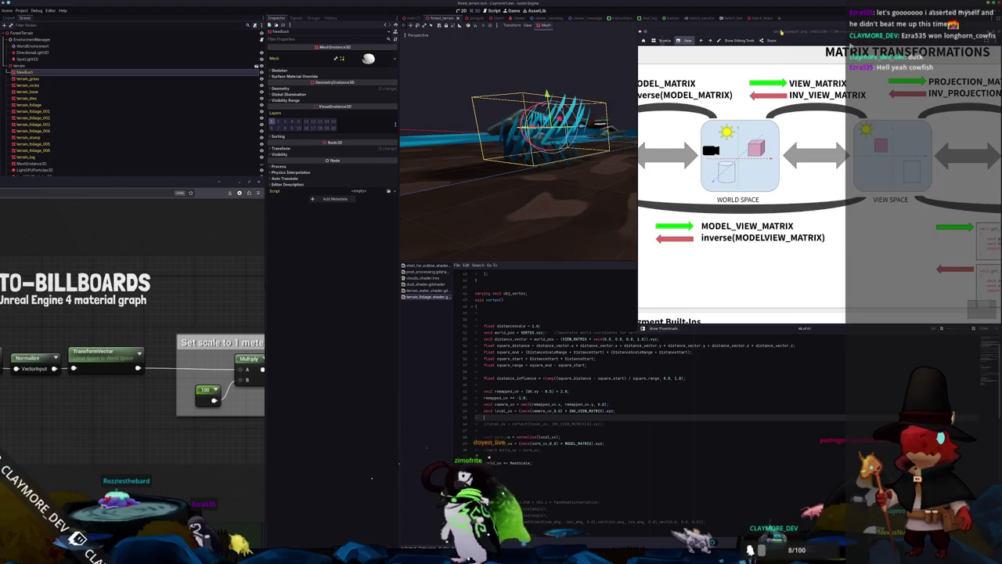
scroll(524, 218, down, 3)
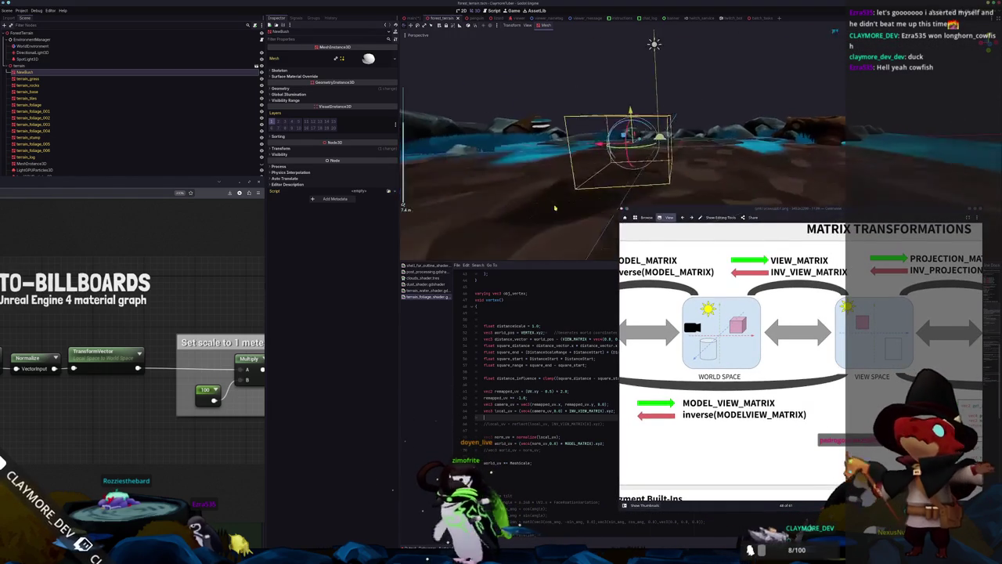
scroll(537, 168, up, 2)
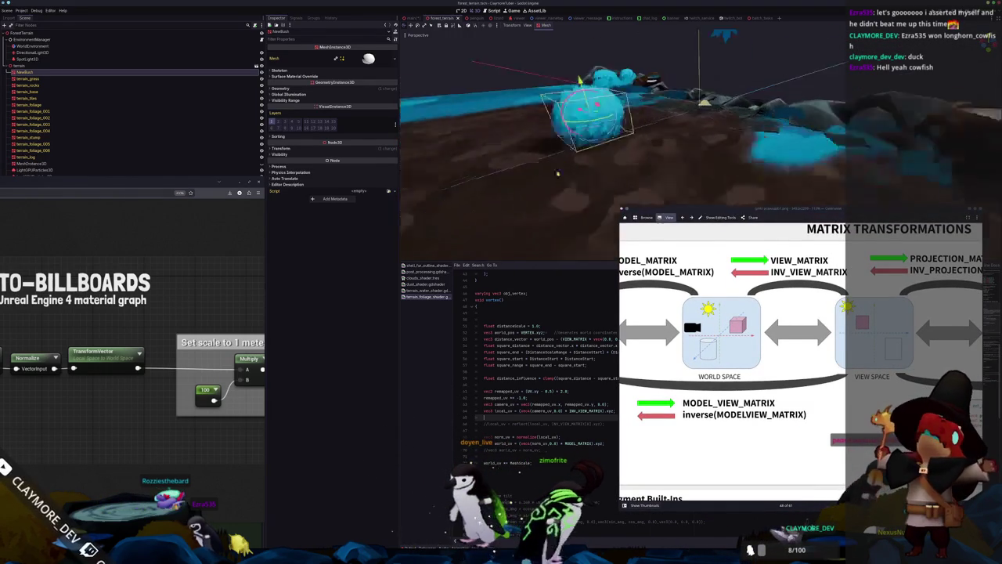
mouse_move(572, 144)
mouse_down()
mouse_move(744, 133)
mouse_move(721, 160)
mouse_move(763, 146)
mouse_move(756, 152)
mouse_move(746, 132)
mouse_up()
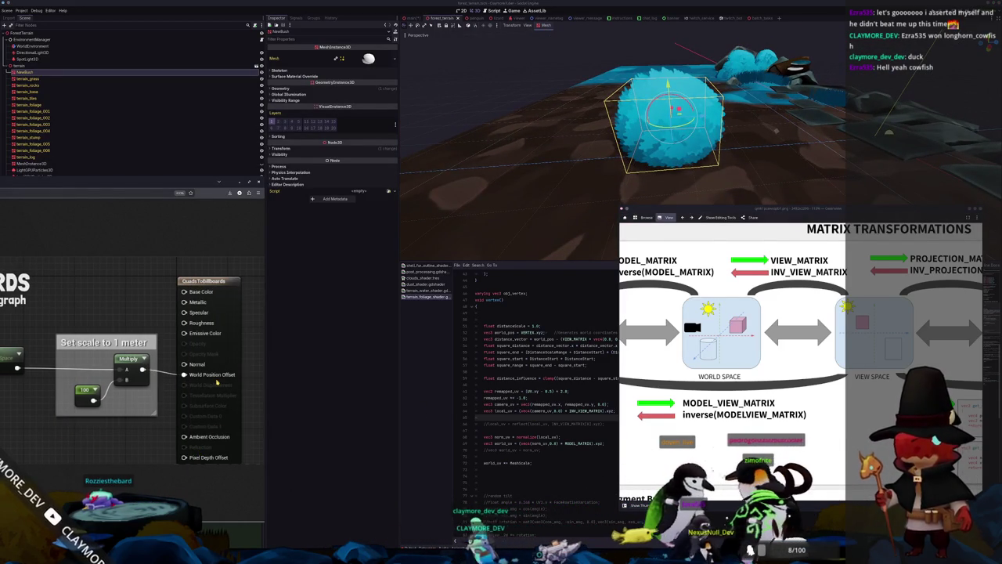
Step: Comment out the oriented-offset code block on lines 90–98
scroll(509, 392, down, 15)
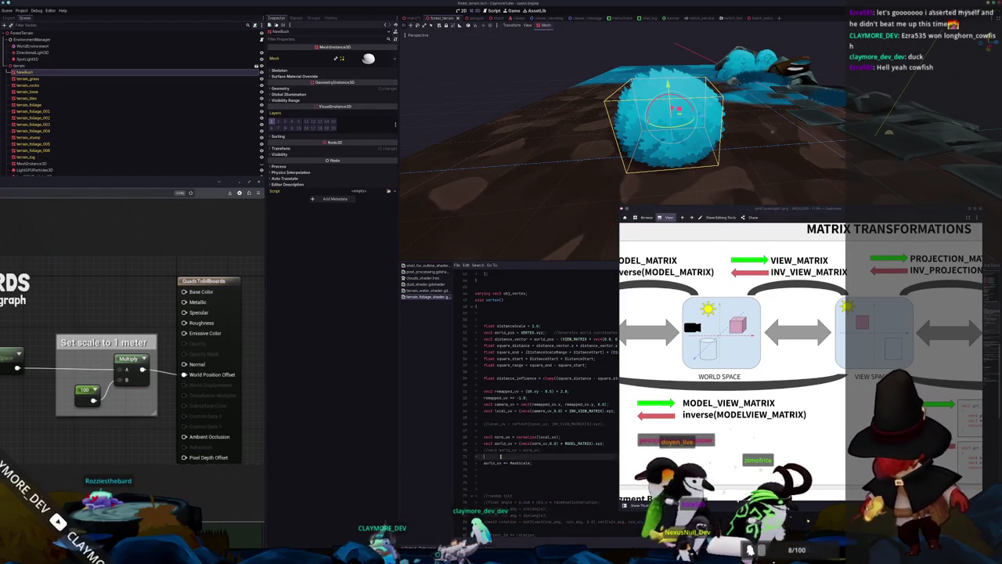
scroll(509, 392, down, 2)
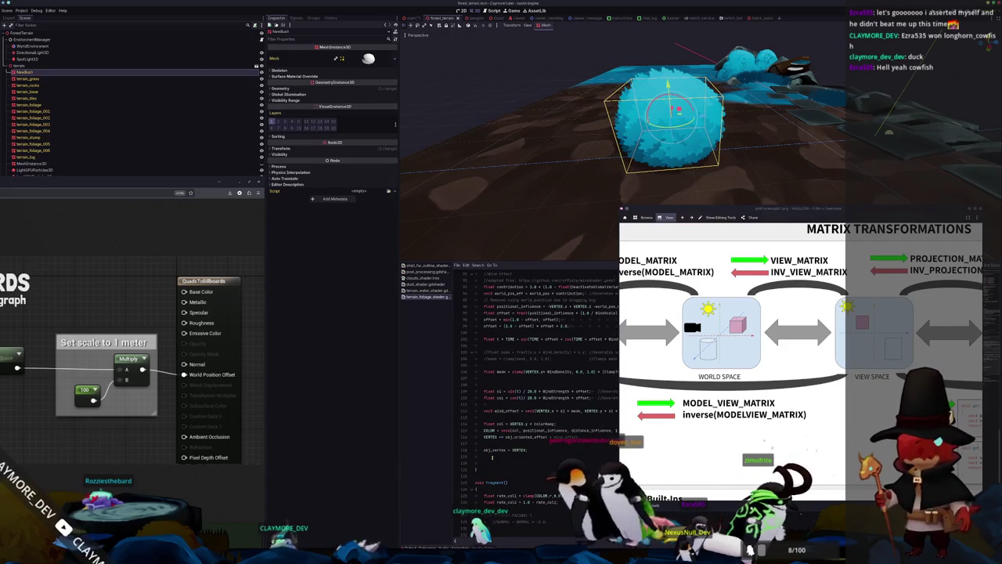
mouse_move(475, 443)
mouse_down()
mouse_move(472, 391)
mouse_move(472, 408)
mouse_up()
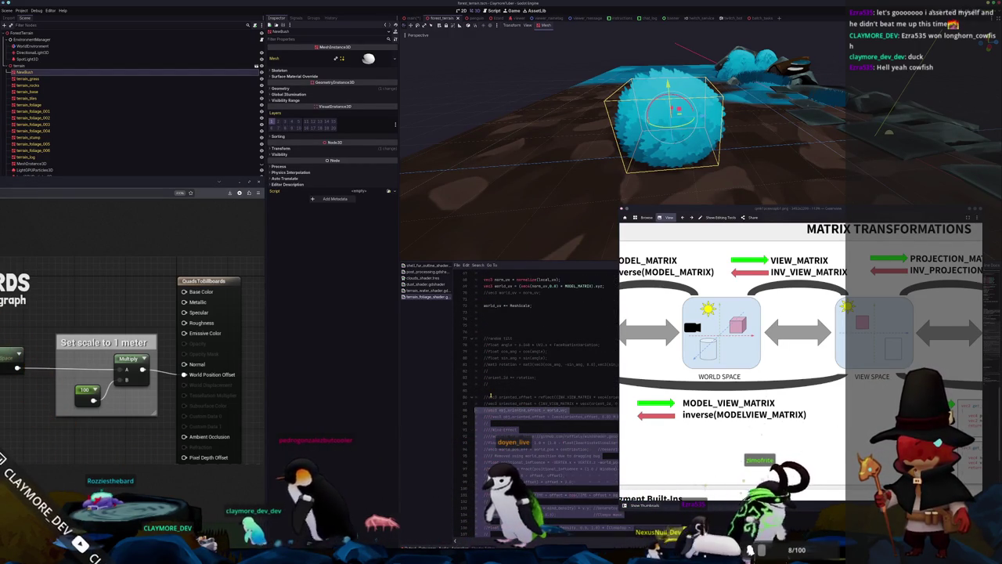
key(ctrl+k)
Step: Add VERTEX += world_uv; on blank line 75 and review the shader
click(499, 324)
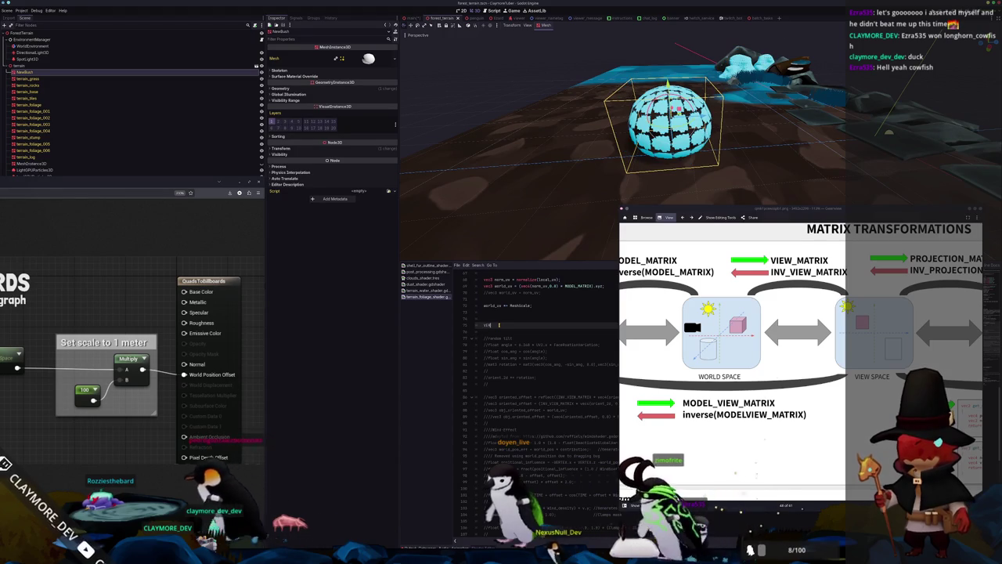
text(VERTEX += world_uv;)
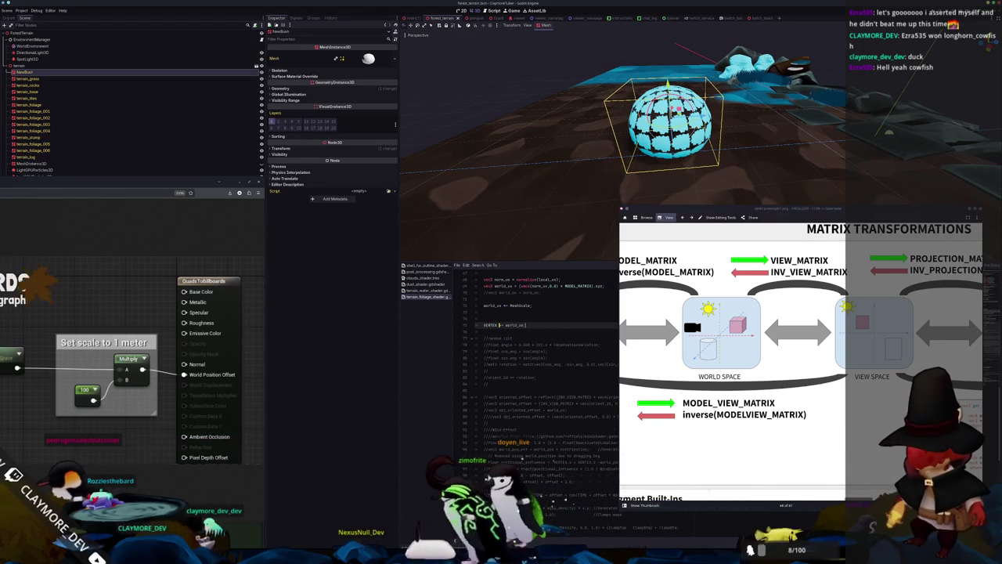
scroll(540, 352, up, 3)
scroll(496, 178, down, 2)
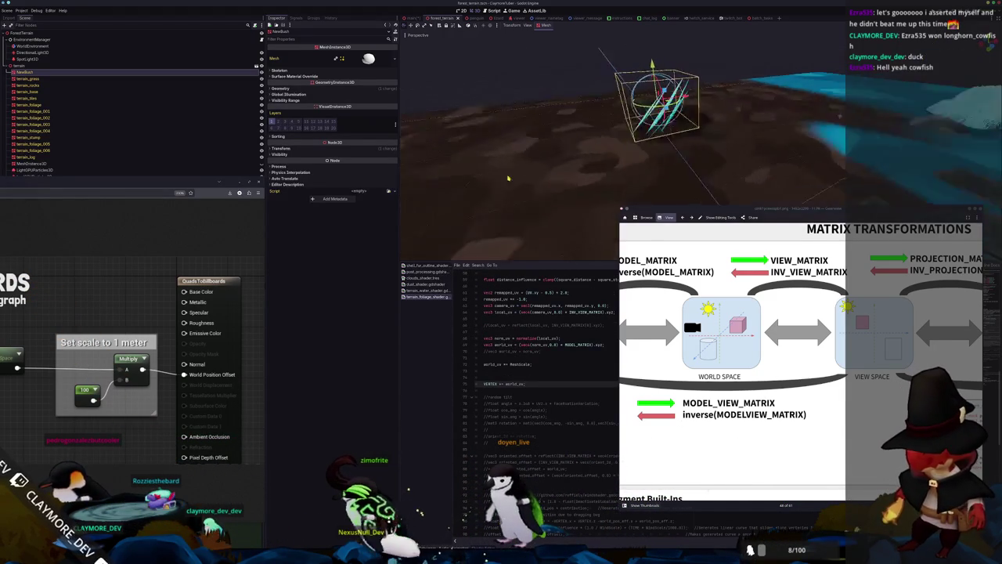
scroll(505, 423, up, 3)
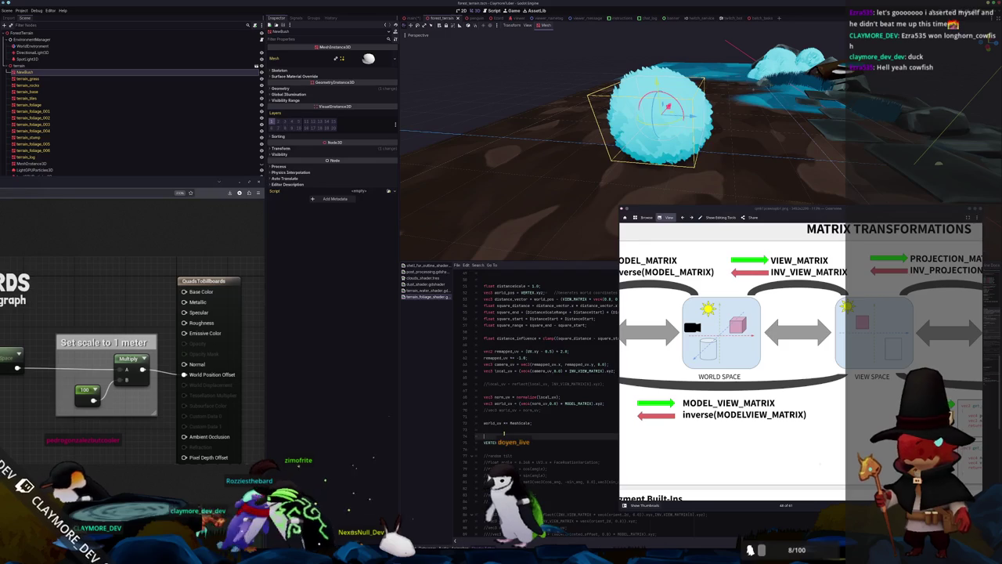
scroll(507, 425, down, 14)
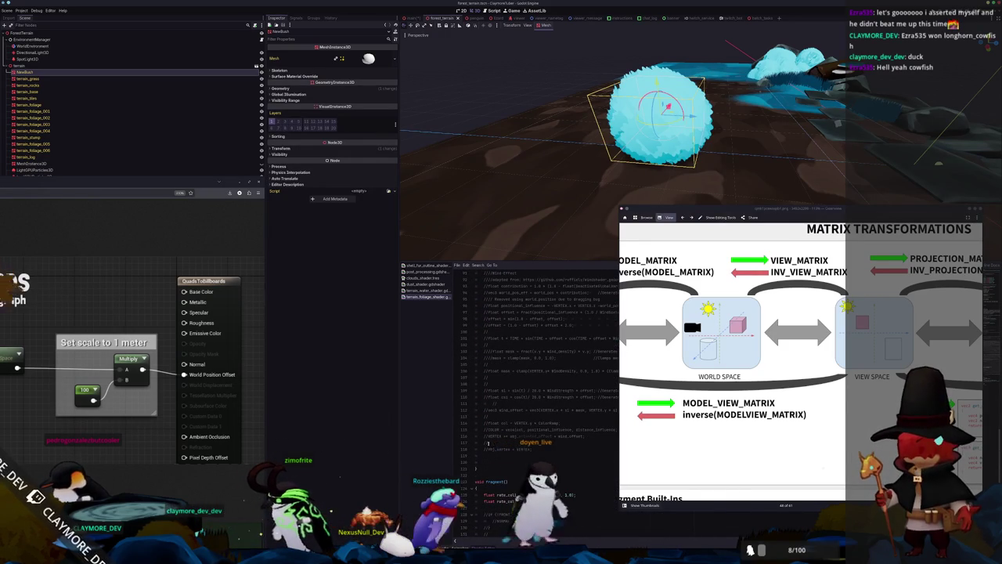
scroll(481, 443, up, 3)
scroll(481, 442, up, 11)
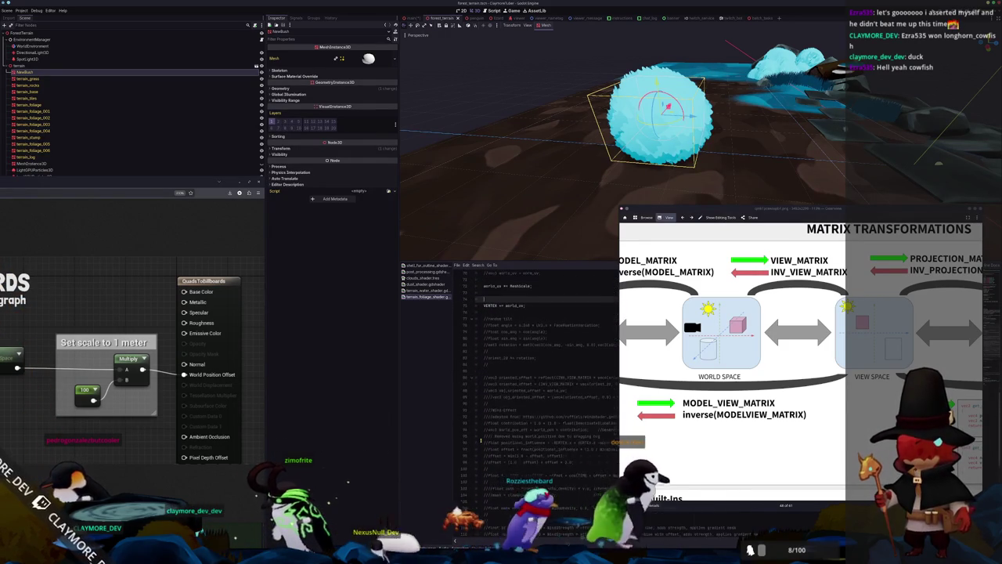
scroll(481, 441, up, 3)
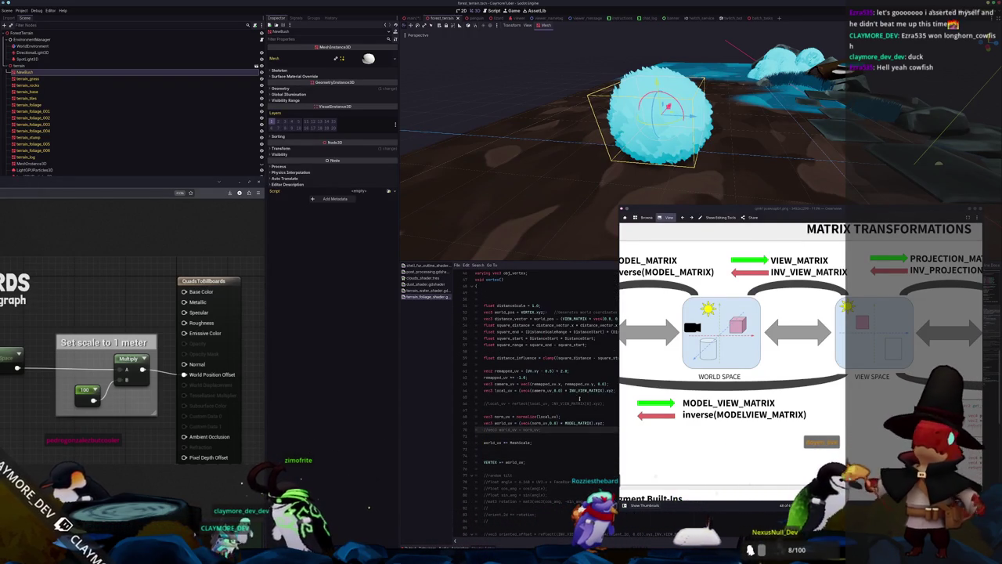
Step: Comment out the erroring world_uv line and pan the matrix diagram toward view space
click(582, 390)
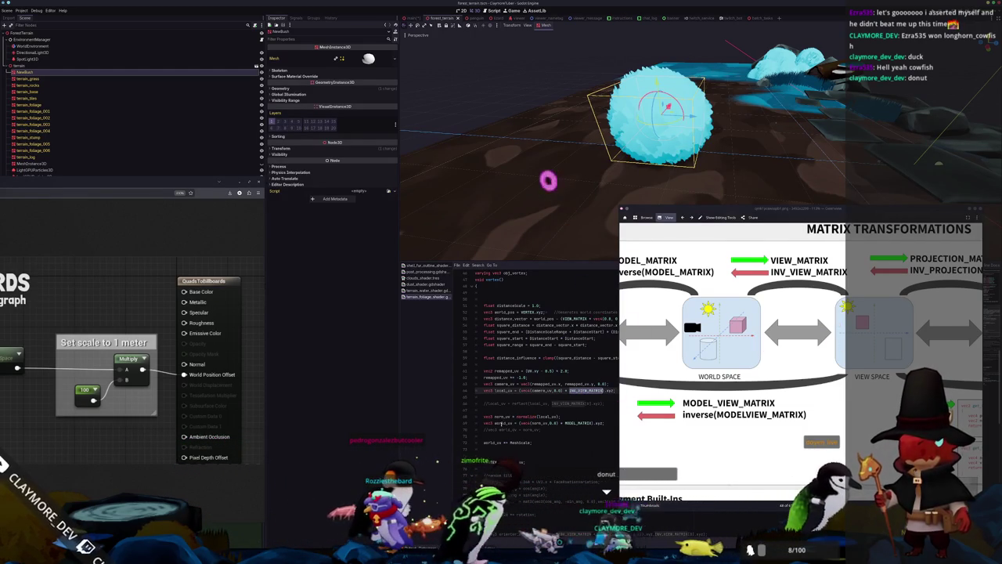
click(484, 429)
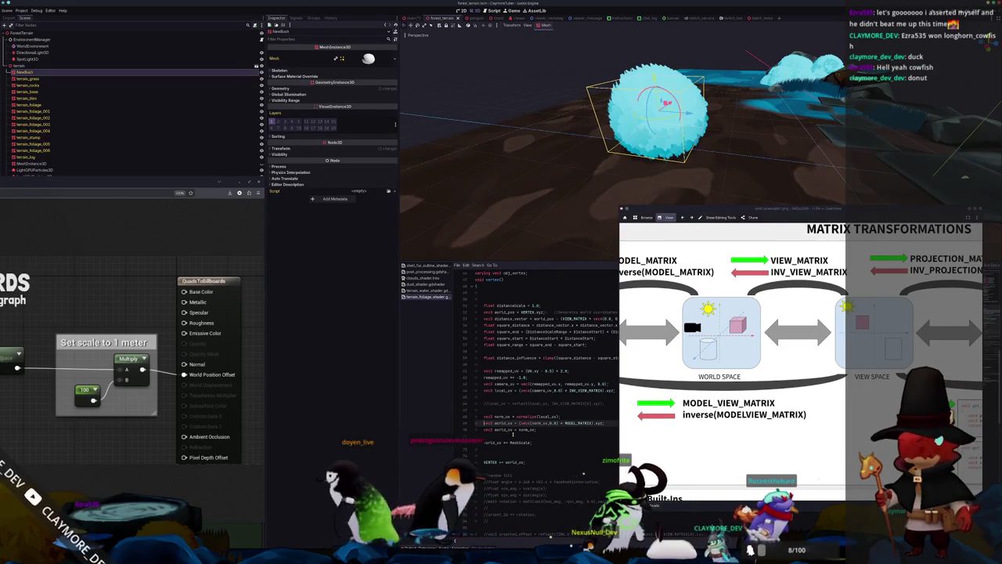
key(ctrl+k)
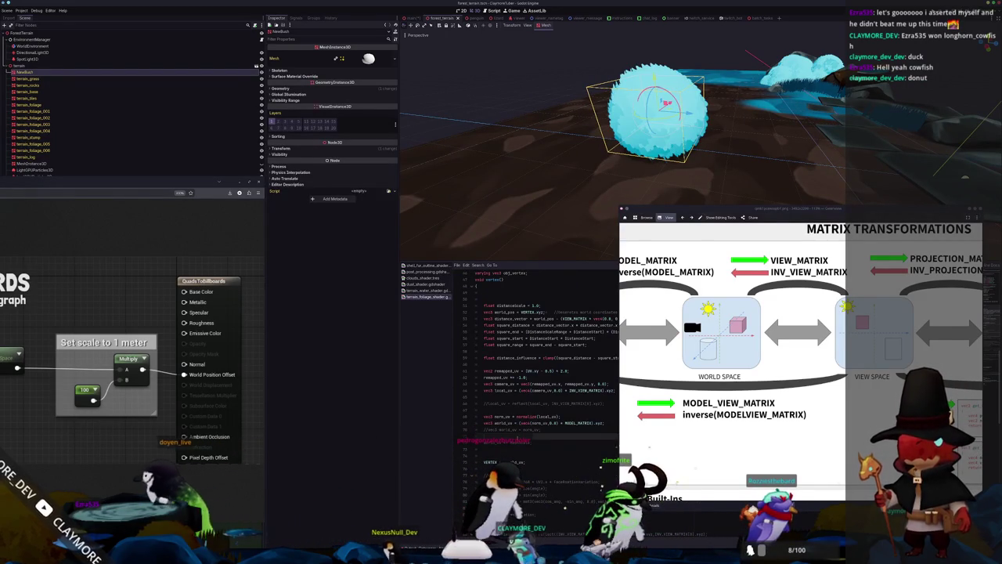
scroll(798, 352, up, 2)
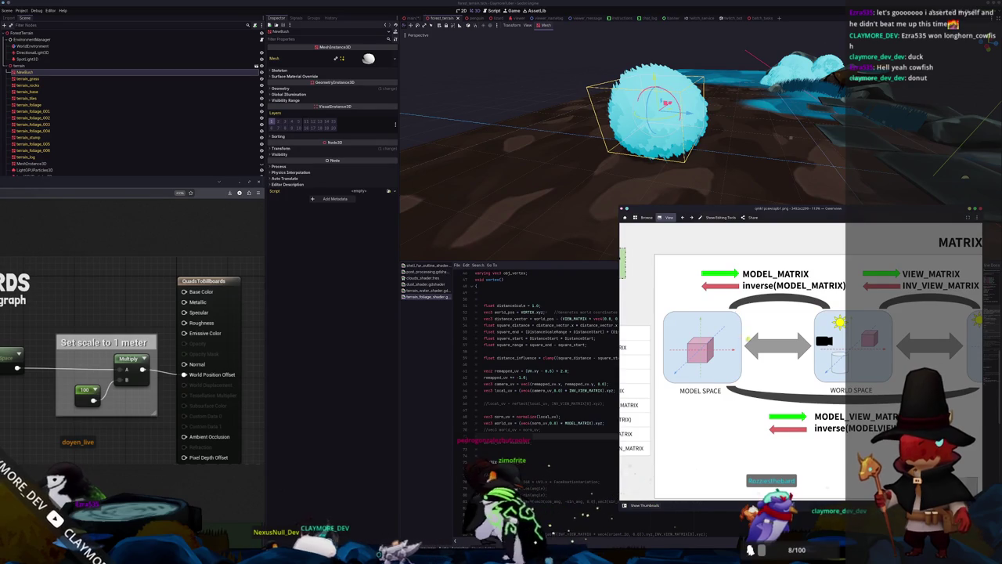
scroll(742, 337, down, 2)
scroll(762, 353, up, 2)
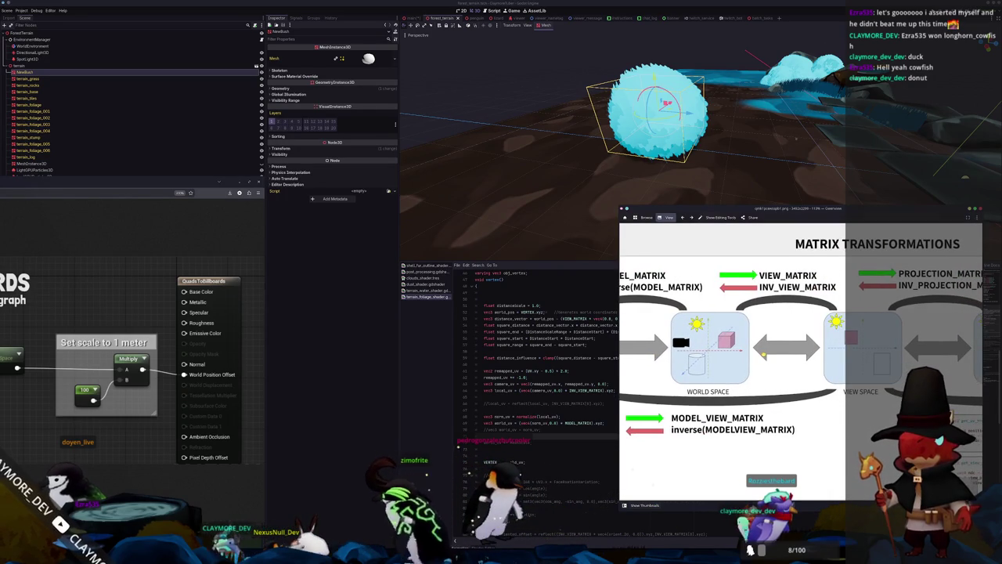
drag(764, 353, 697, 357)
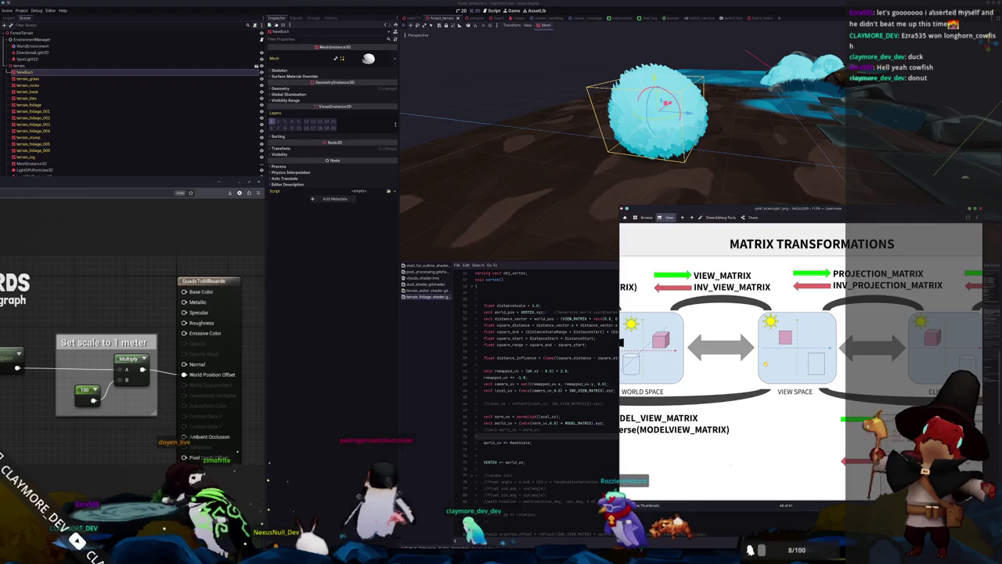
scroll(765, 364, left, 3)
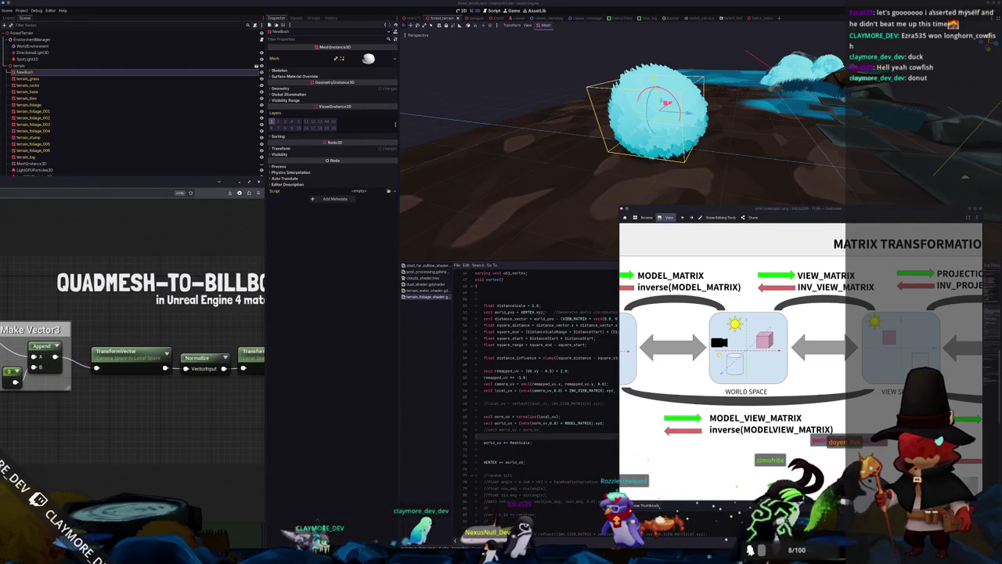
Step: Change the local_uv line to use inverse(MODELVIEW_MATRIX), enlarging the matrix diagram beside the code
key(f)
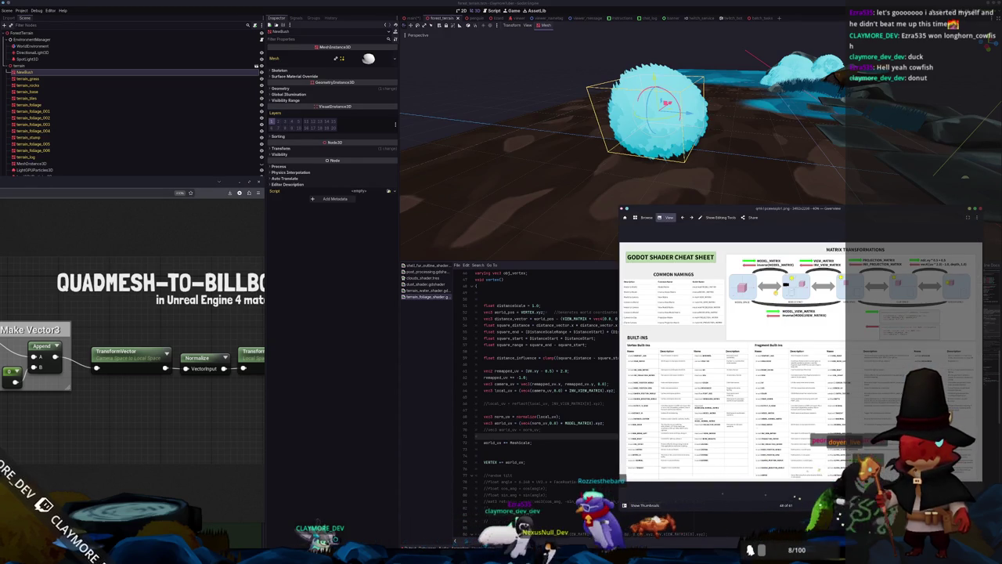
scroll(792, 291, up, 4)
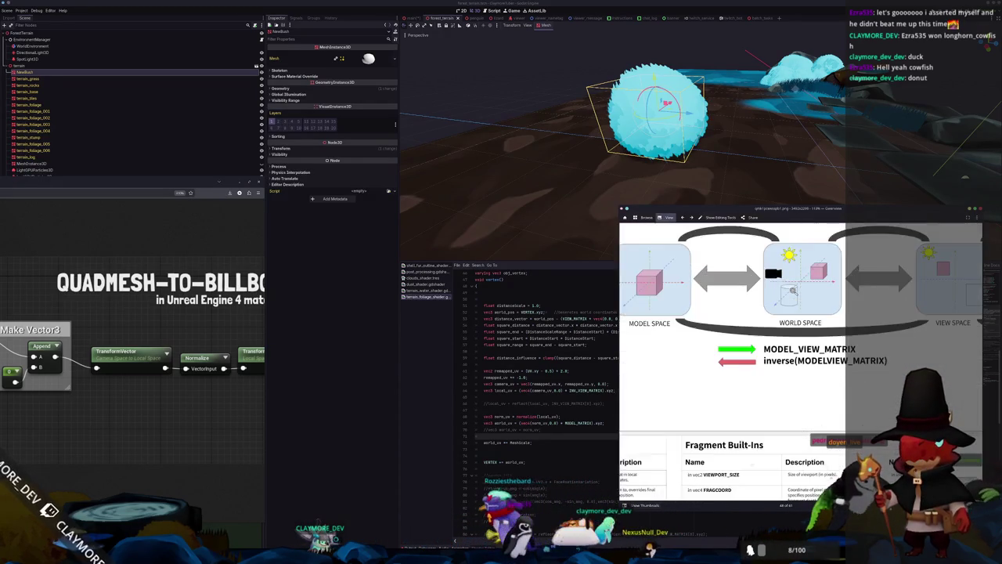
scroll(792, 291, down, 2)
scroll(792, 291, up, 2)
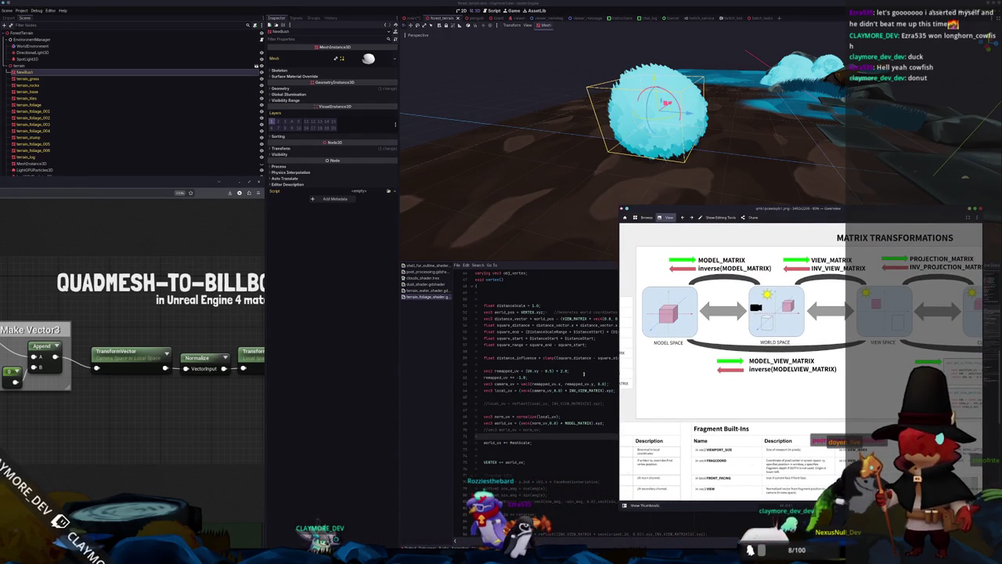
click(583, 396)
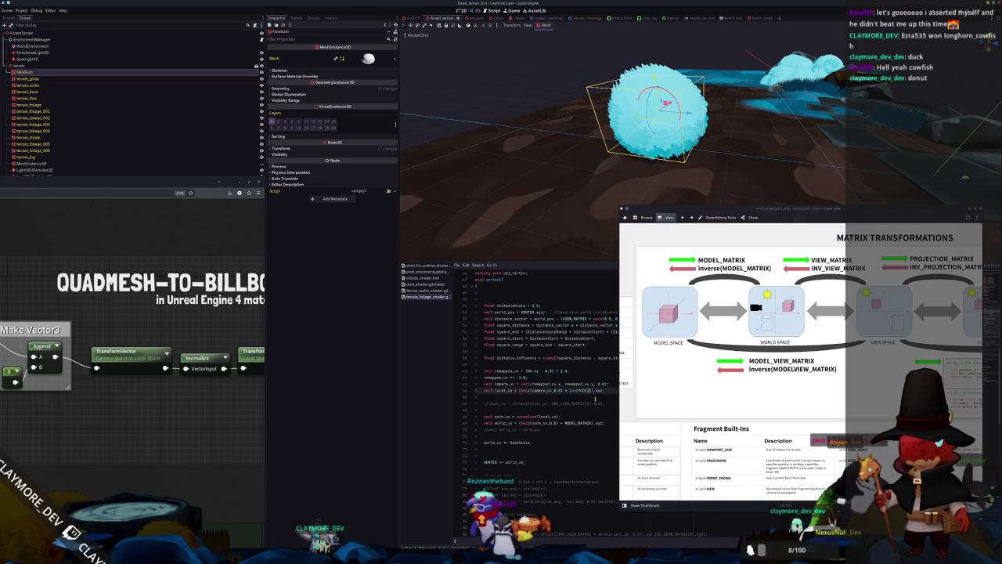
key(Escape)
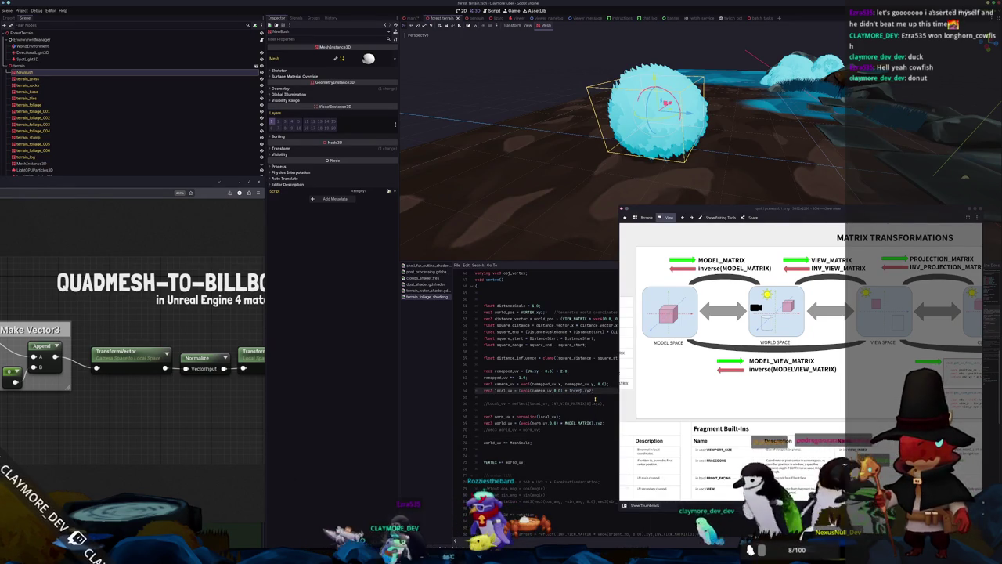
text(se()
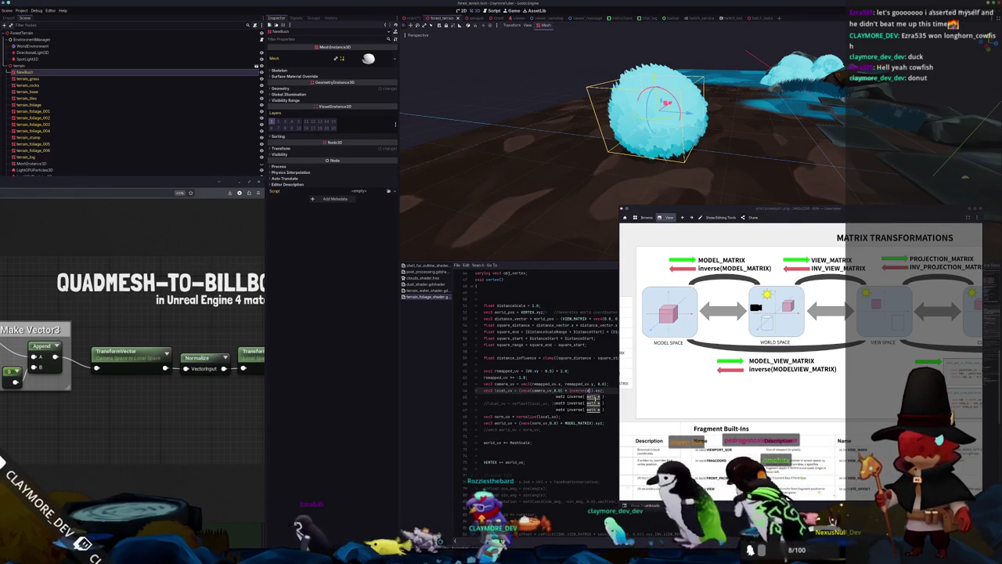
text(MODELVIEW_MATR)
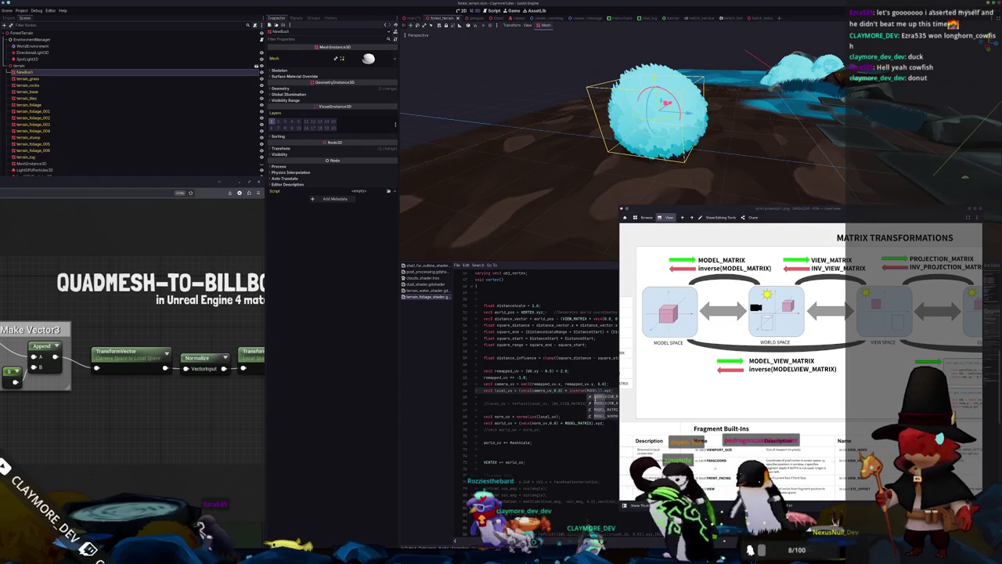
click(595, 399)
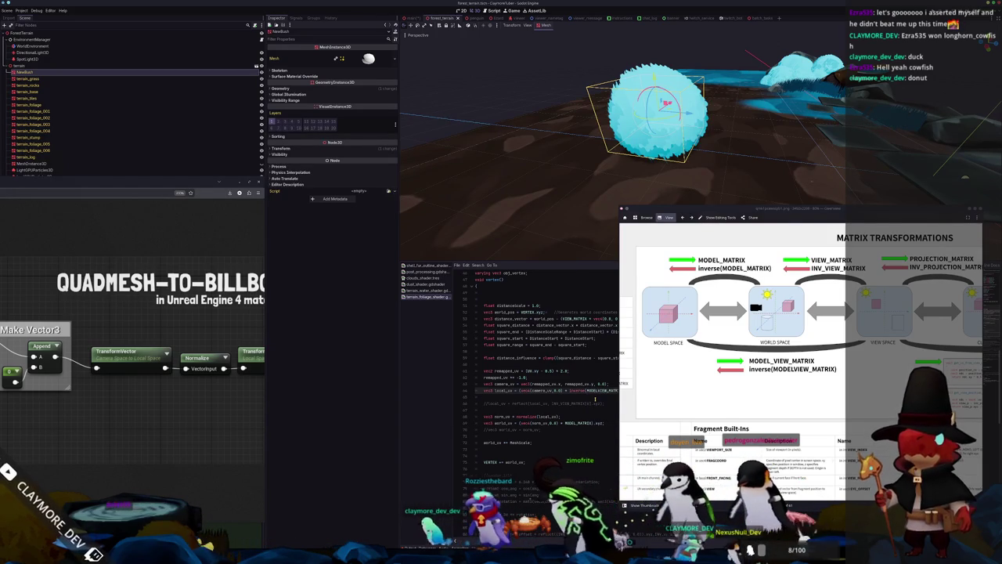
click(595, 399)
mouse_move(701, 210)
mouse_down()
mouse_move(712, 72)
mouse_move(781, 217)
mouse_up()
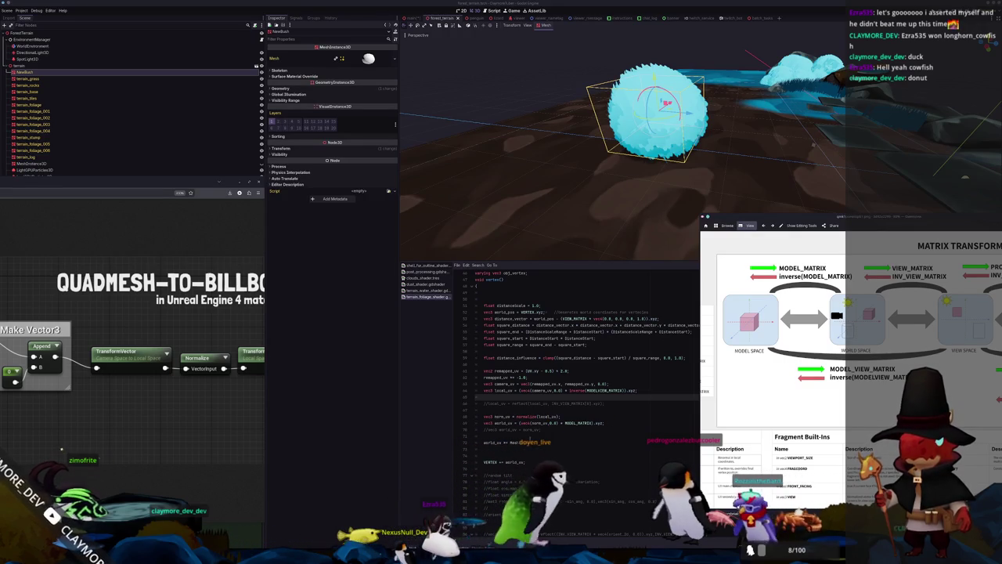
Step: Move the MeshScale line up beside local_uv and remove the leftover blank line
key(shift+Up)
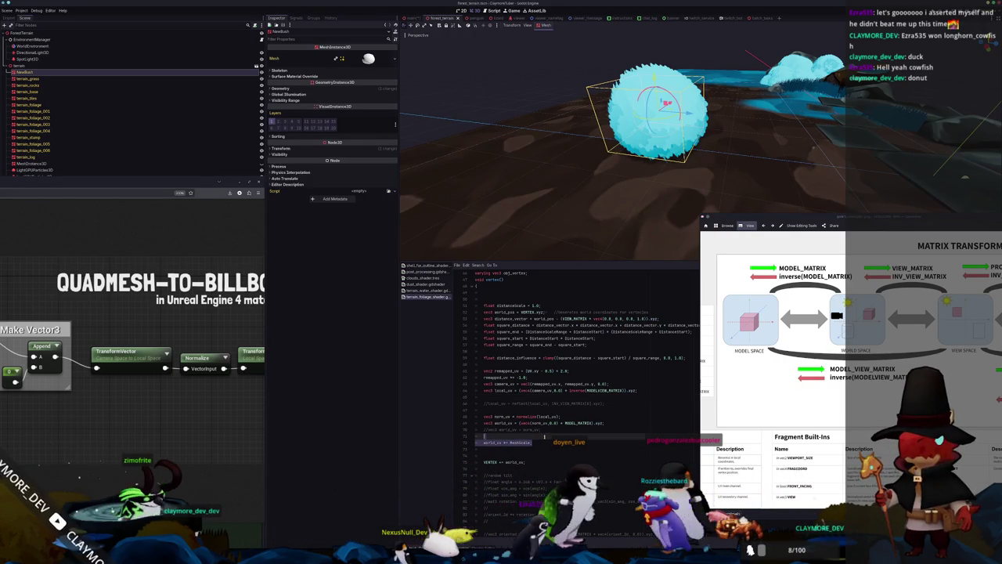
key(alt+Up)
key(alt+Up)
key(alt+Up)
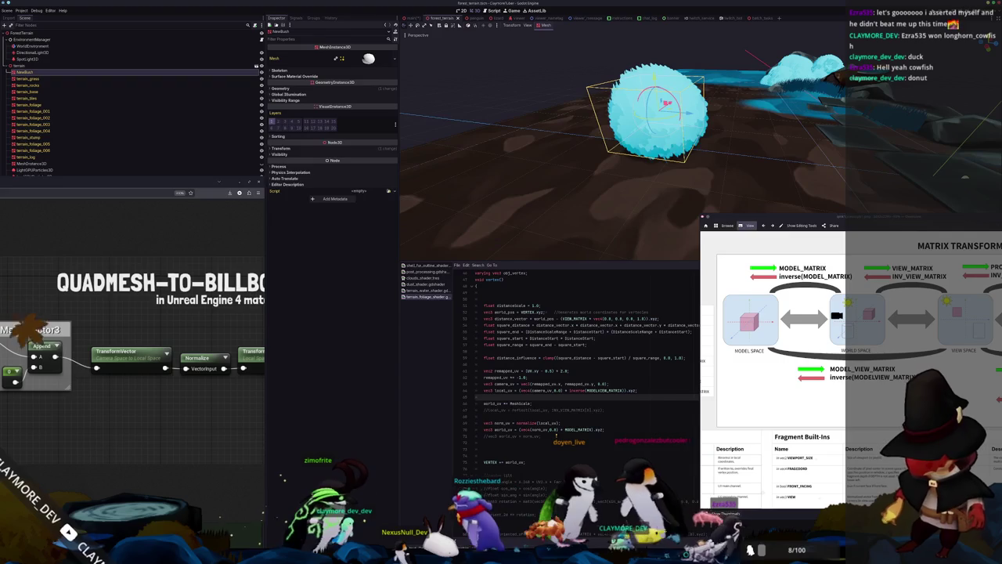
key(BackSpace)
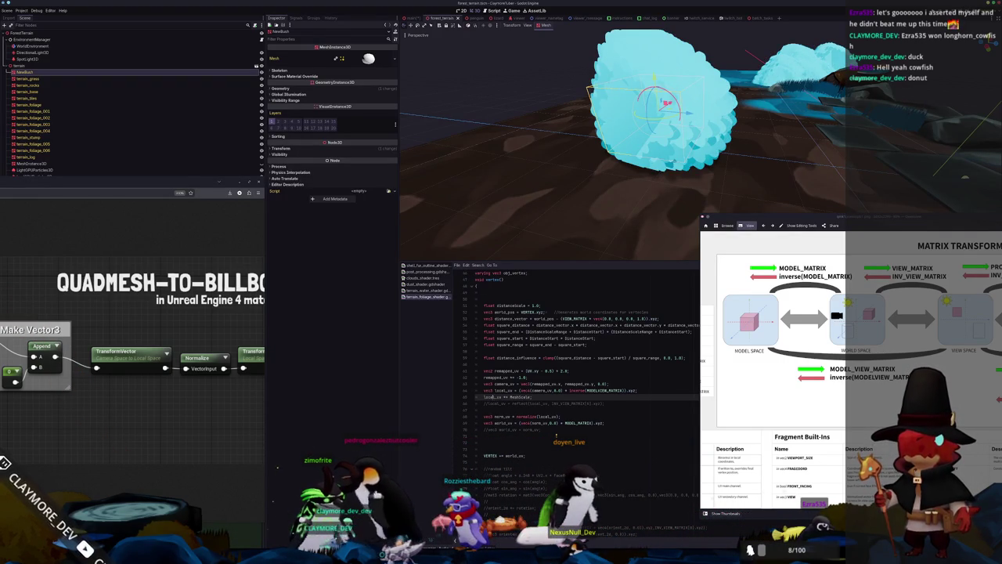
click(485, 403)
Step: Delete the local_uv *= MeshScale; line
mouse_move(626, 141)
mouse_down()
mouse_move(604, 210)
mouse_move(664, 176)
mouse_move(596, 181)
mouse_move(656, 166)
mouse_move(662, 147)
mouse_move(403, 206)
mouse_up()
click(562, 416)
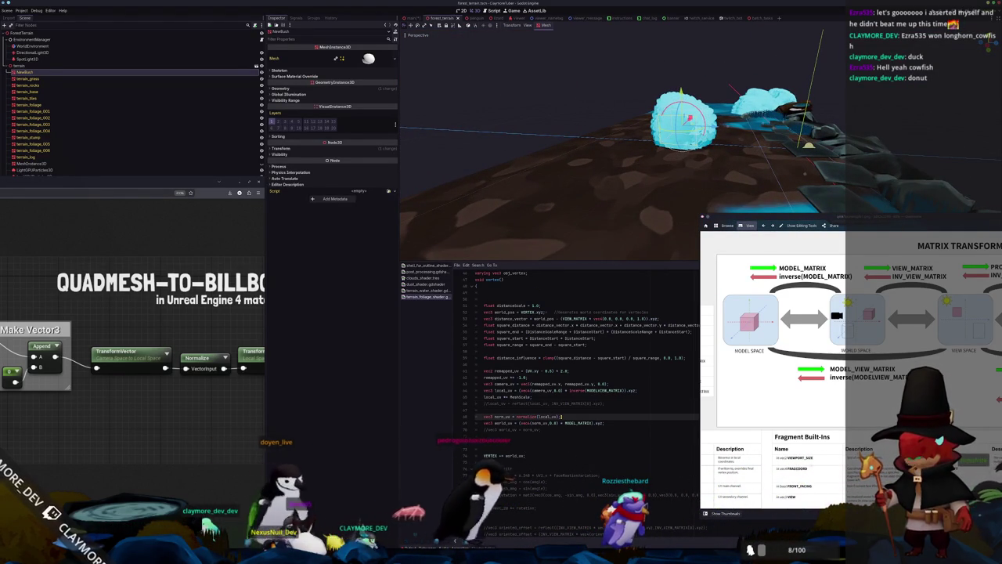
key(Up)
key(Up)
key(Up)
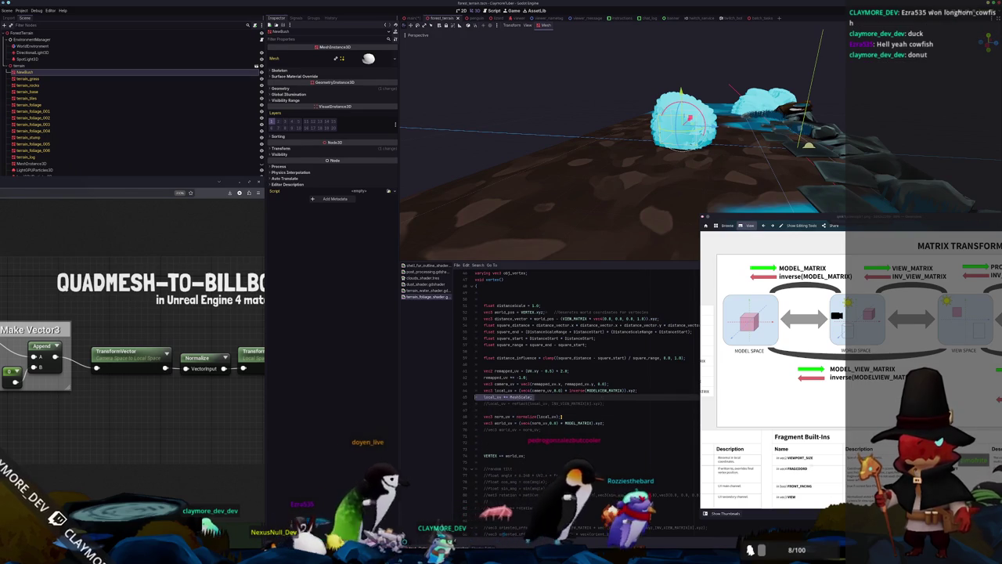
key(ctrl+shift+k)
key(Down)
key(Down)
Step: Below normalize, scale norm_uv by MeshScale and build world_uv with MODELVIEW_MATRIX
key(Return)
key(Return)
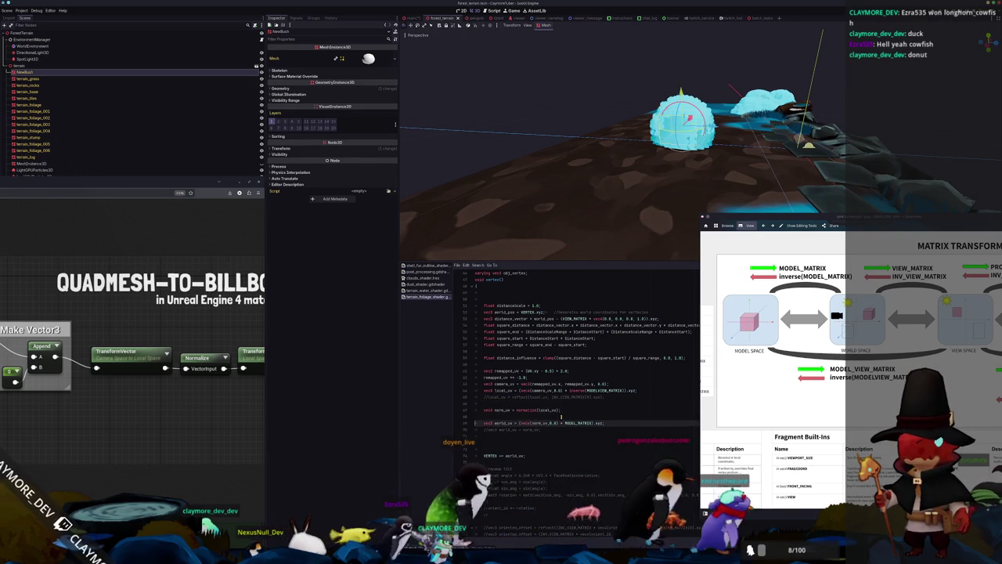
key(Up)
text(vec)
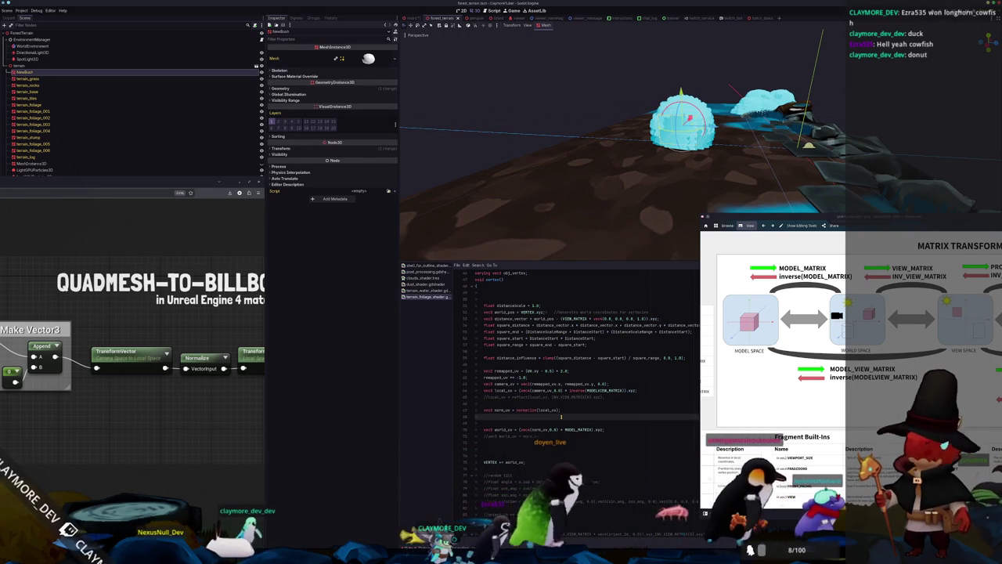
key(ctrl+space)
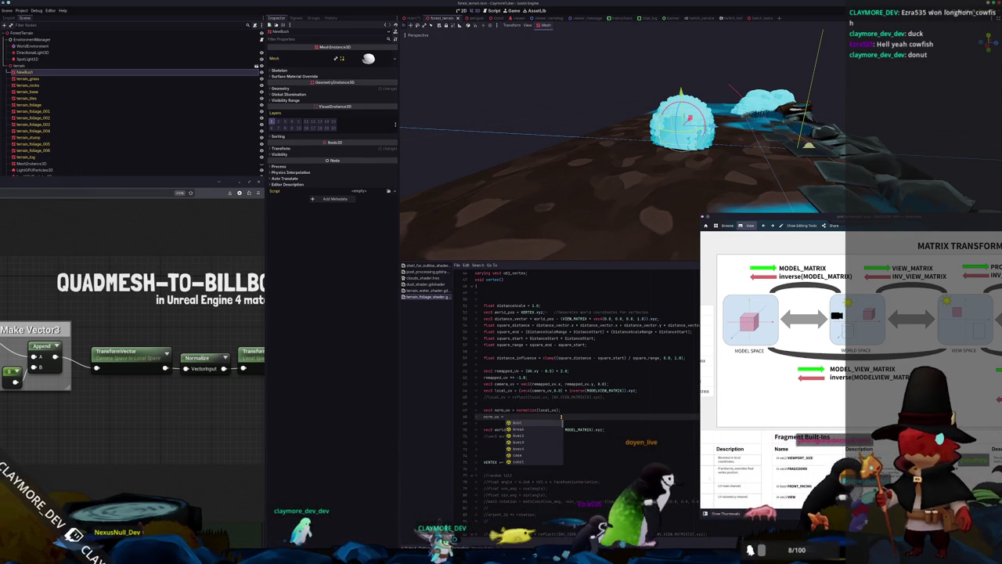
text(*)
key(ctrl+space)
text(;)
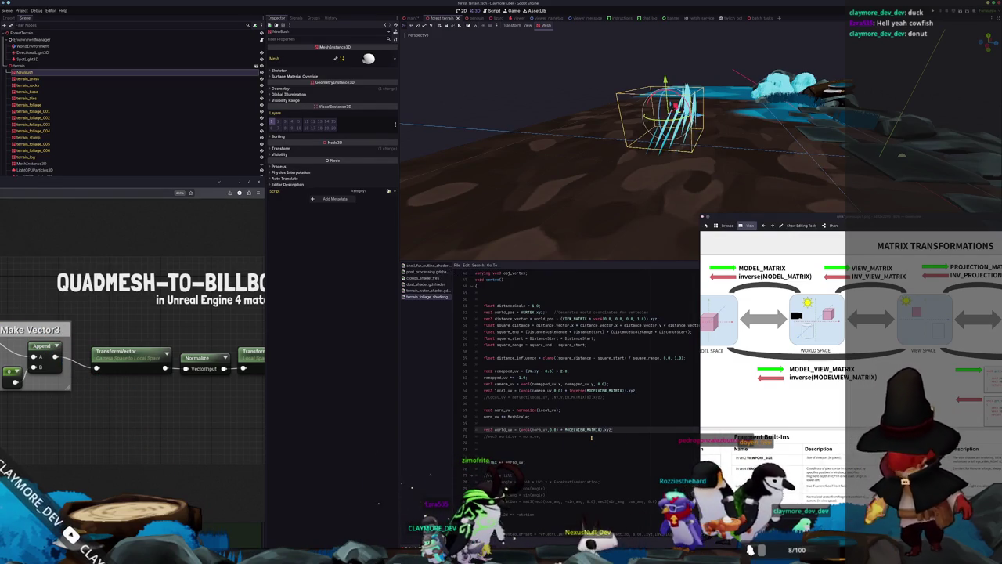
Step: Recompile the INV_VIEW_MATRIX world_uv edit and orbit around the re-rendered bush
mouse_move(550, 191)
mouse_down()
mouse_move(746, 222)
mouse_move(624, 188)
mouse_move(644, 164)
mouse_move(704, 153)
mouse_move(717, 117)
mouse_up()
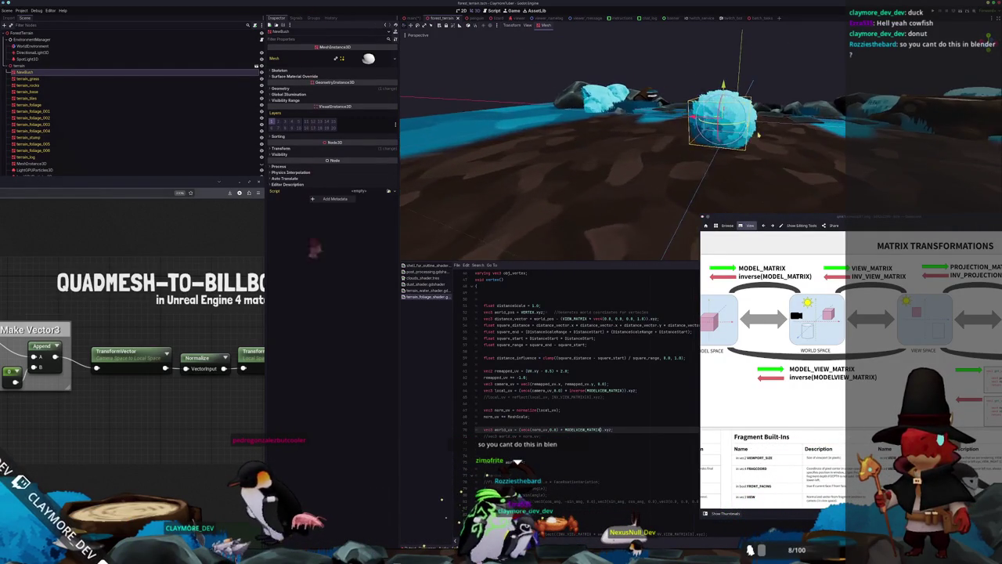
mouse_move(743, 174)
mouse_down()
mouse_move(688, 176)
mouse_move(682, 162)
mouse_move(657, 176)
mouse_move(666, 160)
mouse_up()
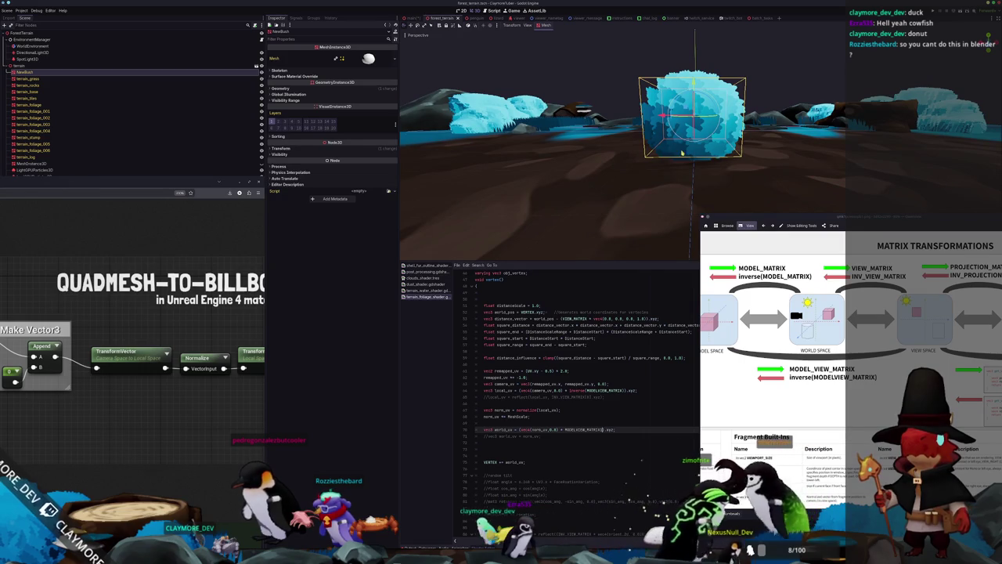
click(598, 423)
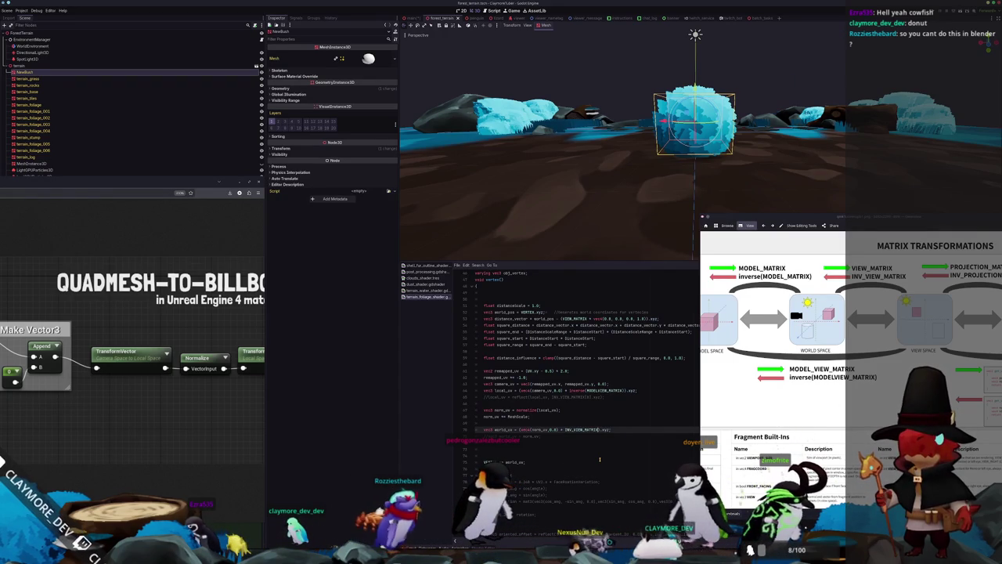
mouse_move(599, 460)
mouse_down()
mouse_move(559, 179)
mouse_move(499, 205)
mouse_move(498, 172)
mouse_move(518, 173)
mouse_move(510, 162)
mouse_move(531, 171)
mouse_move(549, 156)
mouse_up()
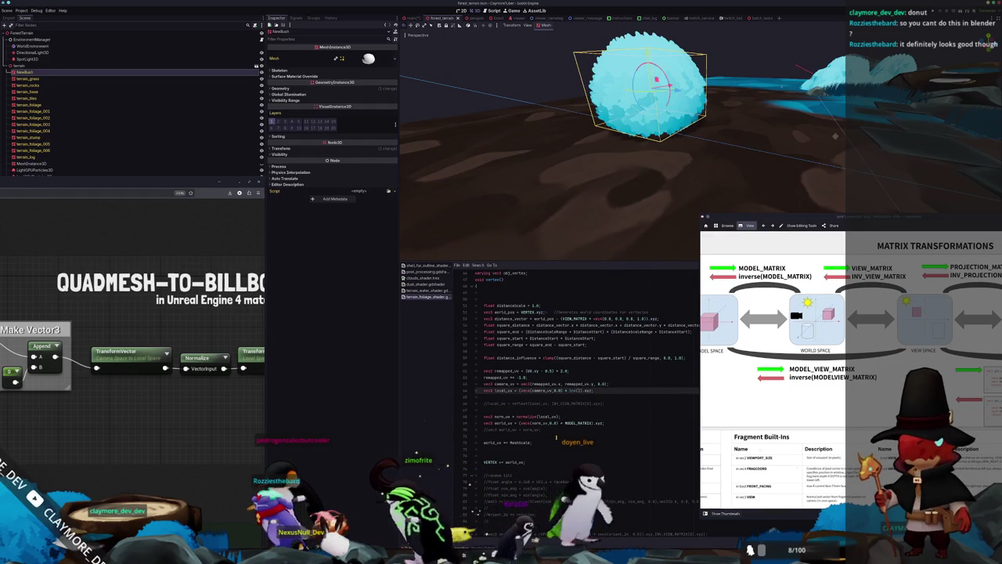
Step: Undo the last several shader edits, back past the INV_VIEW_MATRIX line
key(ctrl+z)
key(ctrl+y)
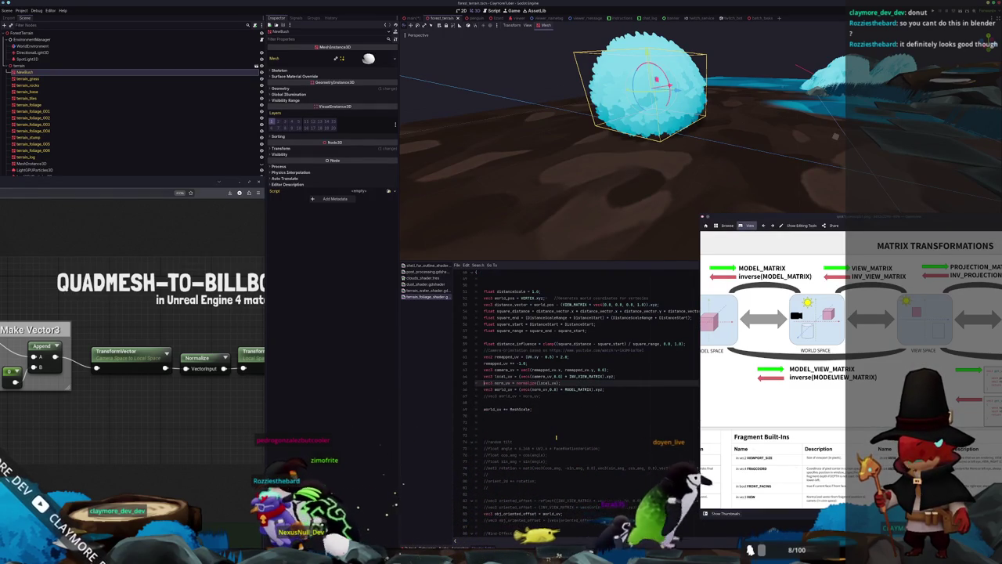
key(ctrl+z)
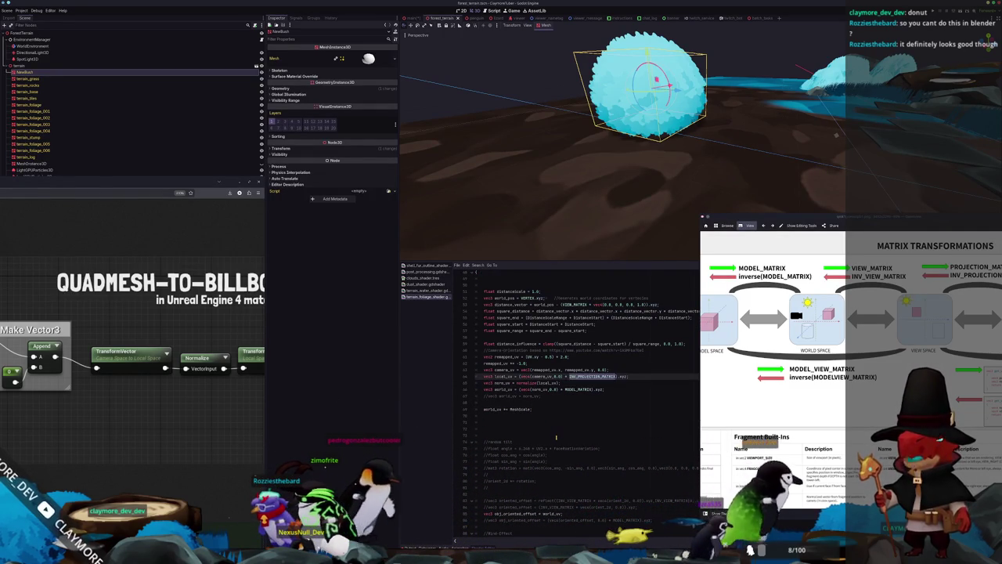
key(ctrl+z)
key(ctrl+z)
key(ctrl+z)
key(ctrl+z)
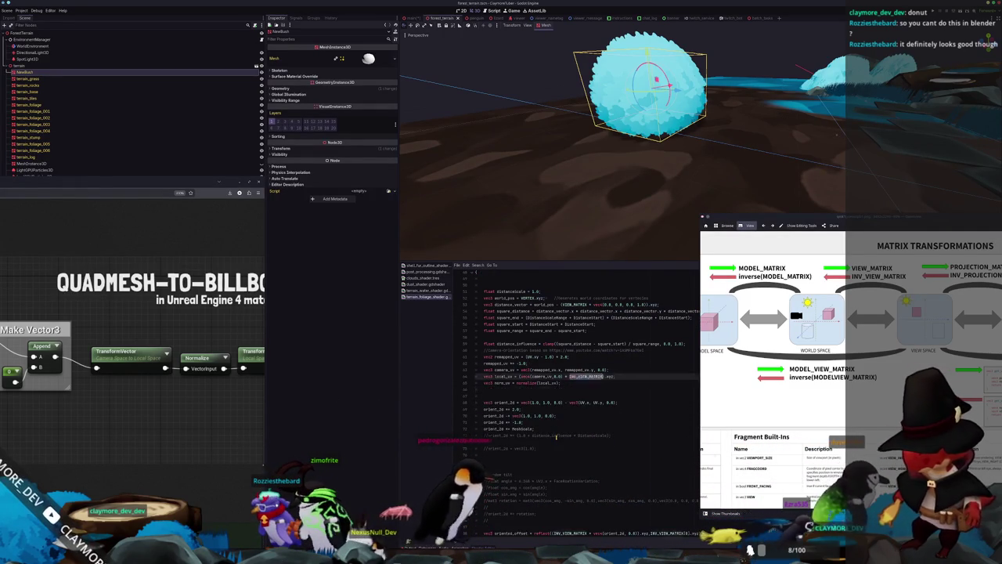
key(ctrl+z)
key(ctrl+z)
key(ctrl+z)
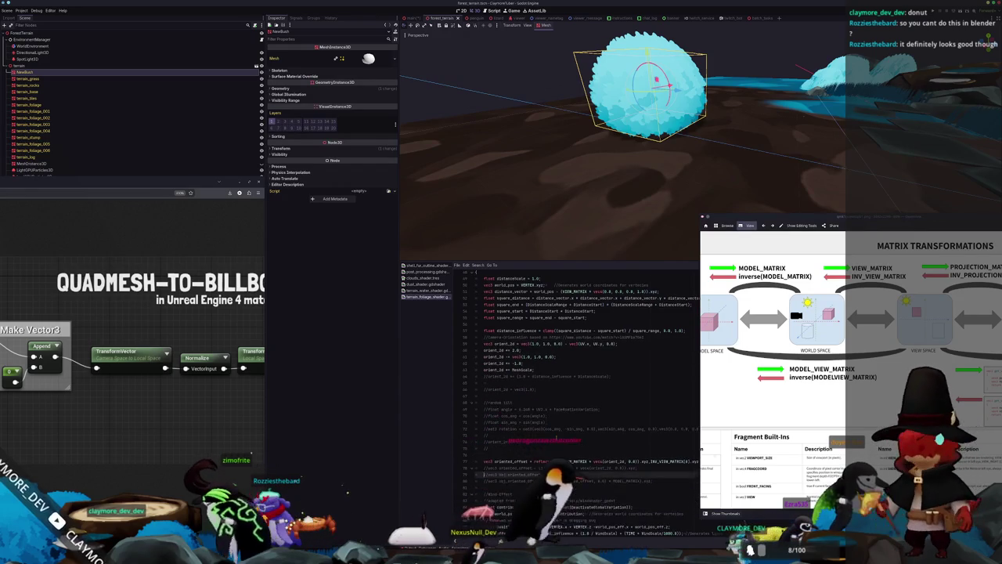
key(ctrl+z)
key(ctrl+z)
key(ctrl+z)
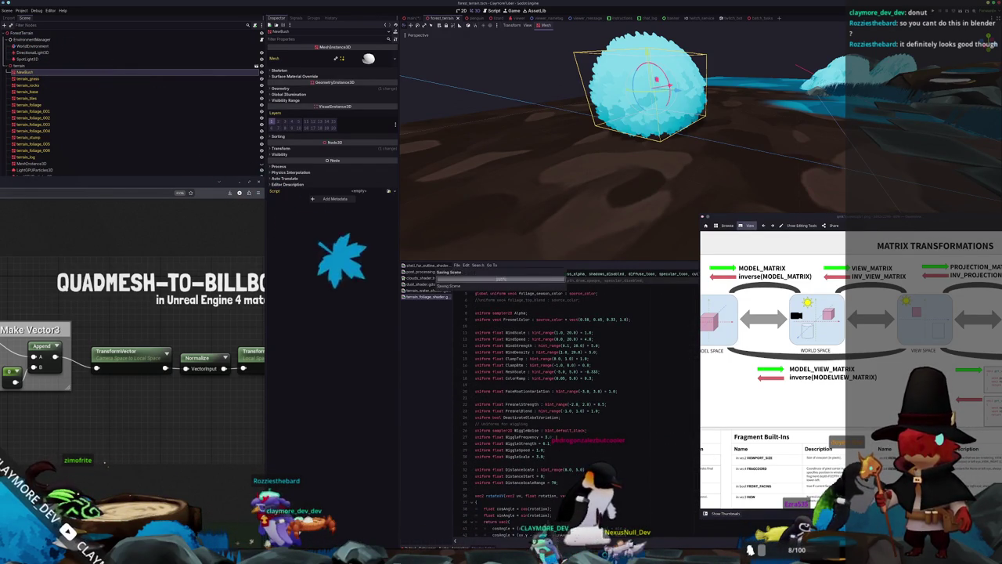
Step: Orbit around the bush, then reselect it and frame it in the view
scroll(579, 201, down, 5)
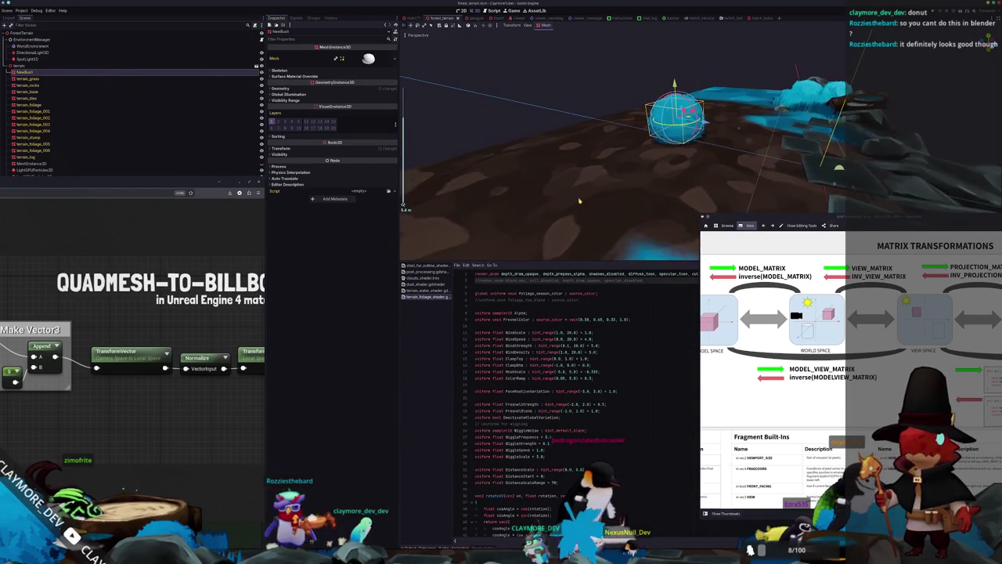
drag(579, 201, 712, 196)
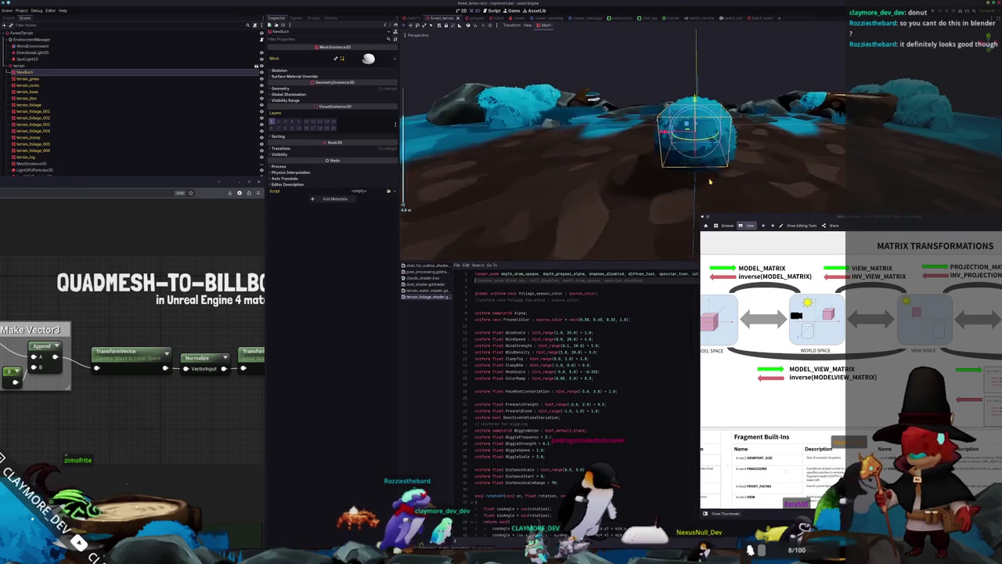
scroll(744, 164, up, 5)
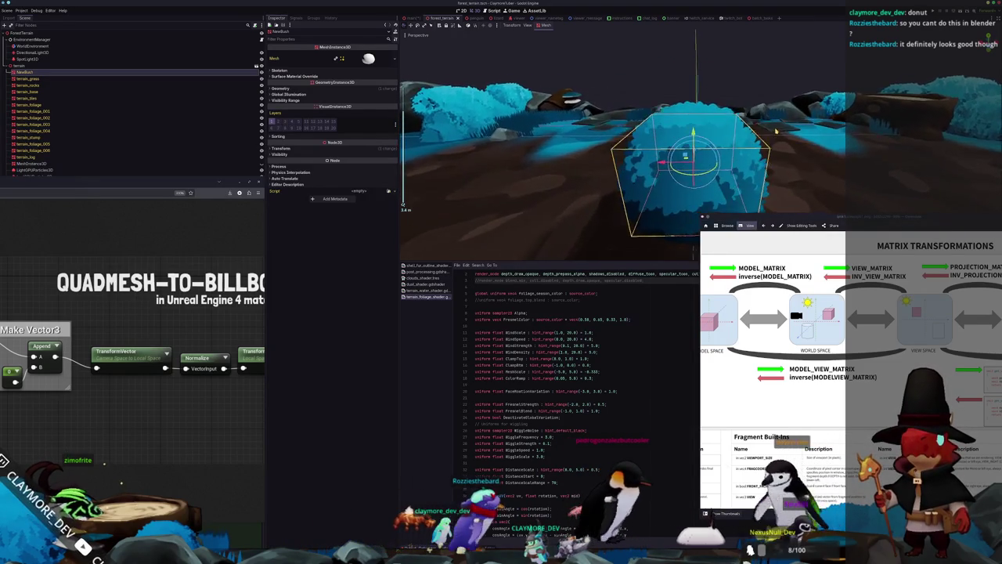
mouse_move(775, 132)
mouse_down()
mouse_move(837, 139)
mouse_move(788, 145)
mouse_move(622, 98)
mouse_move(597, 113)
mouse_move(607, 138)
mouse_move(620, 134)
mouse_up()
scroll(610, 106, up, 3)
scroll(632, 304, up, 1)
click(614, 132)
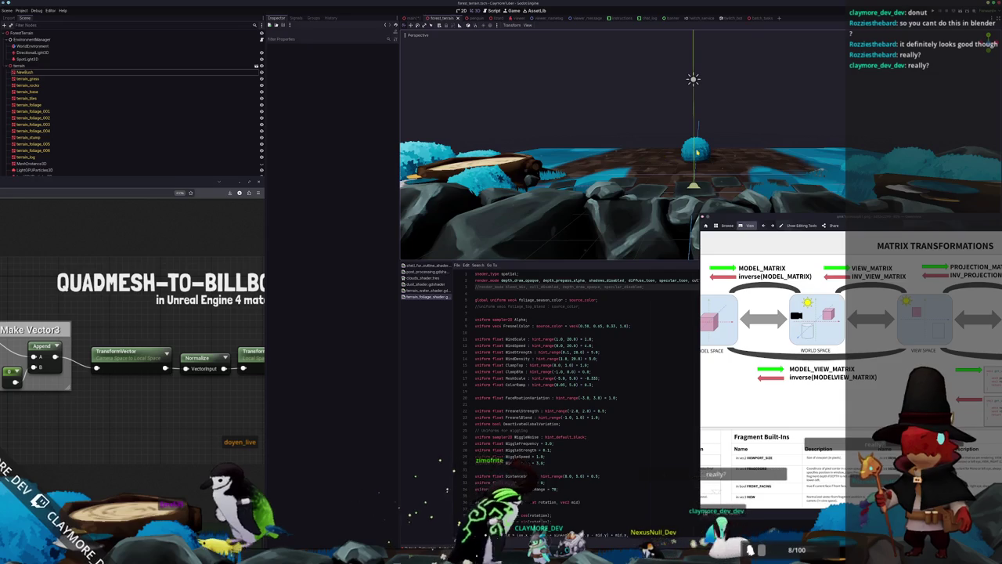
click(696, 153)
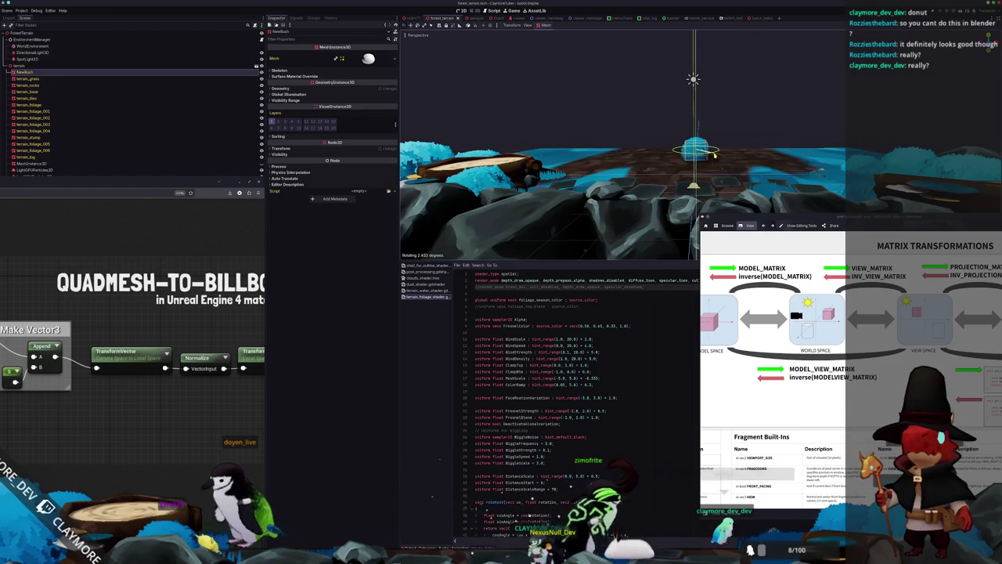
click(745, 125)
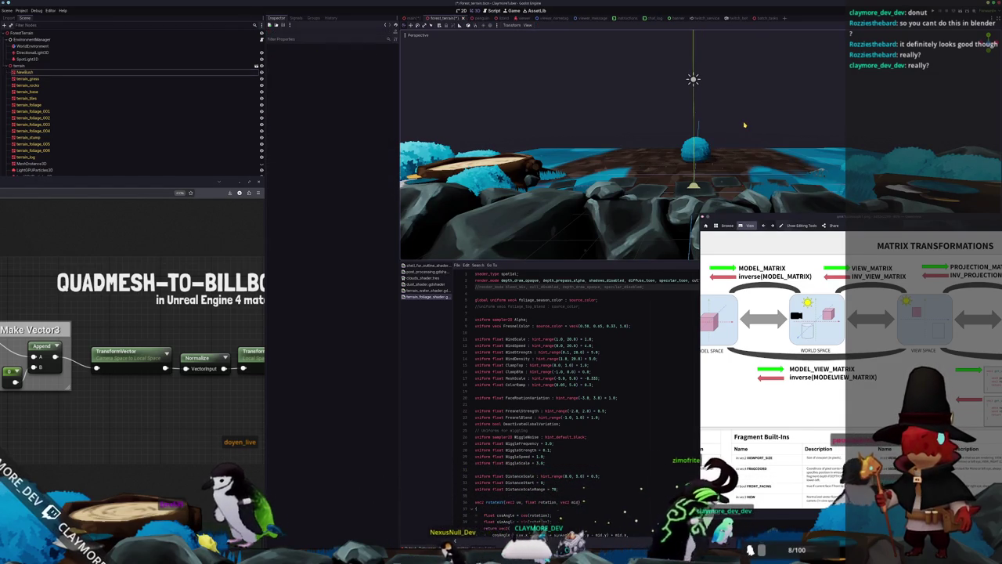
scroll(745, 130, up, 3)
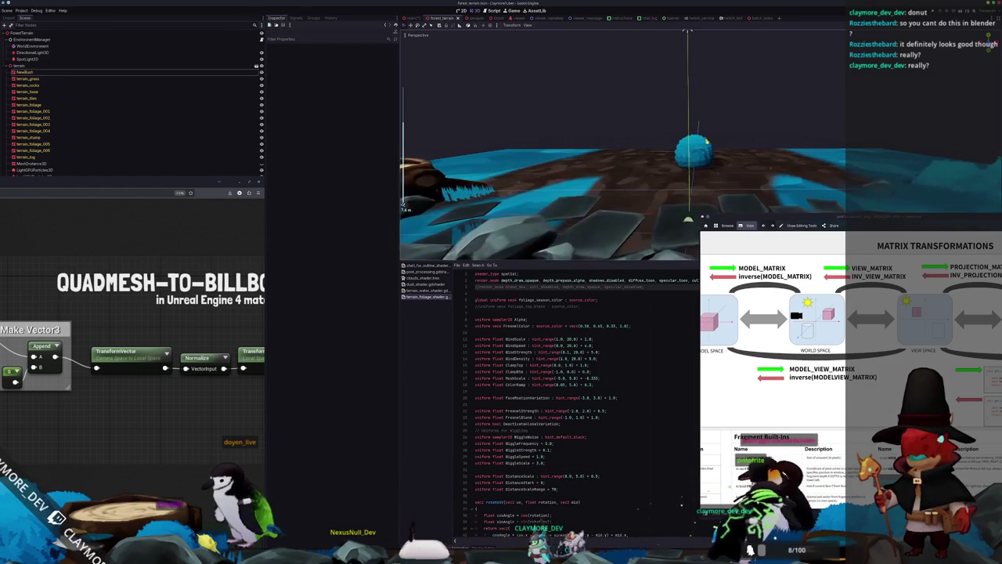
key(ctrl+z)
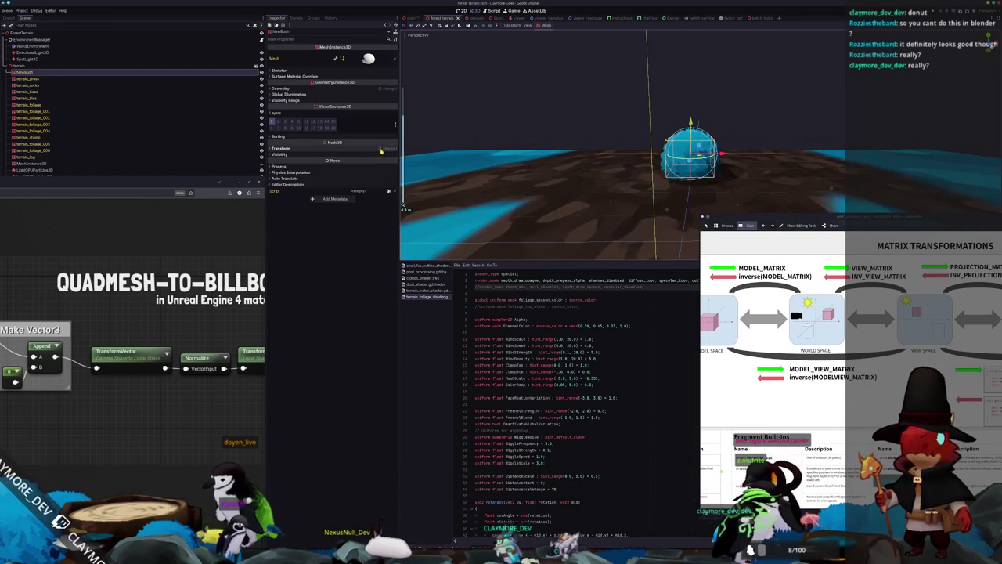
Step: Expand the bush's Transform in the Inspector, showing Y position 1.0, and view it from the side
click(381, 149)
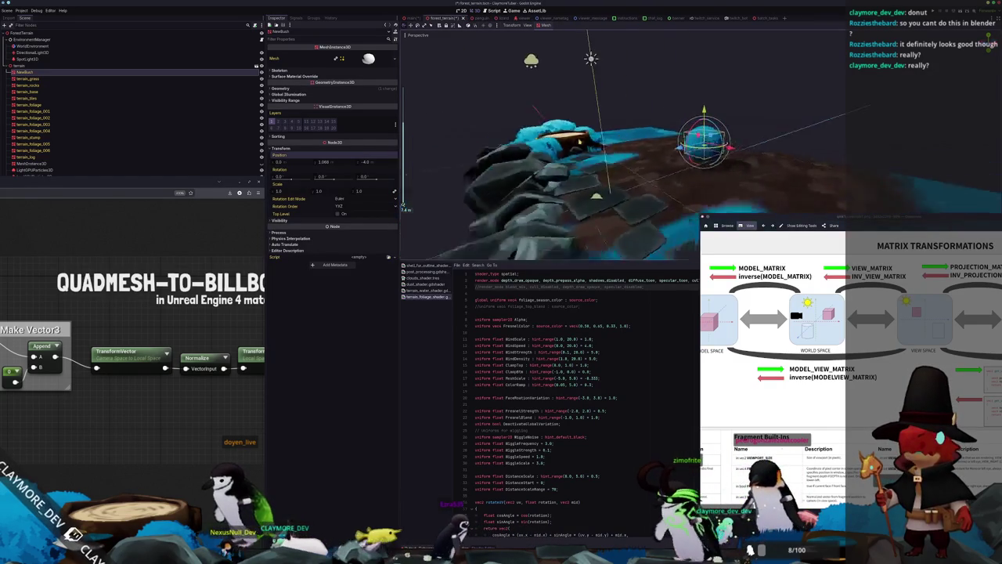
scroll(674, 165, up, 5)
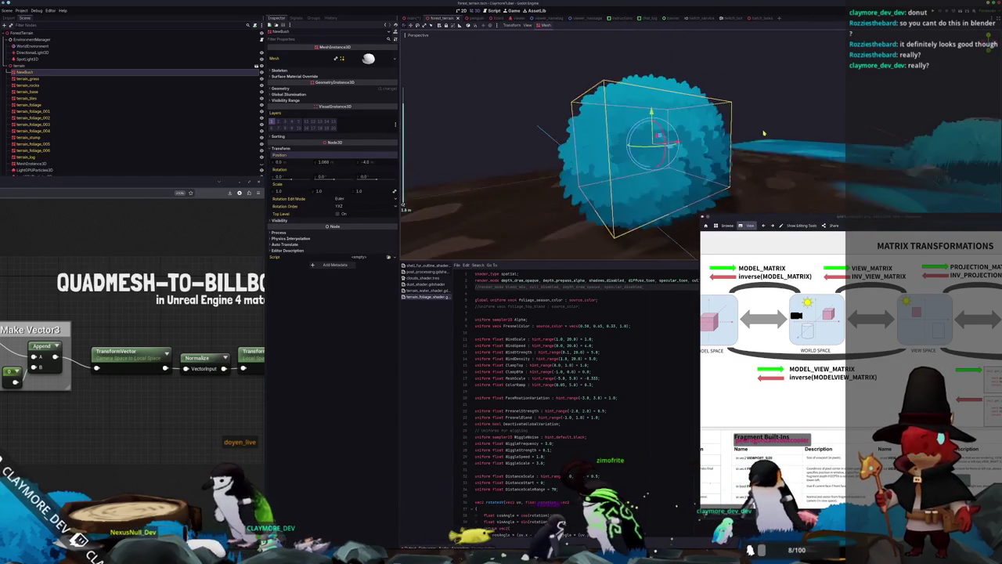
mouse_move(672, 165)
mouse_down()
mouse_move(671, 128)
mouse_move(745, 128)
mouse_up()
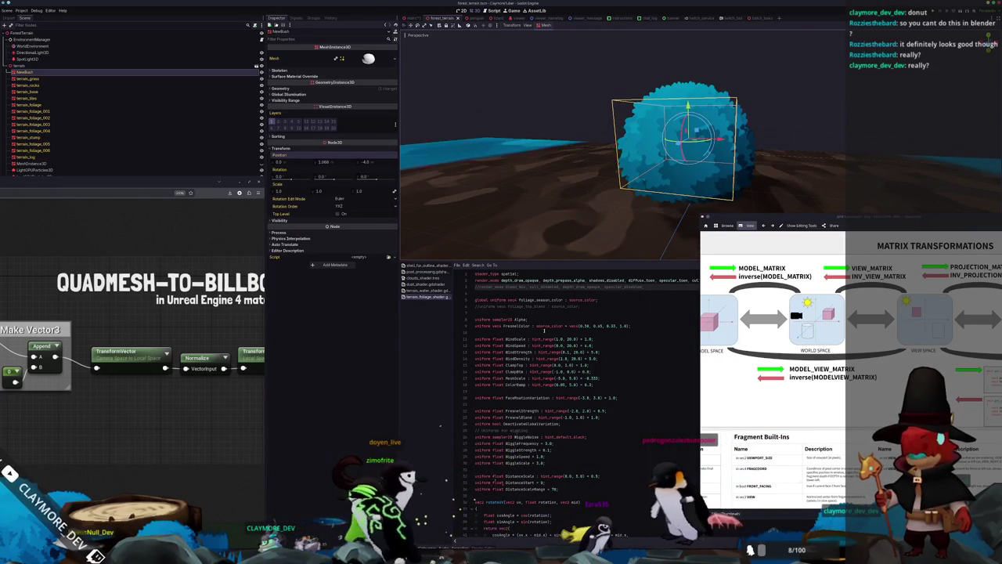
scroll(532, 353, down, 8)
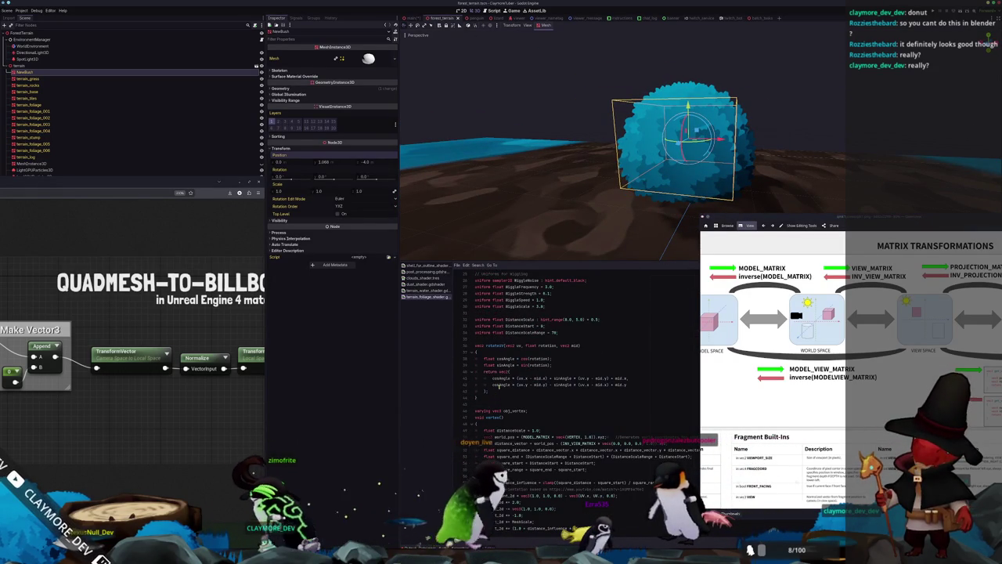
Step: Append + NORMAL * 0.25 to the VERTEX line, then reduce the multiplier to 0.2
scroll(507, 437, down, 2)
scroll(489, 494, down, 15)
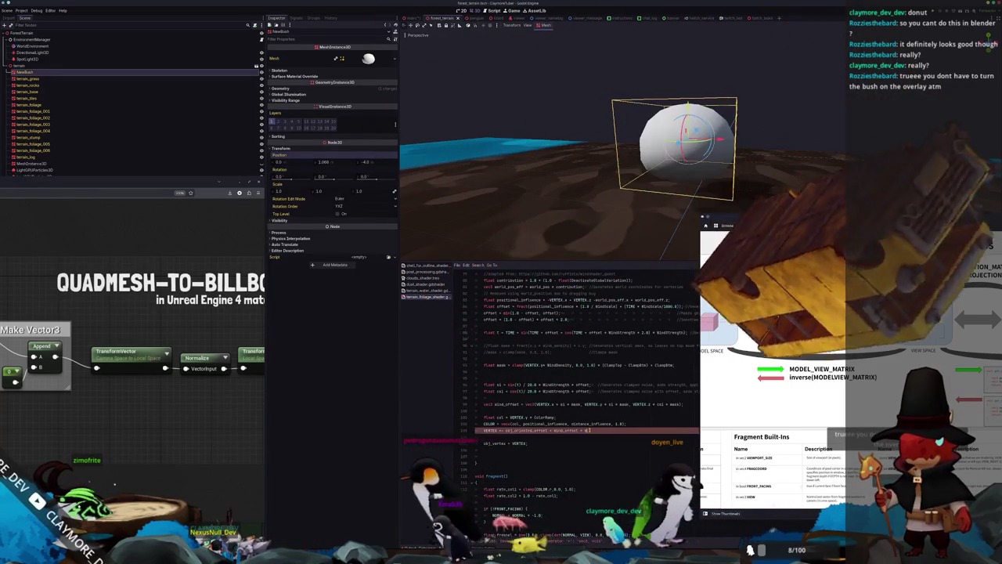
text(norm)
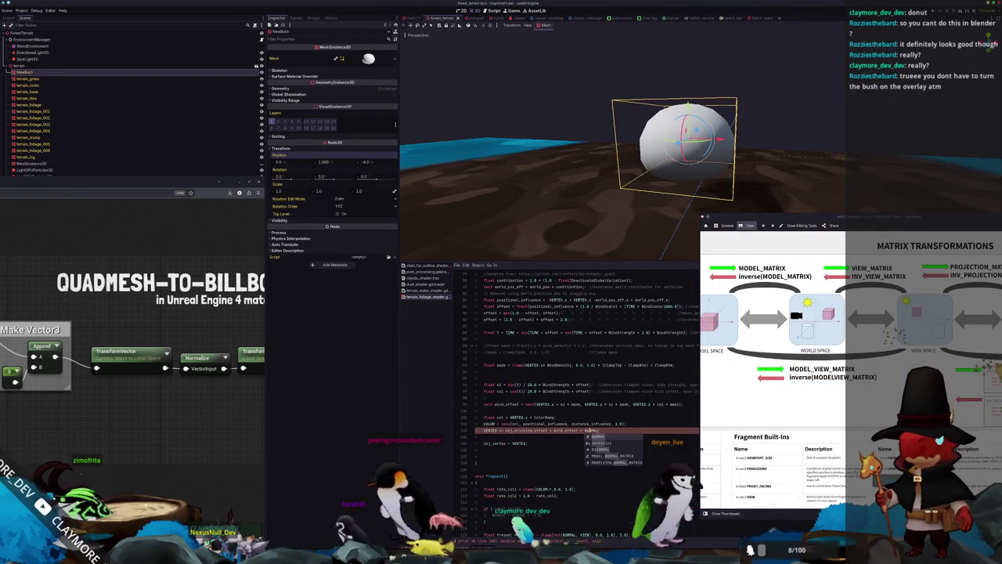
key(Return)
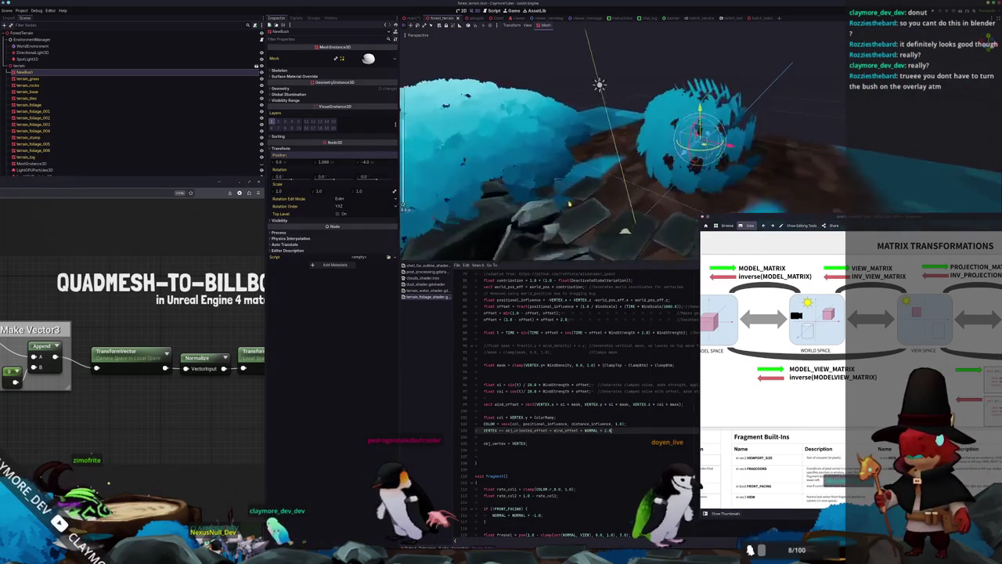
mouse_move(537, 200)
mouse_down()
mouse_move(676, 182)
mouse_move(611, 164)
mouse_up()
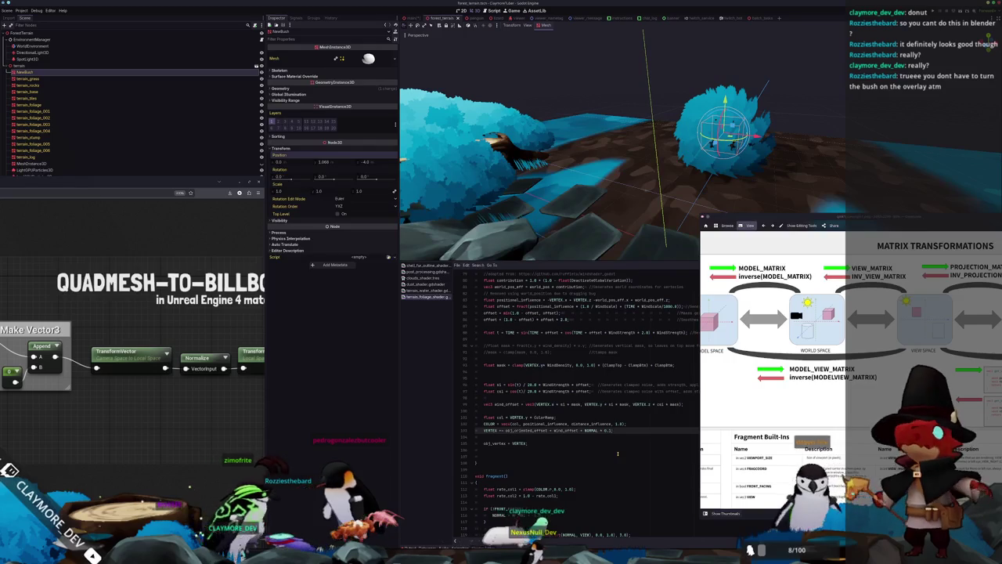
key(BackSpace)
text(25)
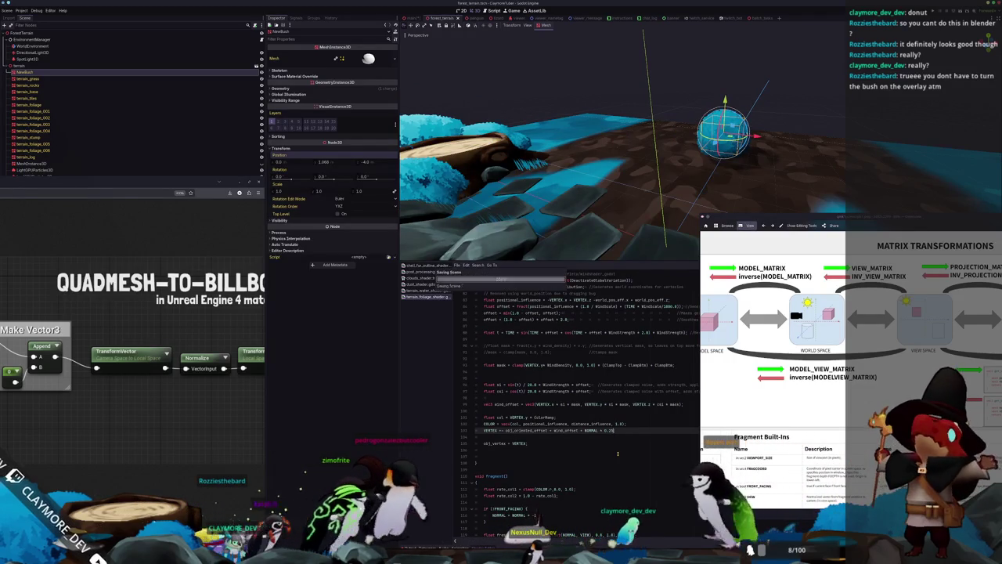
click(796, 115)
mouse_move(796, 115)
mouse_down()
mouse_move(728, 151)
mouse_move(654, 156)
mouse_move(745, 145)
mouse_move(642, 203)
mouse_move(657, 147)
mouse_up()
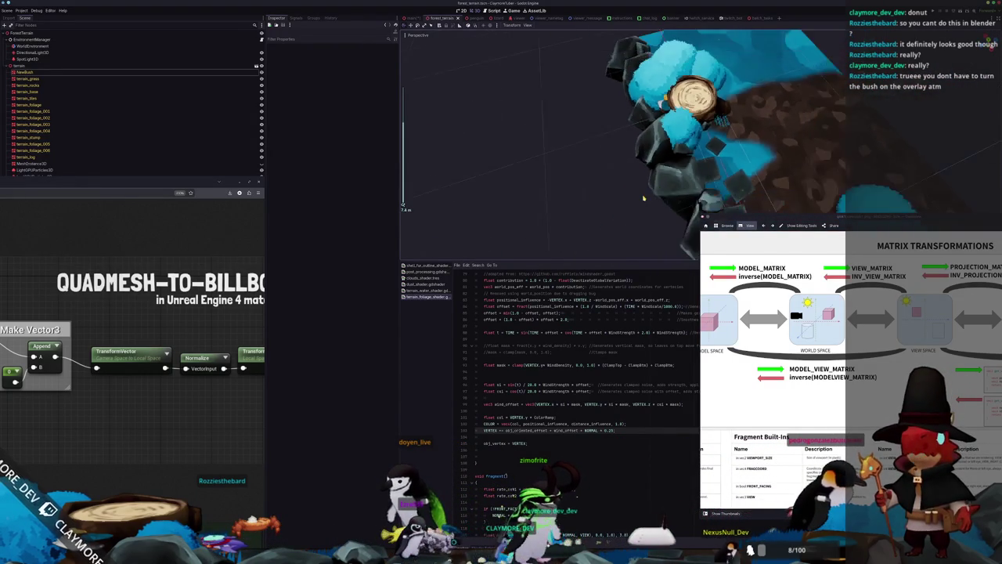
Step: Select and frame the bush, orbiting around the stump and terrain
mouse_move(675, 191)
mouse_down()
mouse_move(761, 190)
mouse_move(713, 197)
mouse_up()
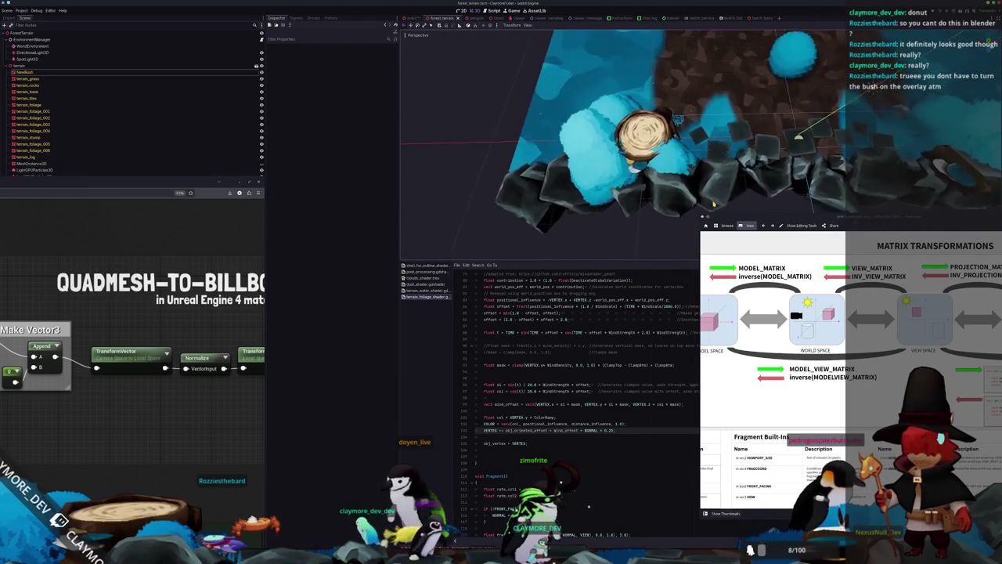
scroll(714, 204, down, 2)
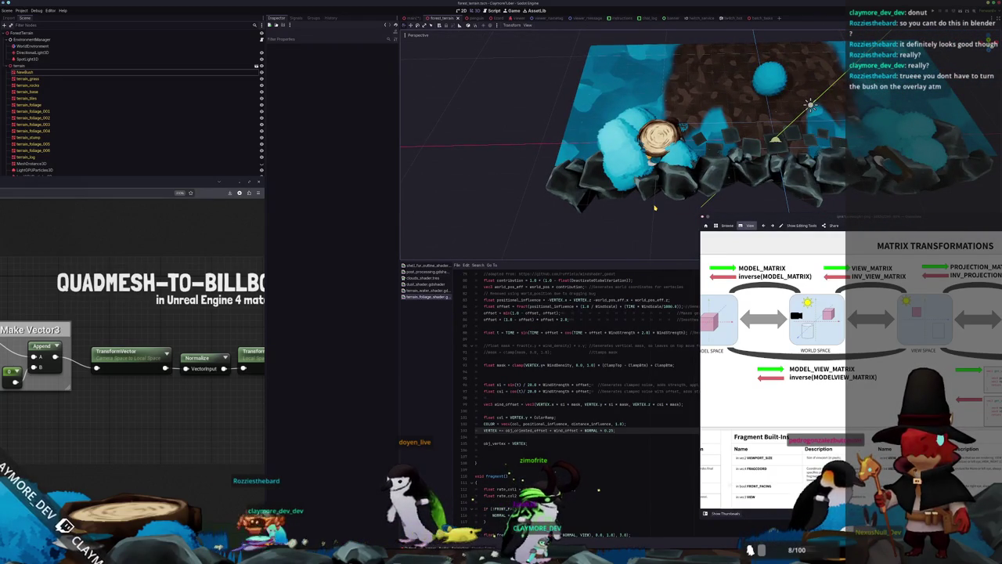
mouse_move(654, 207)
mouse_down()
mouse_move(721, 211)
mouse_move(752, 234)
mouse_up()
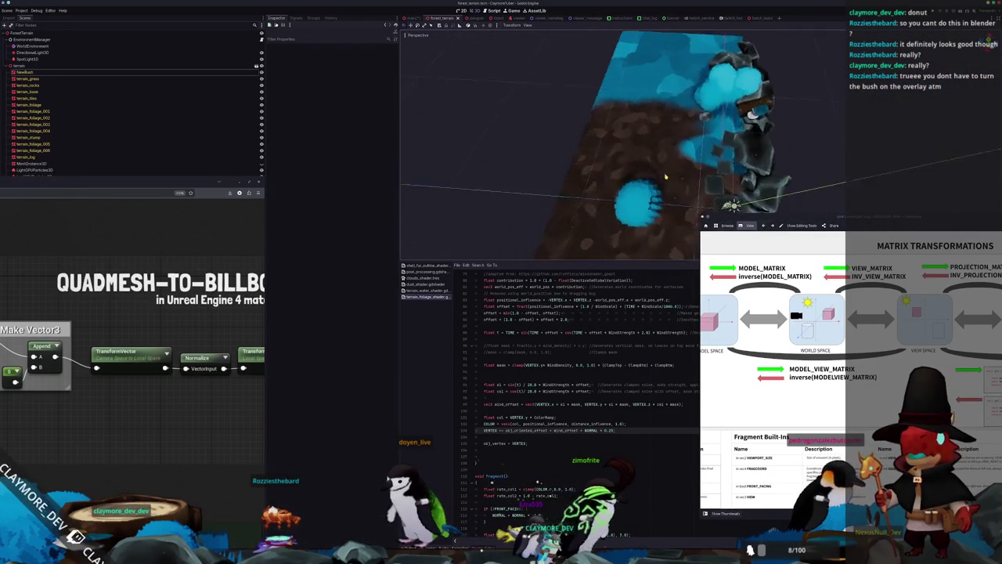
mouse_move(674, 103)
mouse_down()
mouse_move(788, 108)
mouse_move(714, 109)
mouse_move(721, 111)
mouse_up()
click(658, 152)
key(f)
mouse_move(719, 174)
mouse_down()
mouse_move(605, 70)
mouse_move(650, 154)
mouse_up()
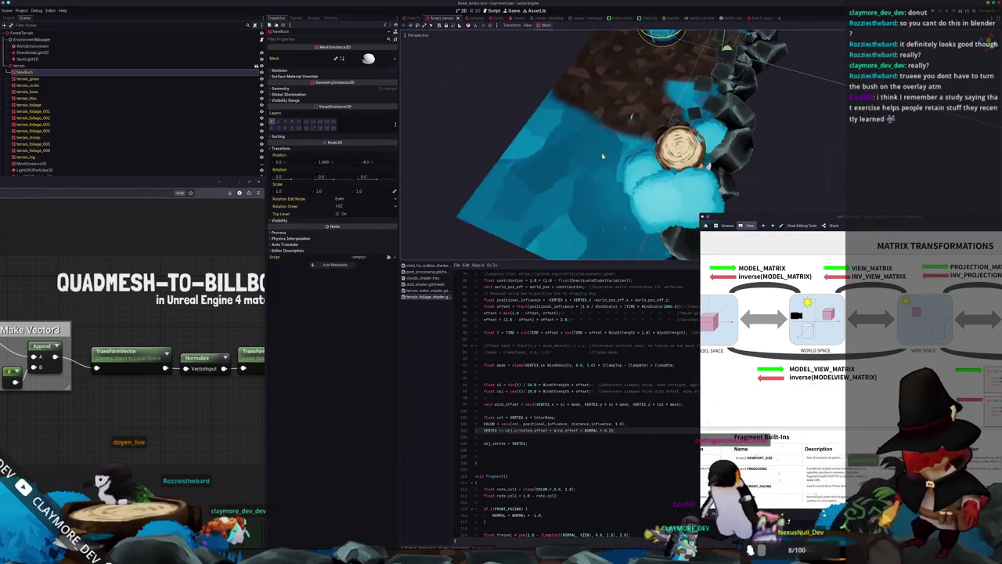
mouse_move(562, 160)
mouse_down()
mouse_move(718, 102)
mouse_move(704, 125)
mouse_move(689, 94)
mouse_move(705, 110)
mouse_move(712, 102)
mouse_move(700, 125)
mouse_move(646, 138)
mouse_up()
drag(651, 126, 612, 139)
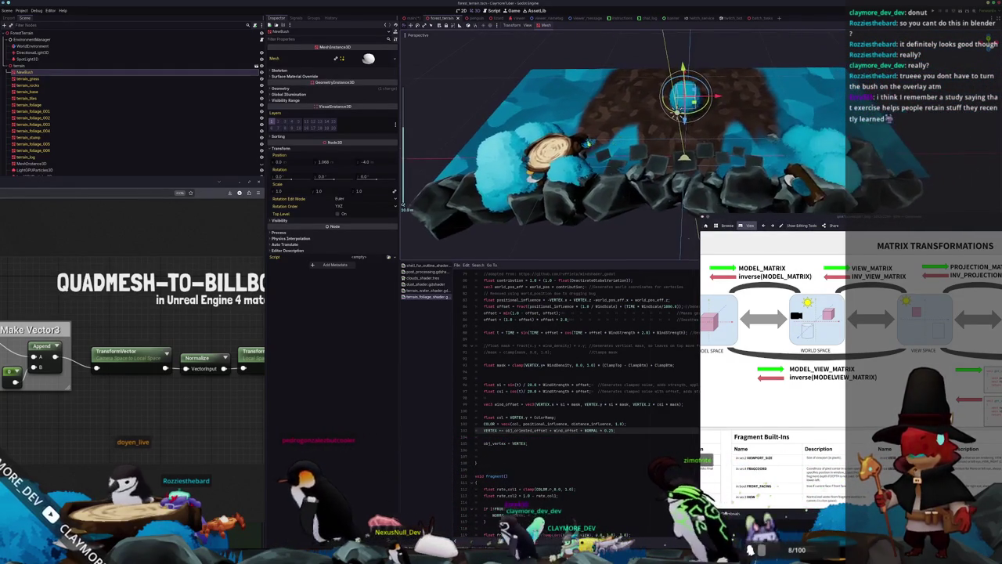
Step: Expand Geometry and open Material Override's Quick Load, cancelling without changes
click(392, 89)
click(391, 100)
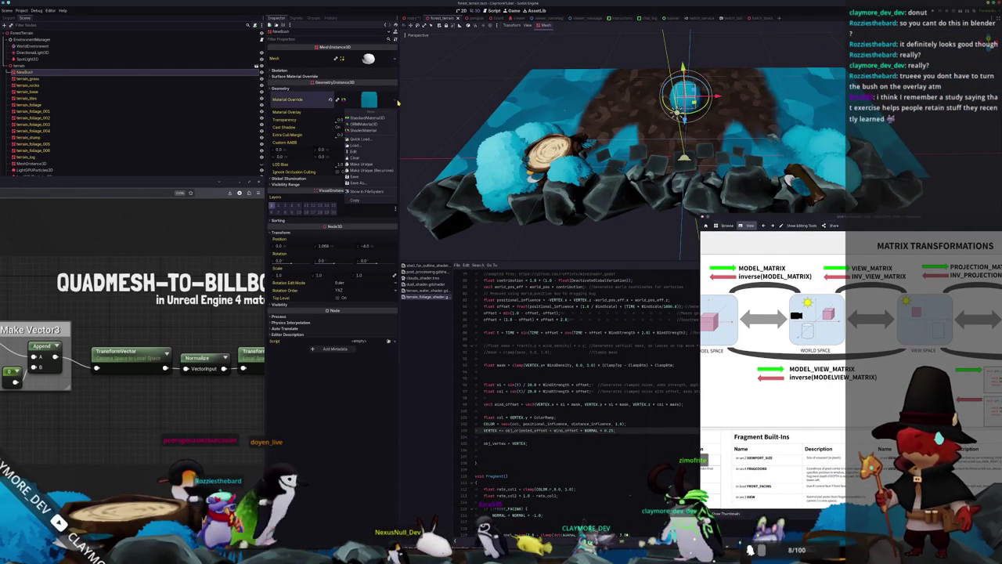
click(372, 141)
key(Escape)
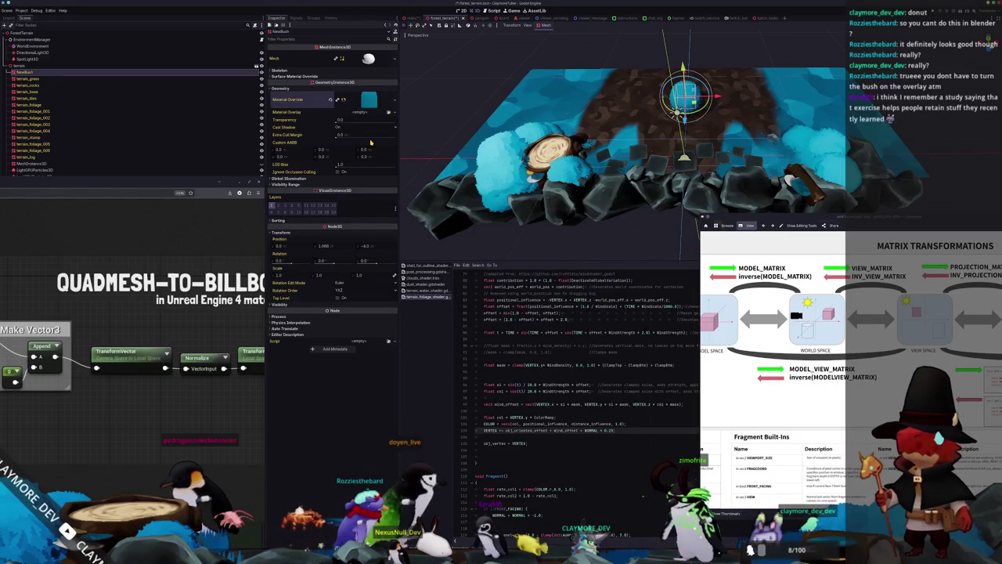
scroll(580, 67, up, 3)
scroll(580, 67, down, 3)
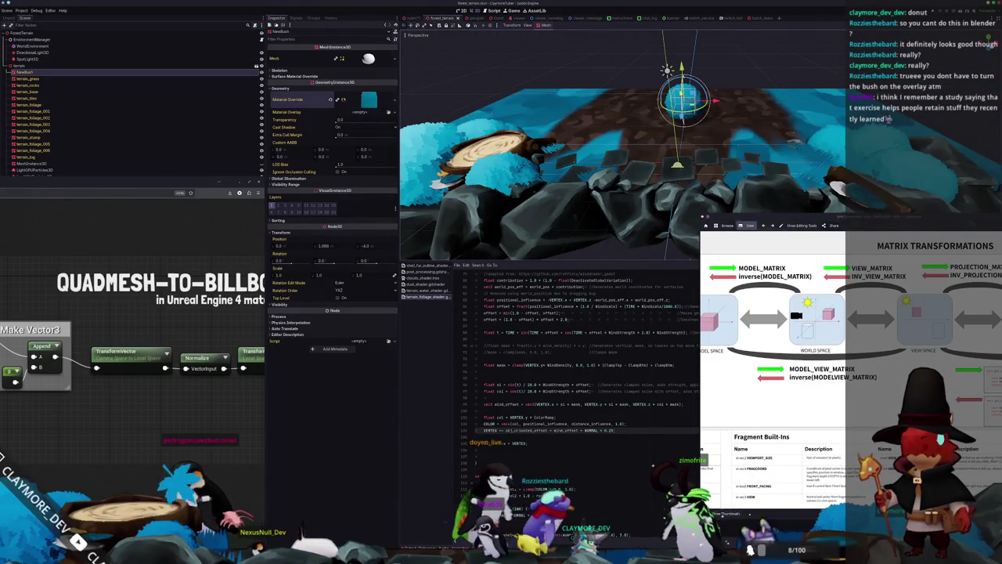
Step: Select NewBush and expand its material override's Shader Parameters
mouse_move(580, 68)
mouse_down()
mouse_move(643, 79)
mouse_move(651, 105)
mouse_up()
scroll(579, 143, up, 5)
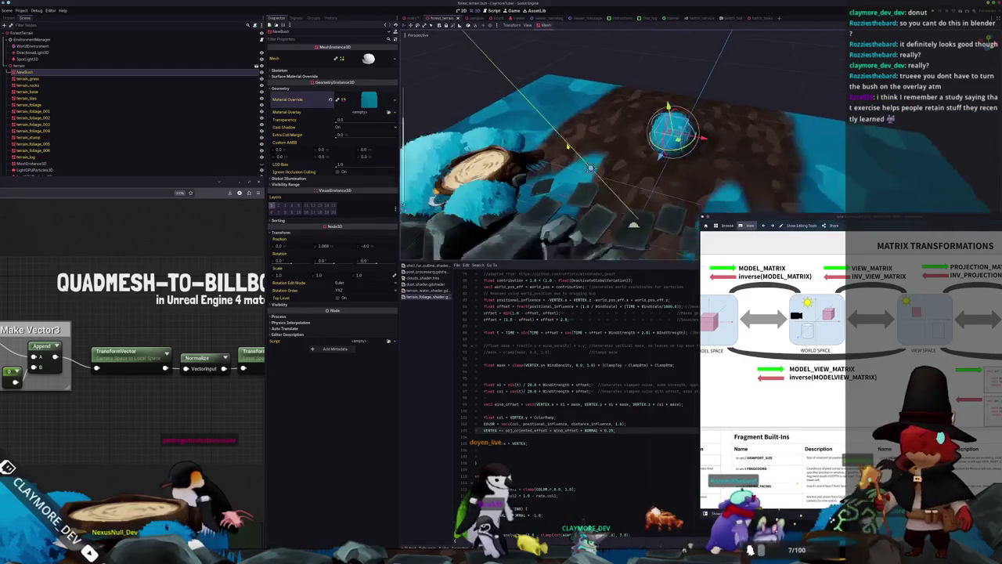
drag(579, 143, 598, 167)
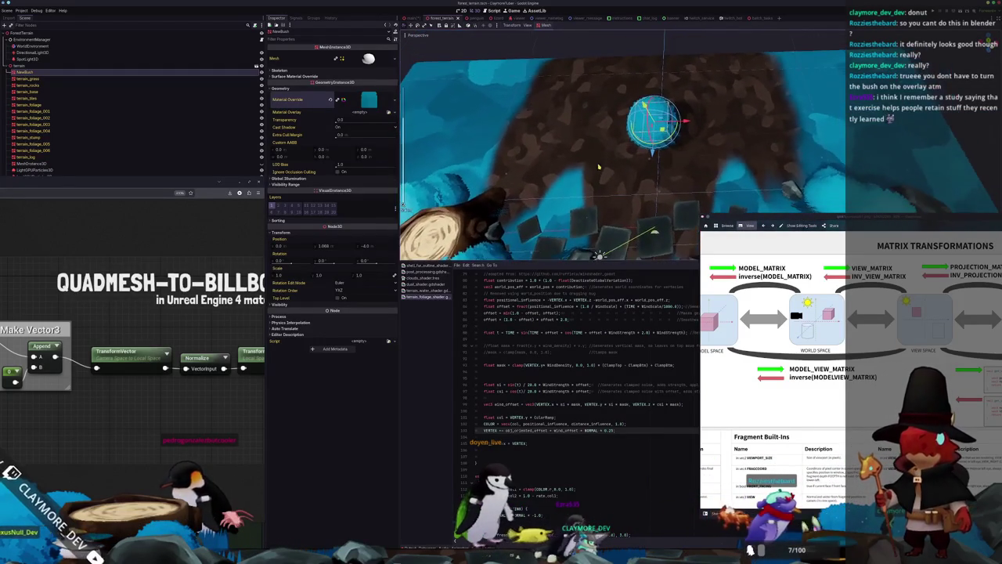
mouse_move(744, 42)
mouse_down()
mouse_move(447, 100)
mouse_move(485, 107)
mouse_move(580, 185)
mouse_move(536, 160)
mouse_up()
click(452, 81)
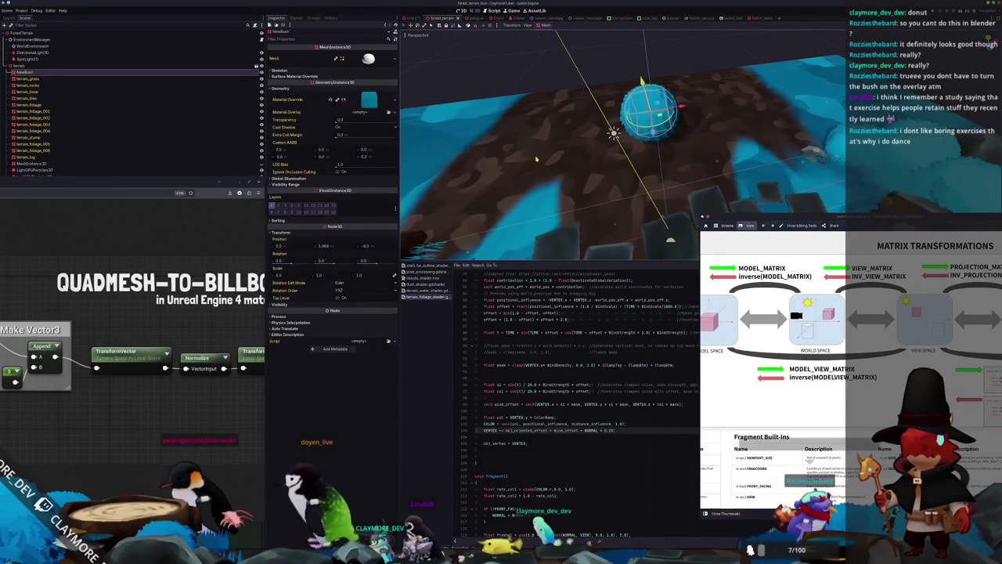
click(366, 100)
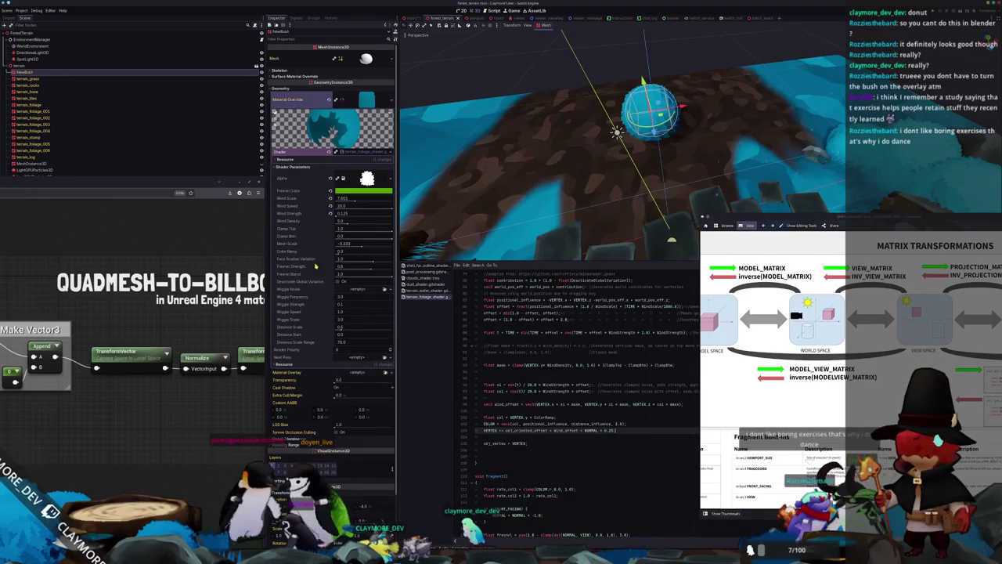
mouse_move(501, 148)
mouse_down()
mouse_move(681, 160)
mouse_move(618, 147)
mouse_move(815, 141)
mouse_move(693, 118)
mouse_up()
click(815, 142)
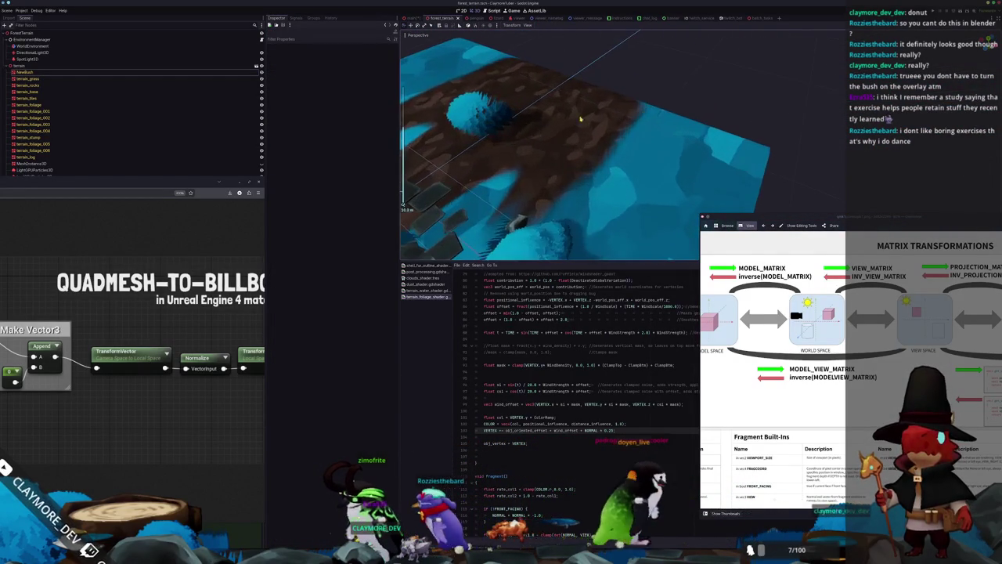
mouse_move(553, 116)
mouse_down()
mouse_move(455, 114)
mouse_move(435, 142)
mouse_move(486, 146)
mouse_move(699, 100)
mouse_move(679, 130)
mouse_up()
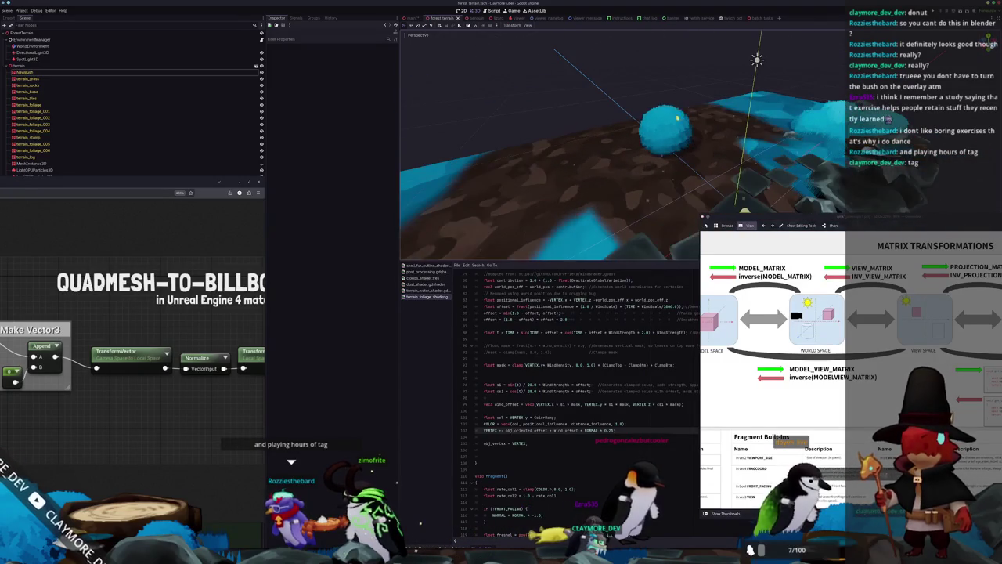
click(666, 125)
scroll(571, 378, up, 15)
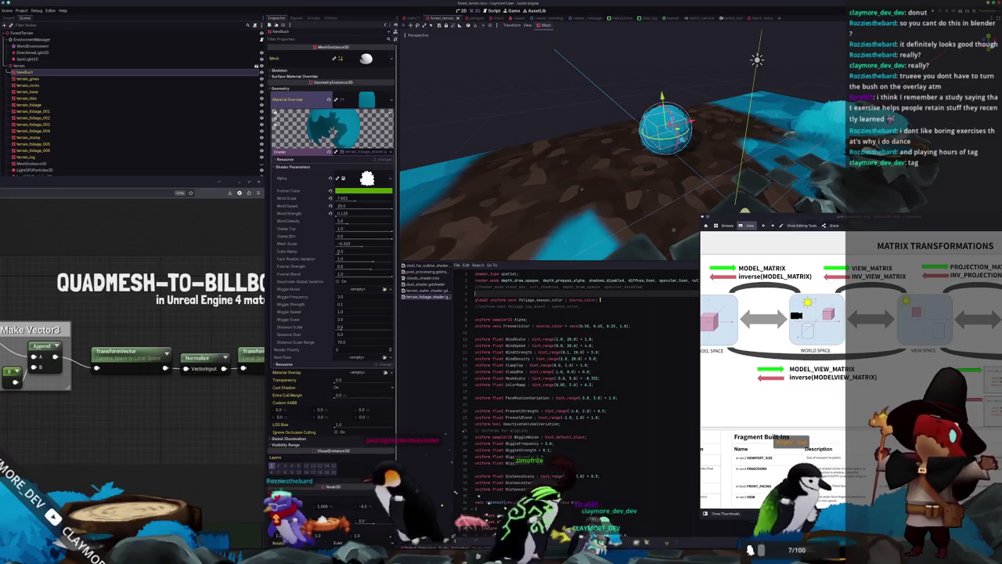
Step: Save the forest terrain scene, undo a trial move of the bush, and switch to Blender
mouse_move(613, 211)
mouse_down()
mouse_move(608, 179)
mouse_move(583, 175)
mouse_move(705, 108)
mouse_move(772, 153)
mouse_move(854, 164)
mouse_move(818, 143)
mouse_up()
key(ctrl+s)
click(662, 121)
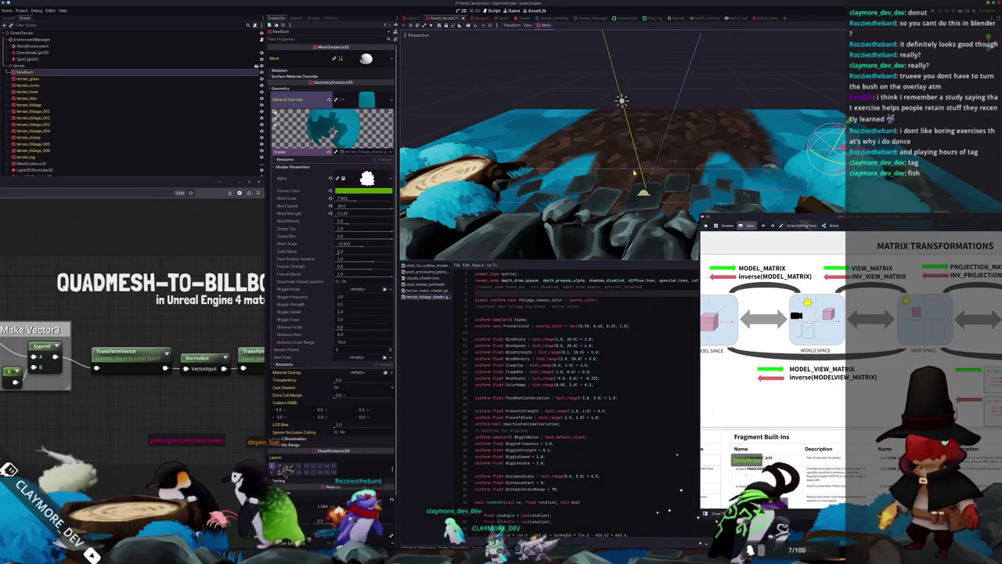
scroll(666, 134, down, 5)
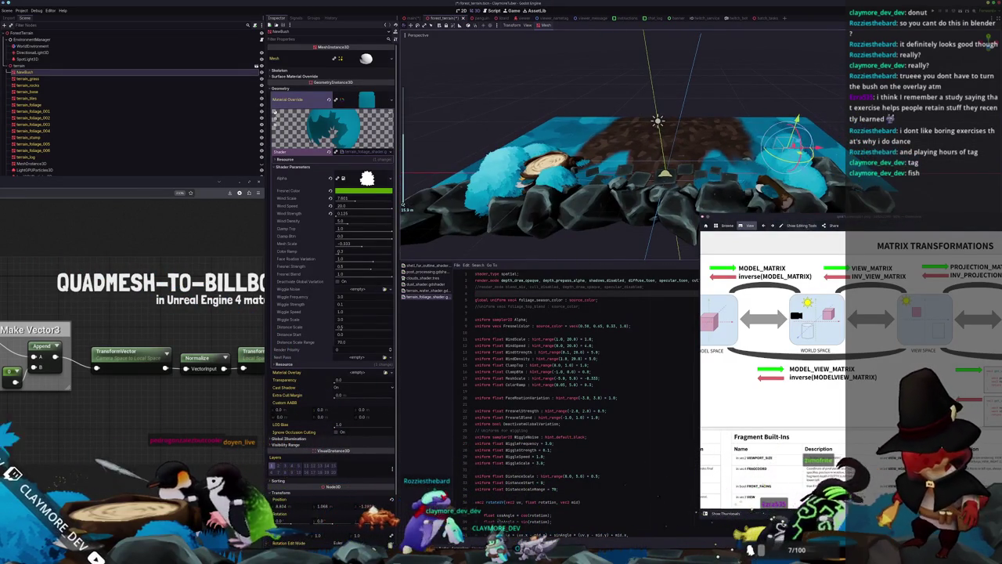
key(ctrl+z)
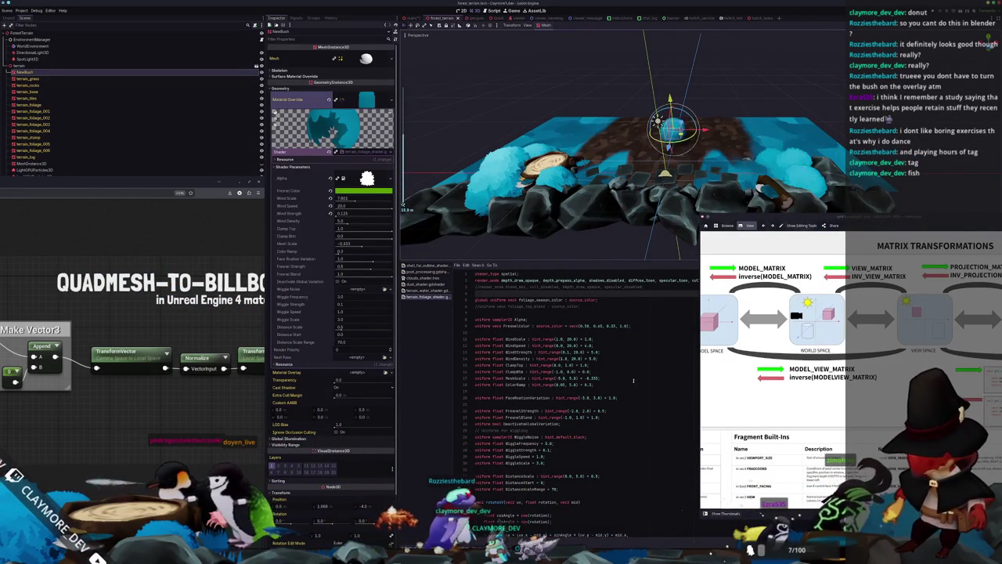
key(alt+Tab)
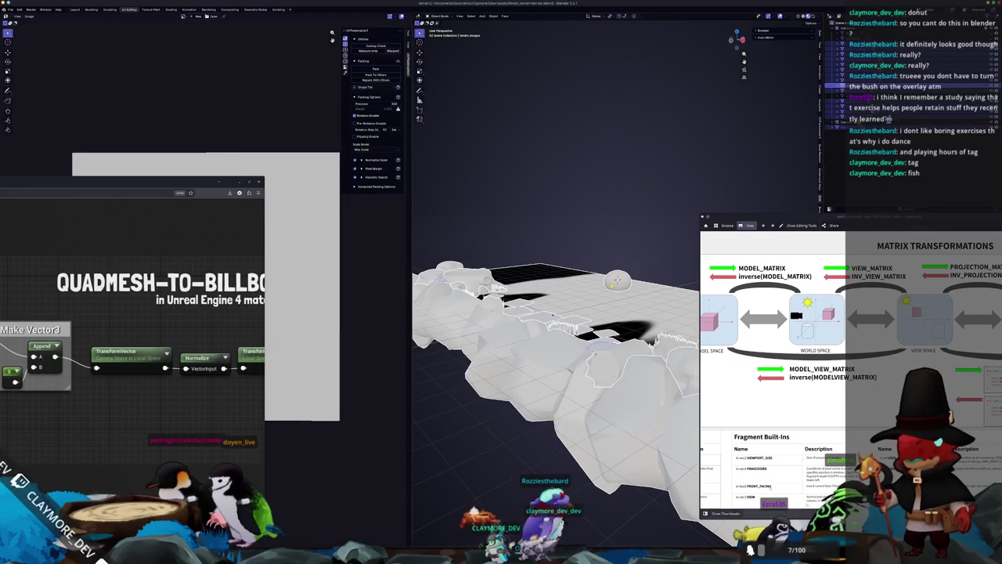
Step: Orbit around the untextured terrain mesh and switch Blender to the Layout workspace
drag(650, 340, 555, 324)
mouse_move(638, 334)
mouse_down()
mouse_move(567, 367)
mouse_move(552, 358)
mouse_move(529, 286)
mouse_up()
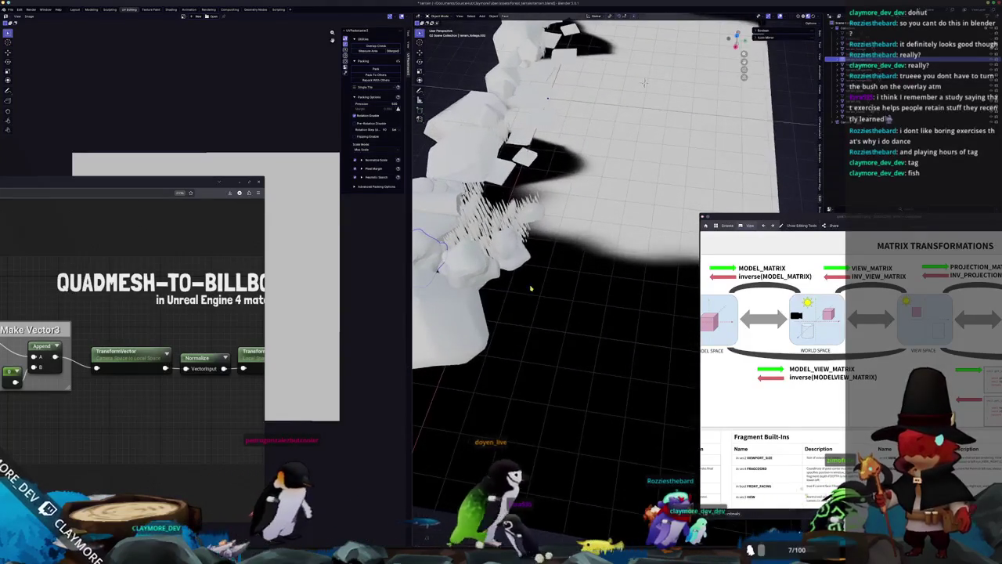
mouse_move(644, 83)
mouse_down()
mouse_move(732, 210)
mouse_move(617, 223)
mouse_up()
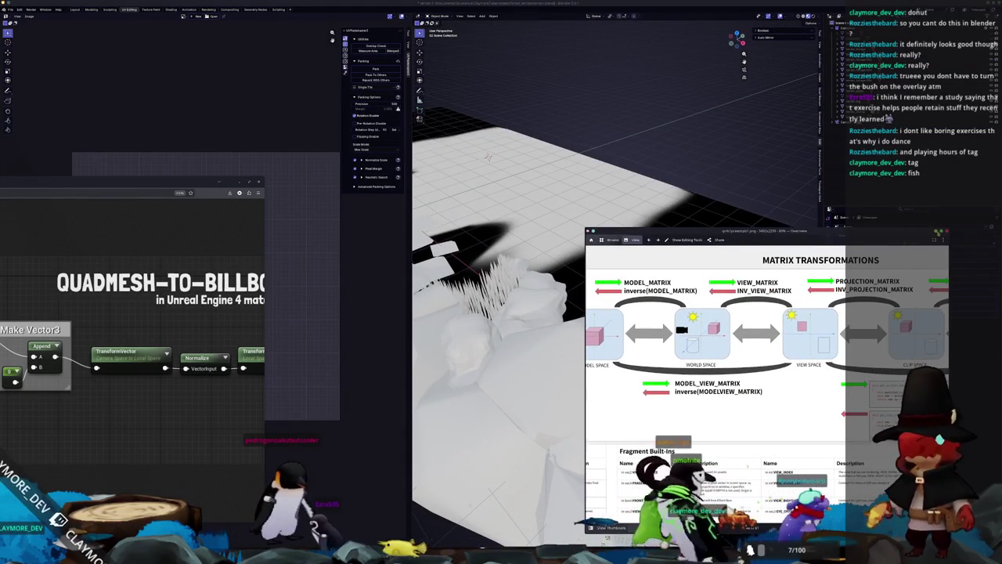
drag(617, 314, 673, 329)
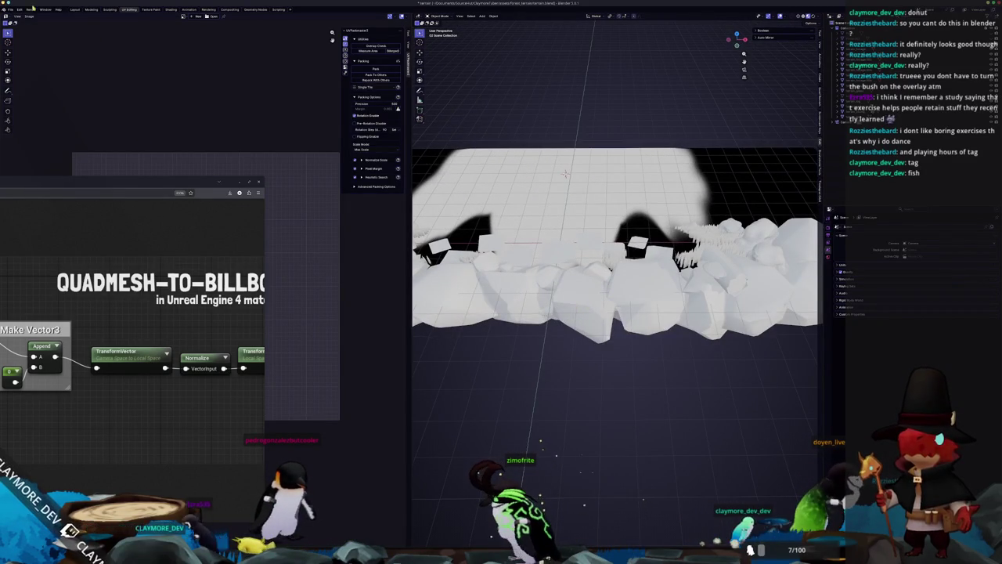
click(76, 10)
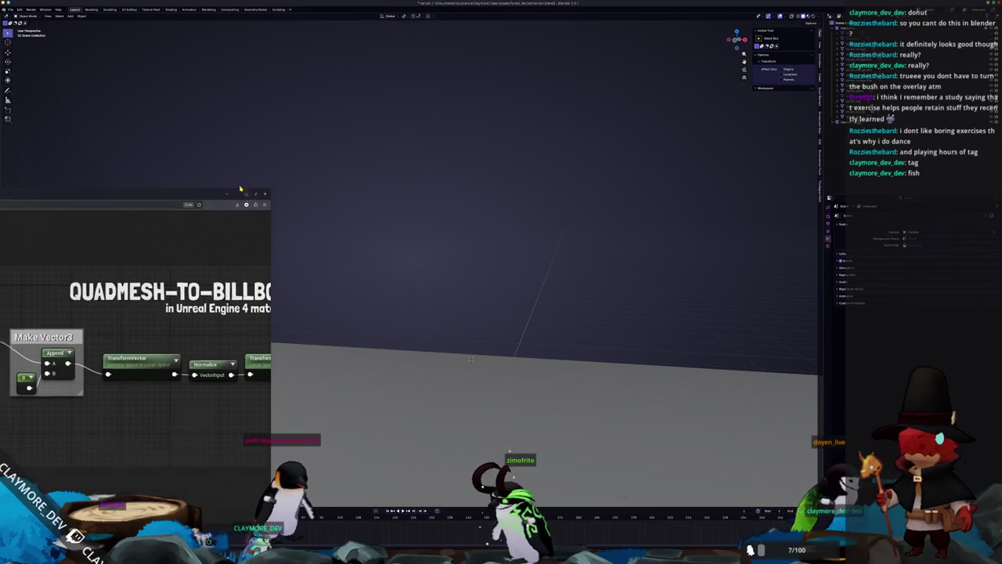
Step: Select the terrain base plane, view it through the camera, then select the fungus and grass objects
click(248, 183)
scroll(395, 305, down, 5)
drag(399, 328, 399, 262)
click(399, 262)
key(KP_0)
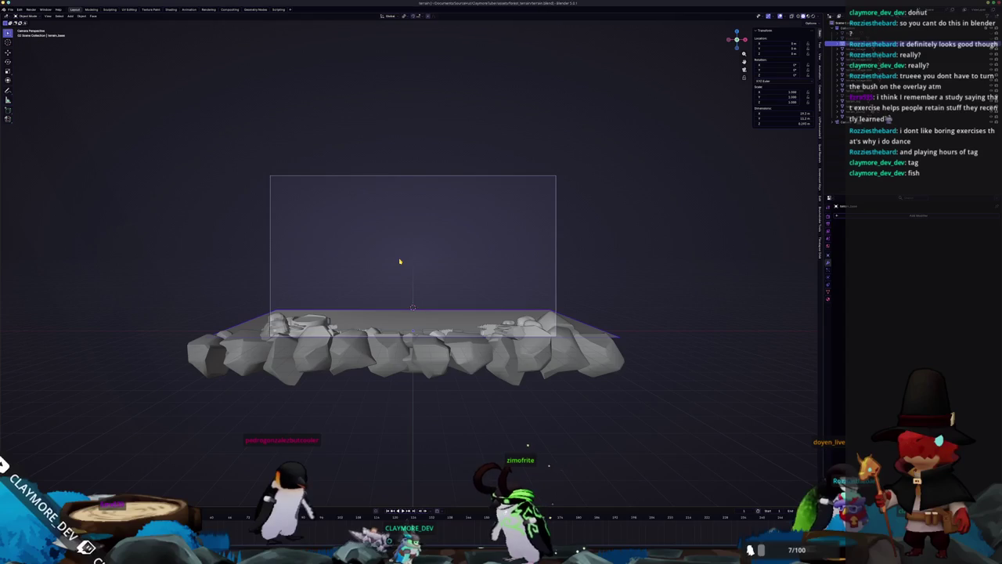
scroll(400, 262, up, 5)
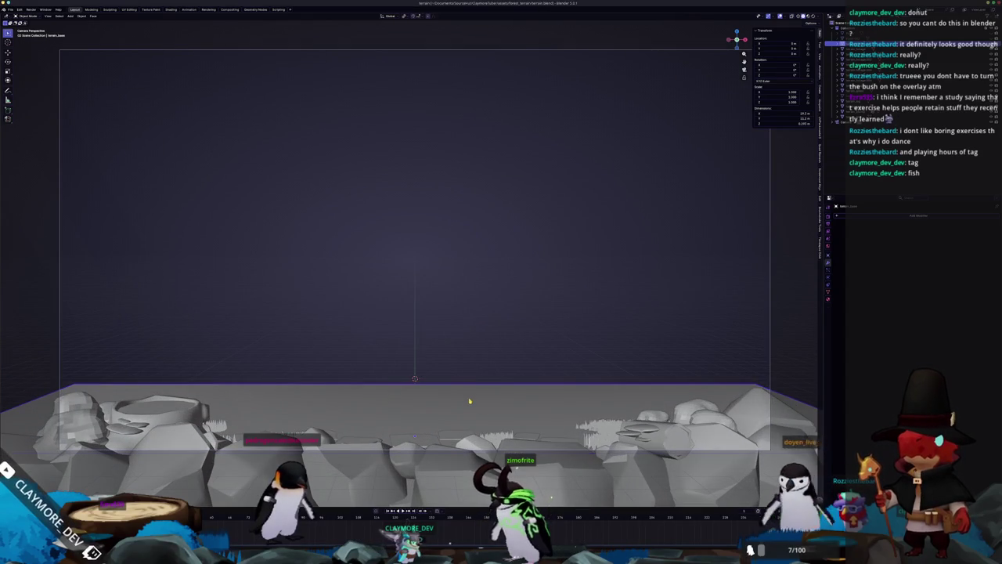
scroll(470, 401, down, 1)
click(626, 410)
click(213, 389)
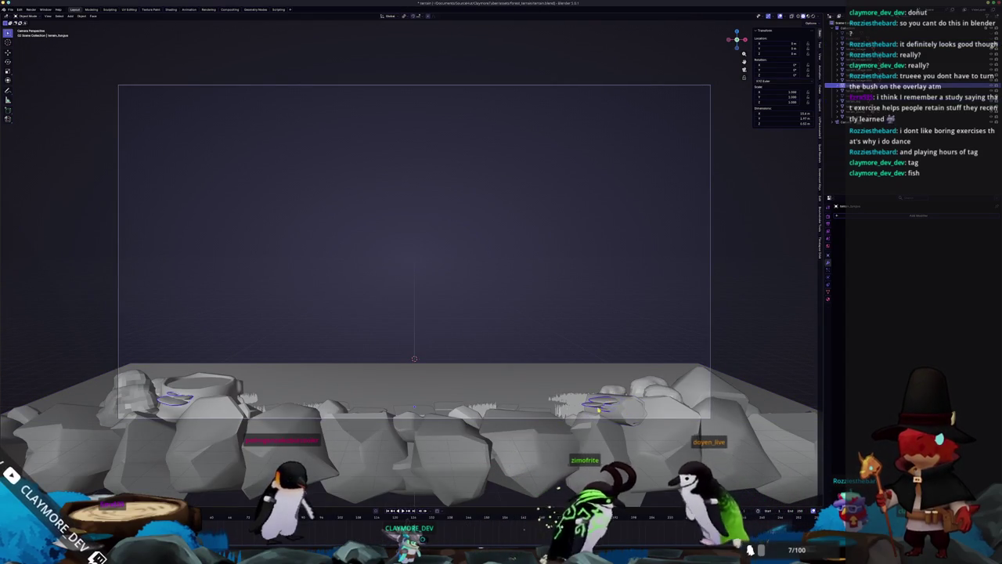
key(Down)
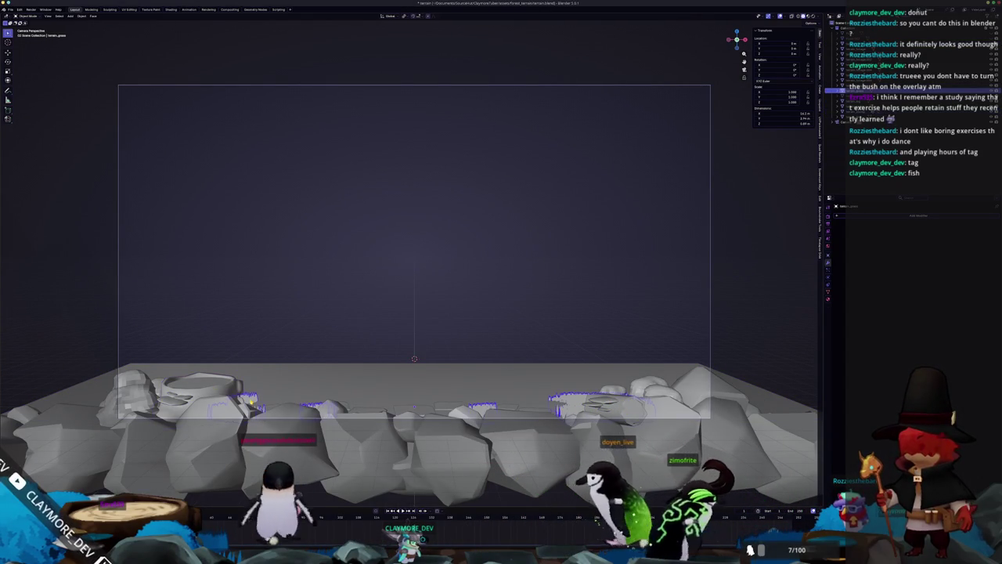
Step: Inspect the grass mesh in Edit Mode, then edit the card planes from top view
key(KP_8)
key(KP_8)
key(KP_8)
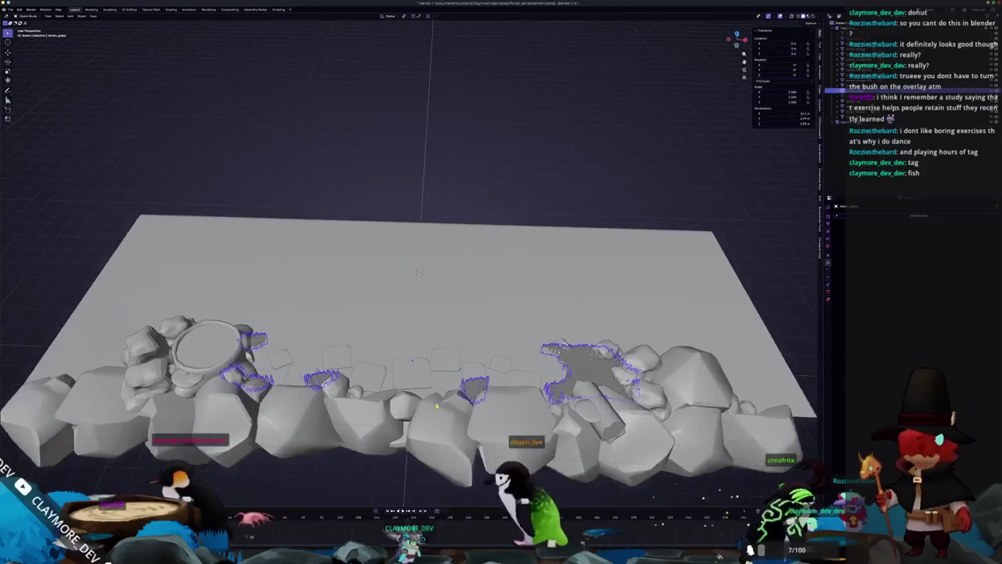
key(Tab)
key(KP_8)
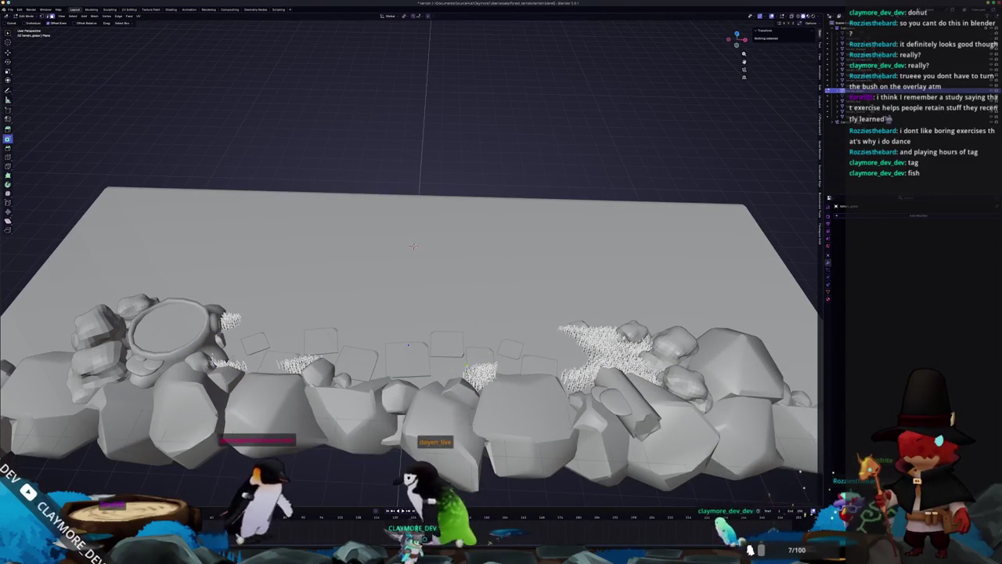
key(Tab)
key(KP_8)
key(KP_8)
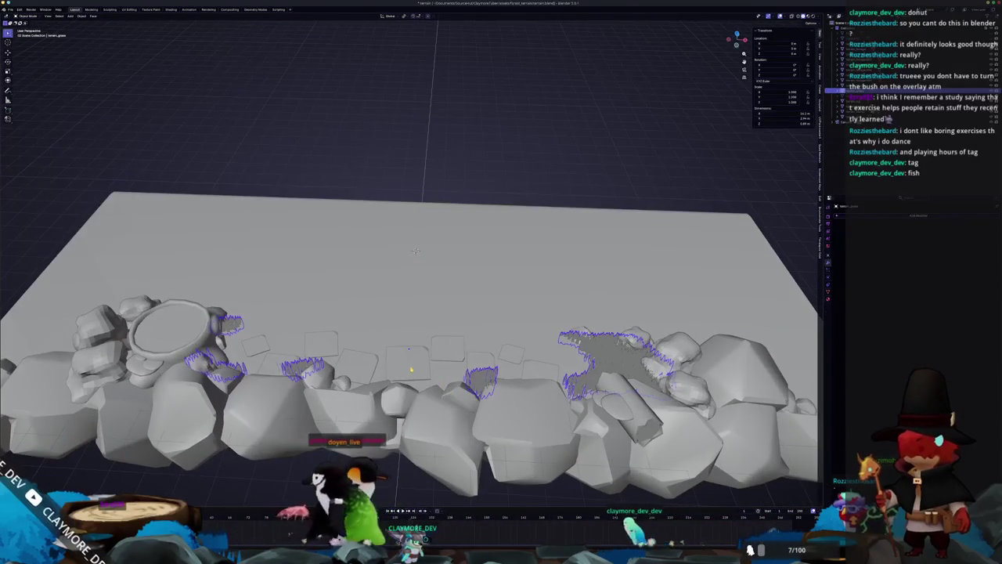
key(Down)
key(KP_8)
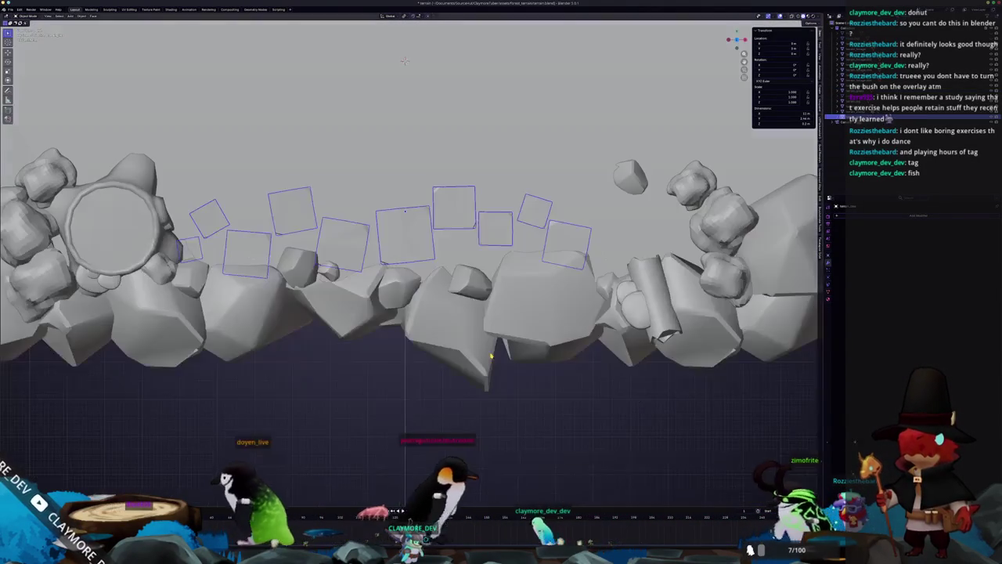
key(Tab)
scroll(439, 274, down, 2)
scroll(439, 274, up, 2)
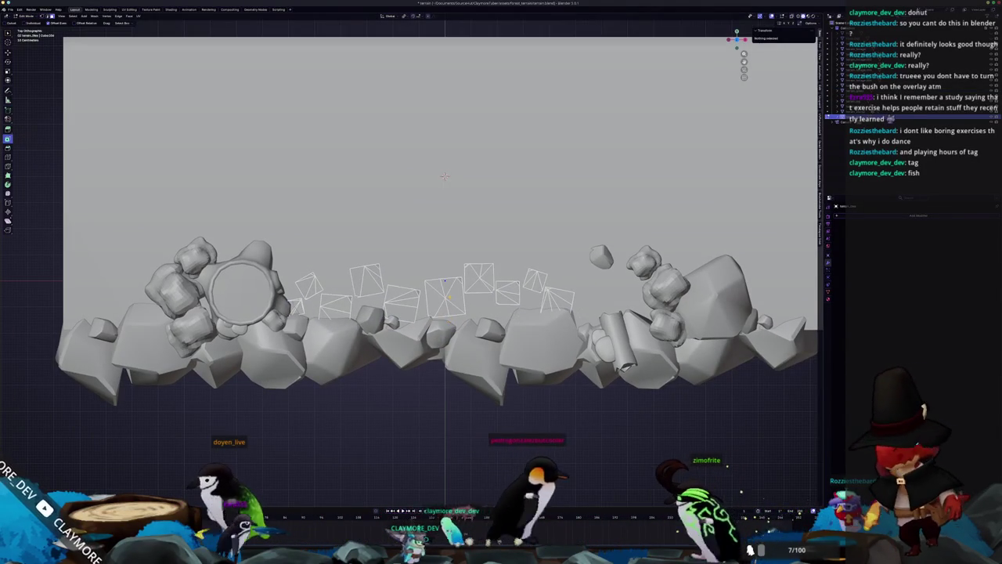
Step: Leave card editing and settle on a high oblique view of the terrain
click(452, 288)
key(KP_8)
key(KP_8)
key(KP_2)
key(KP_2)
key(KP_4)
key(KP_2)
key(Tab)
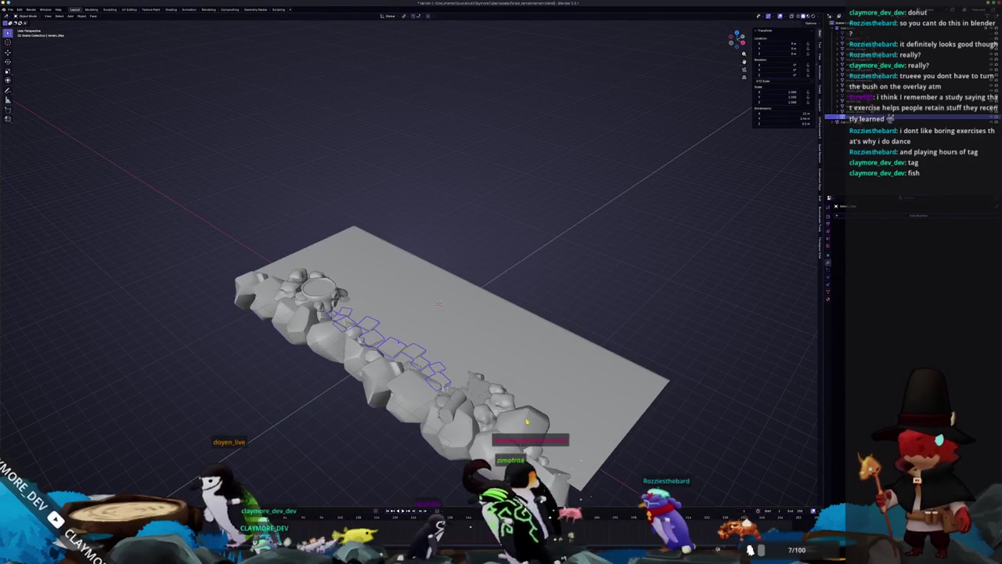
Step: Select whole rock pieces in the front rock mesh and raise them above the terrain plane
click(399, 342)
key(Tab)
click(497, 442)
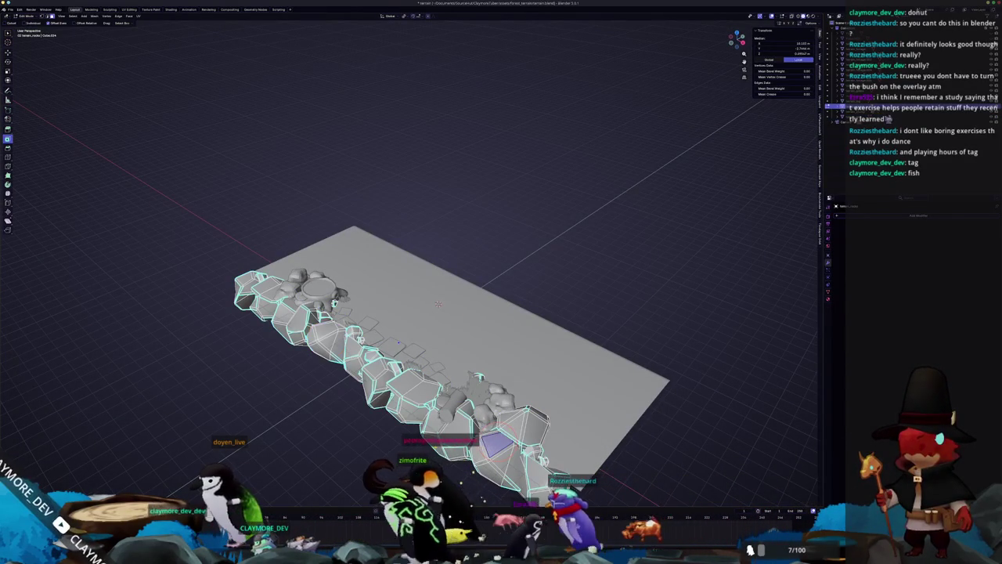
shift+click(325, 330)
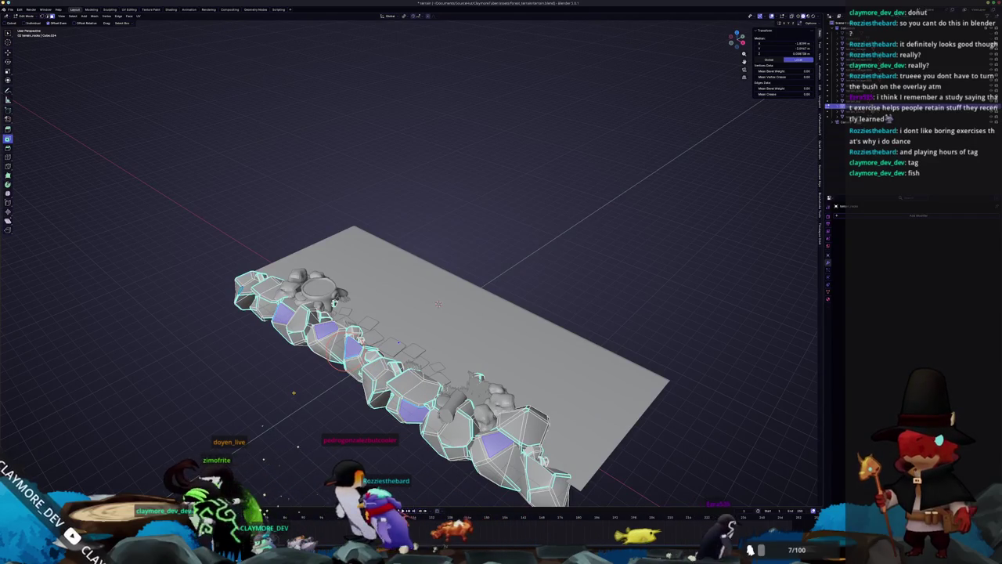
key(ctrl+l)
scroll(333, 379, down, 2)
key(g)
click(283, 345)
key(Tab)
key(Tab)
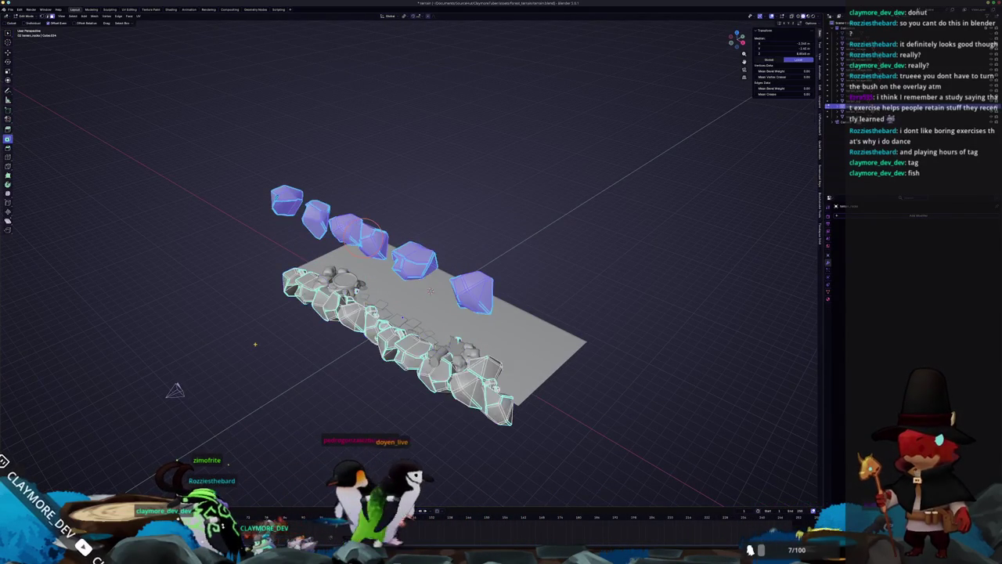
Step: Separate the raised rocks by loose parts and view them from the front
key(ctrl+f)
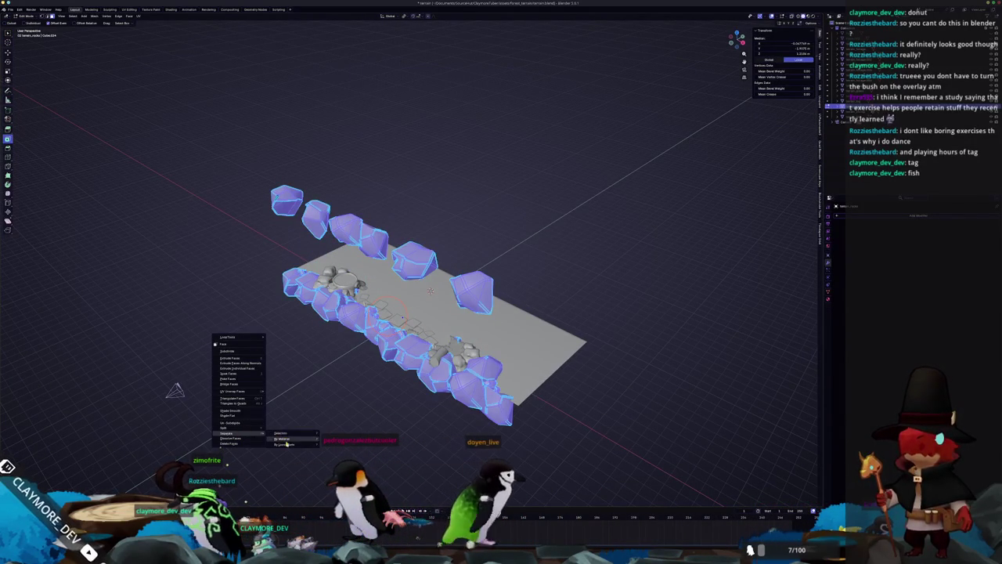
click(287, 444)
key(Tab)
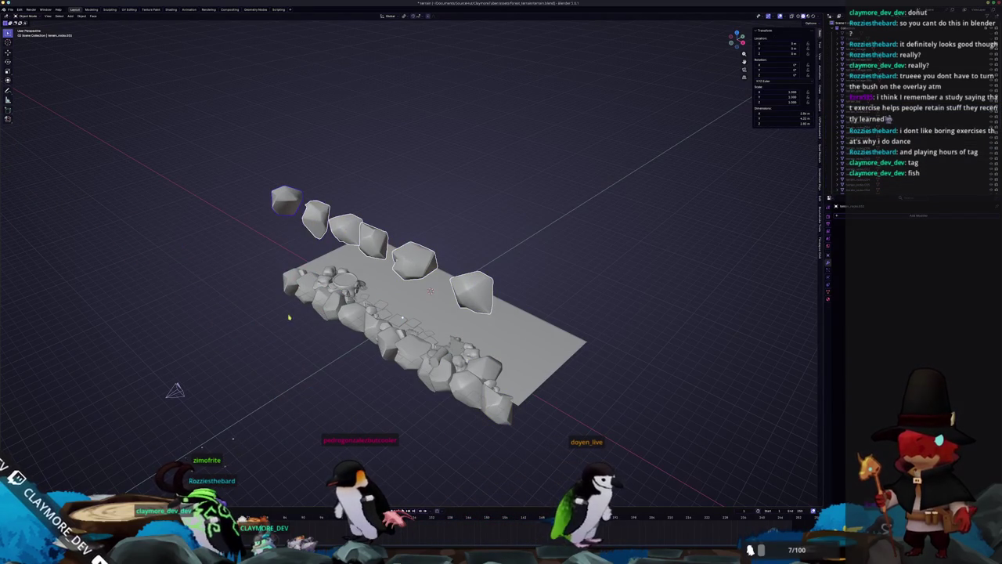
key(KP_1)
Step: Lower the raised rocks toward the row, then rotate and reposition one rock from top view
key(g)
key(z)
click(333, 381)
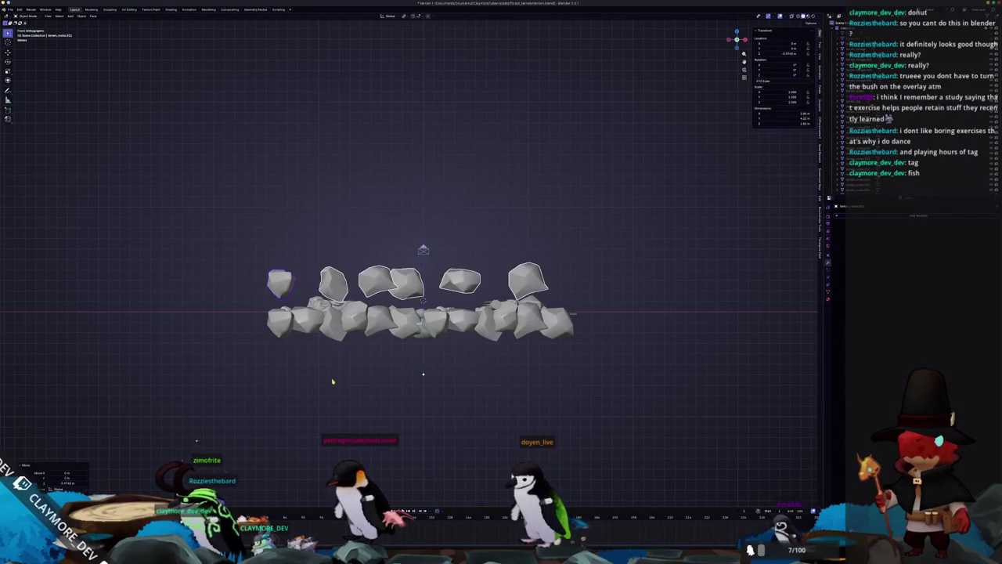
key(KP_7)
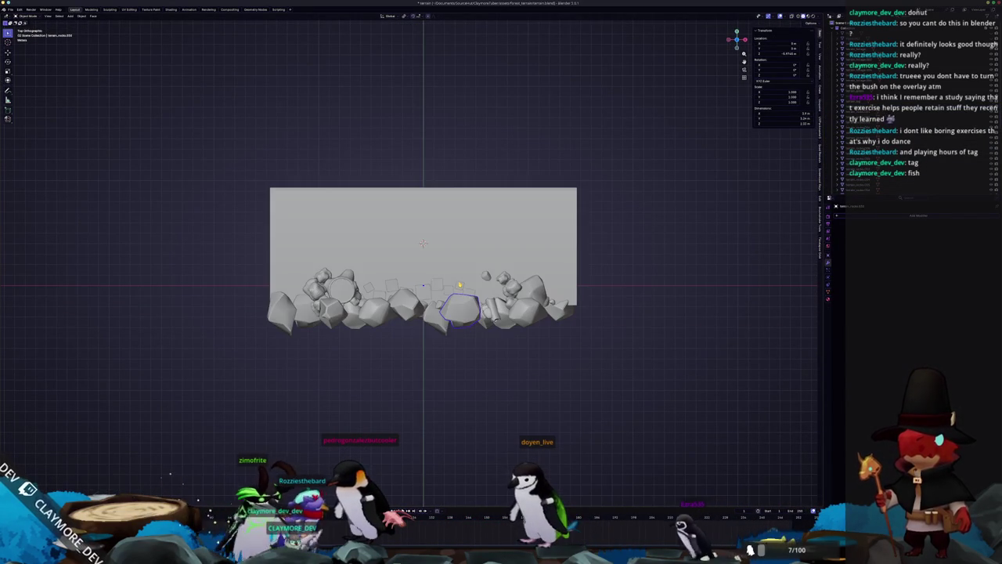
key(r)
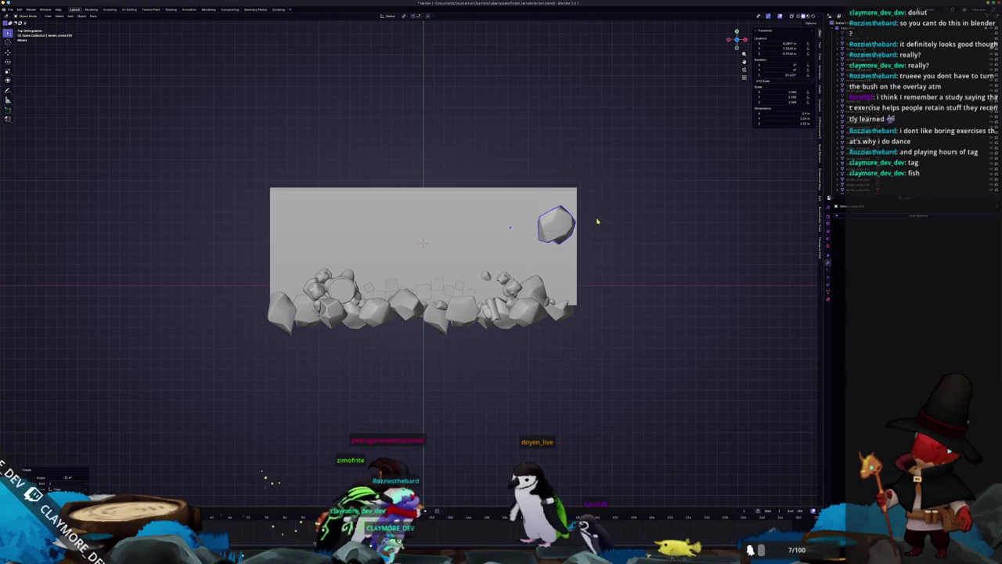
key(Tab)
key(g)
key(Return)
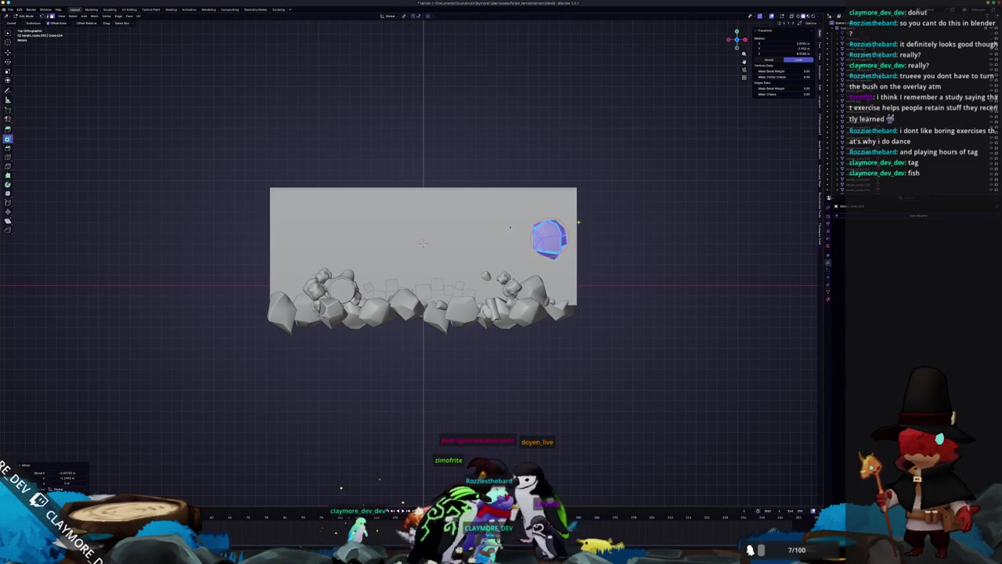
key(Tab)
key(KP_0)
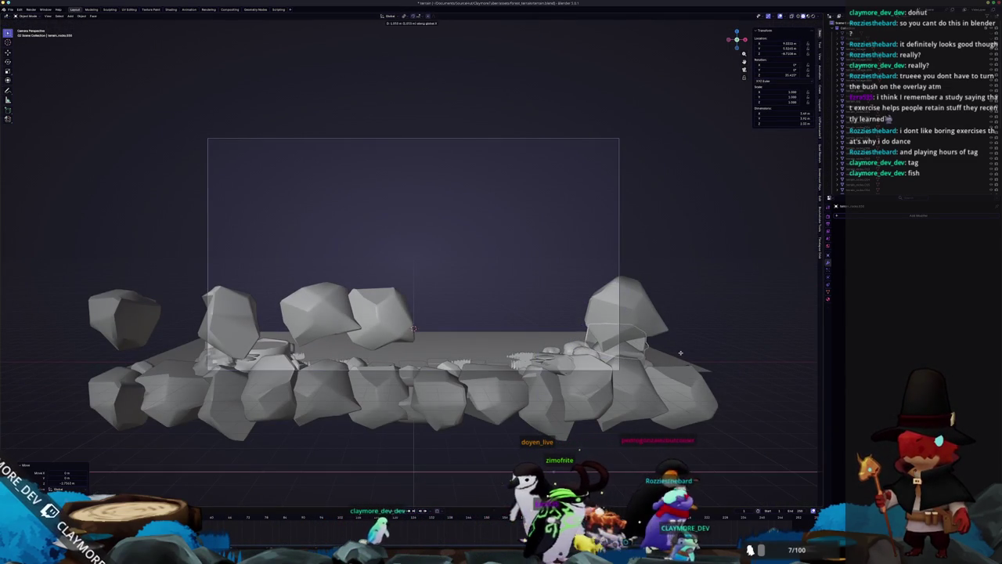
Step: Lower the right rock and rotate its geometry into a new orientation
key(z)
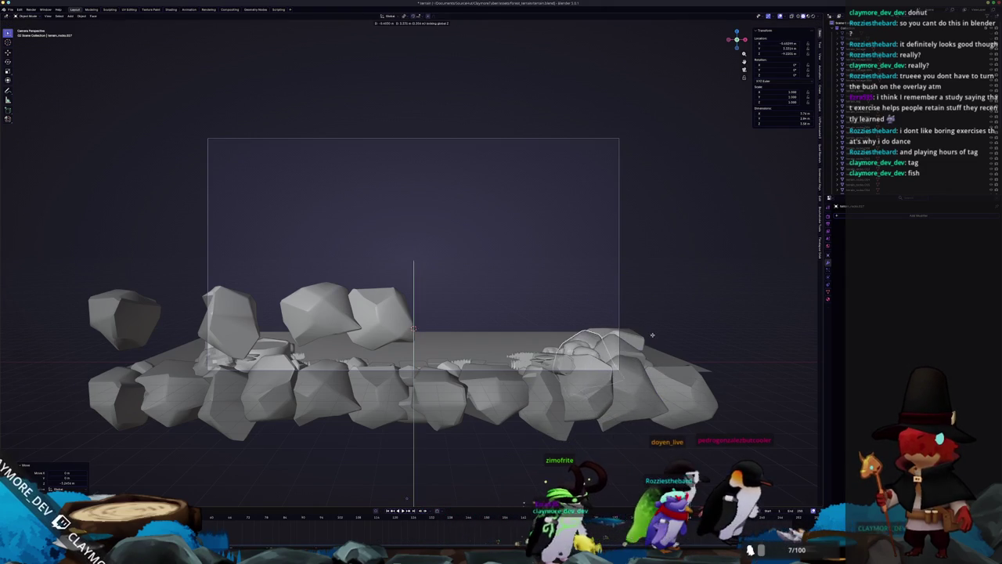
mouse_move(644, 309)
mouse_down()
mouse_move(595, 336)
mouse_move(660, 376)
mouse_up()
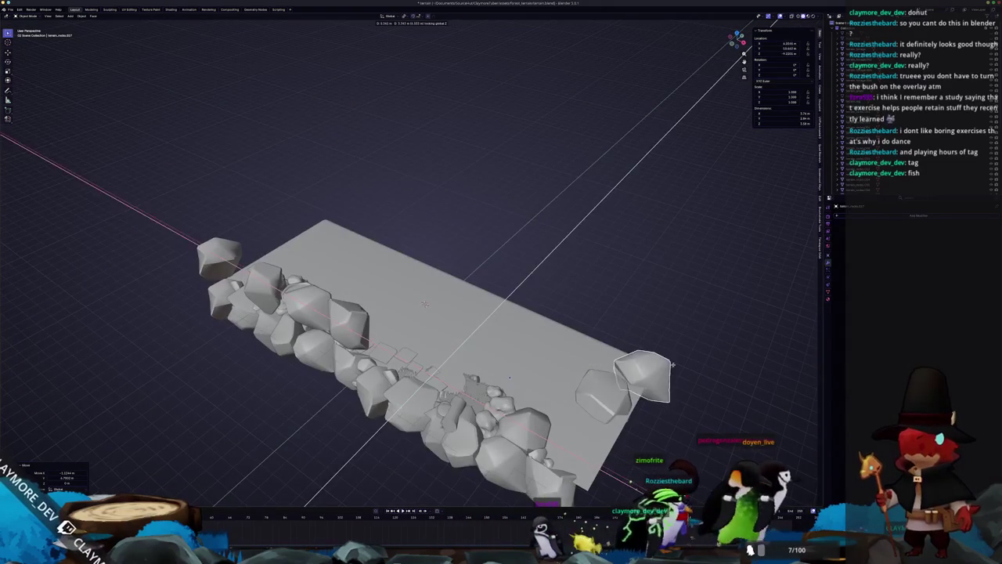
key(Tab)
key(i)
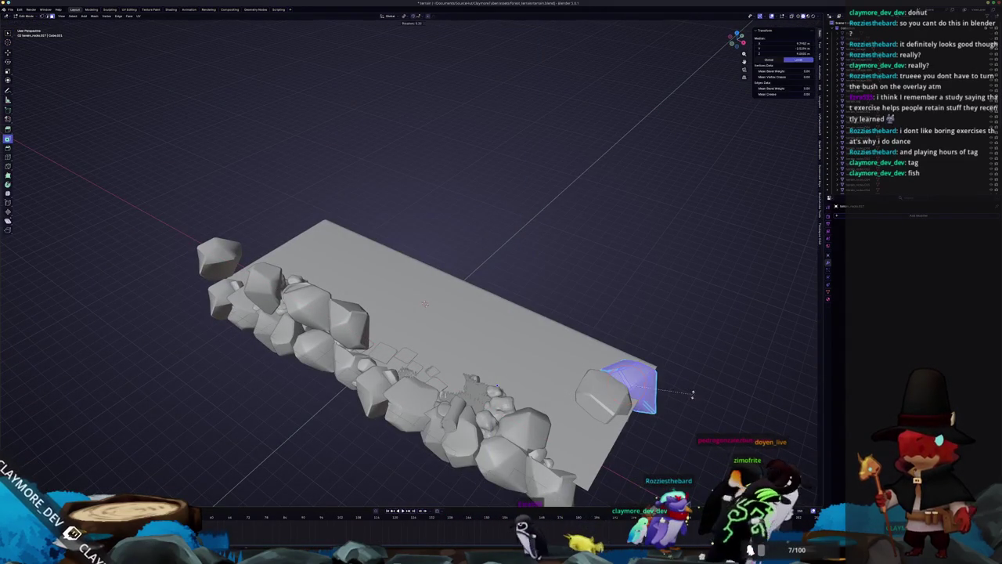
key(r)
key(r)
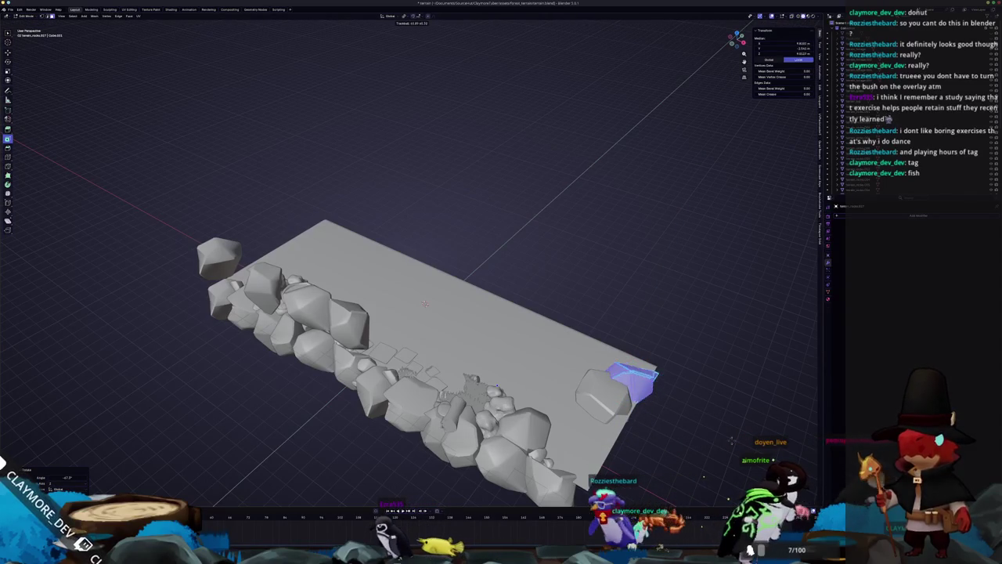
key(Tab)
key(KP_0)
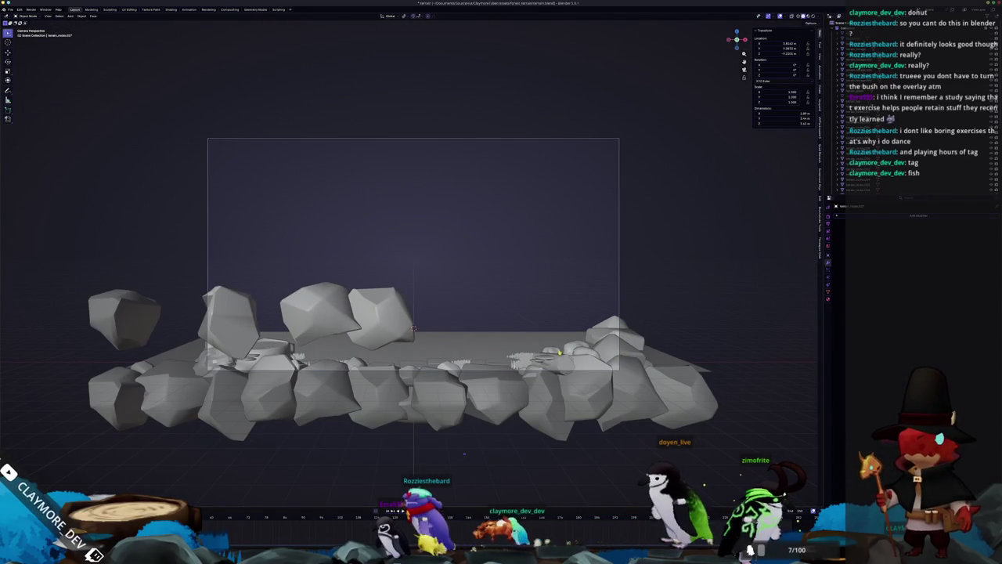
Step: Rotate the next rock and round the back-row rock slightly toward a sphere
key(r)
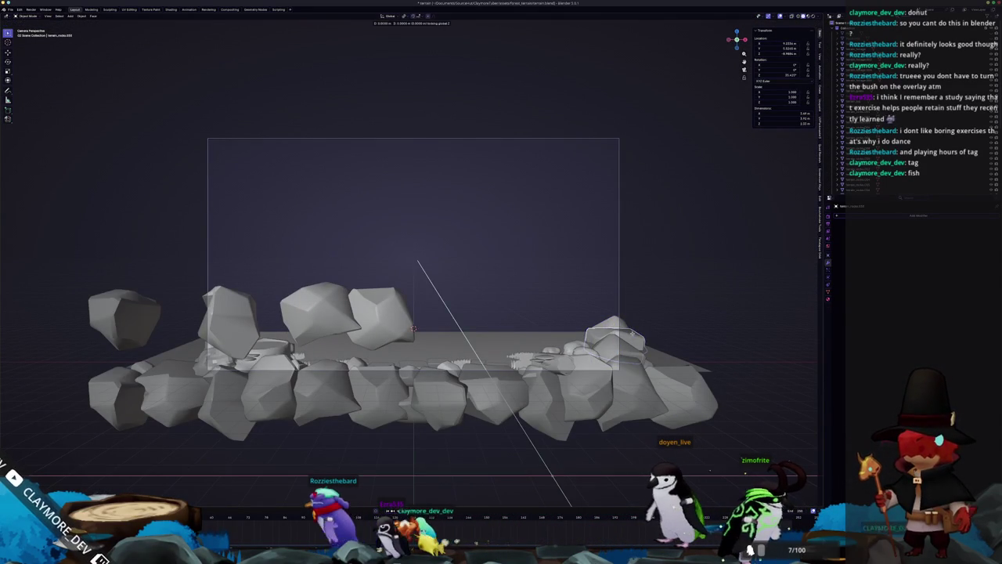
click(374, 336)
key(KP_0)
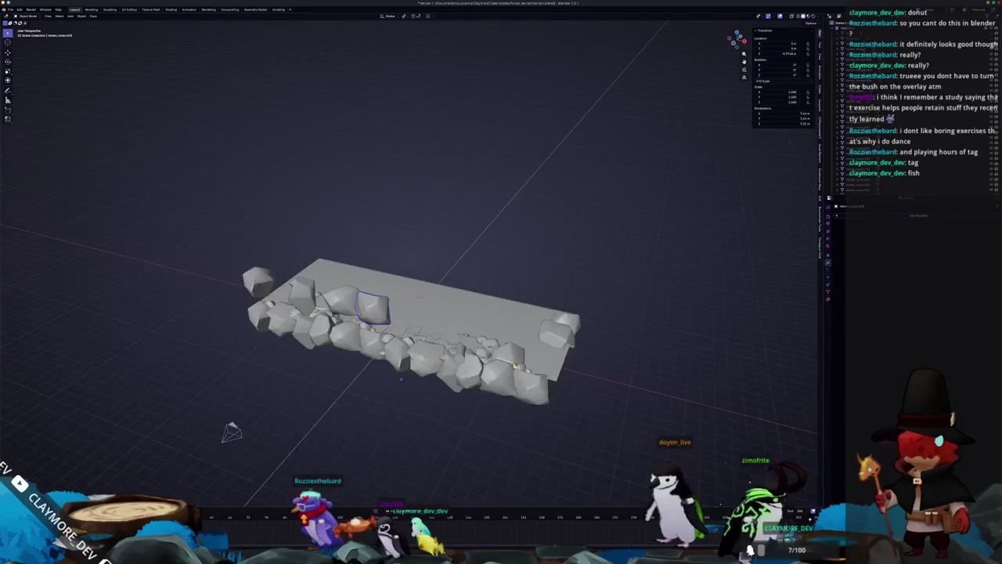
key(Tab)
key(Tab)
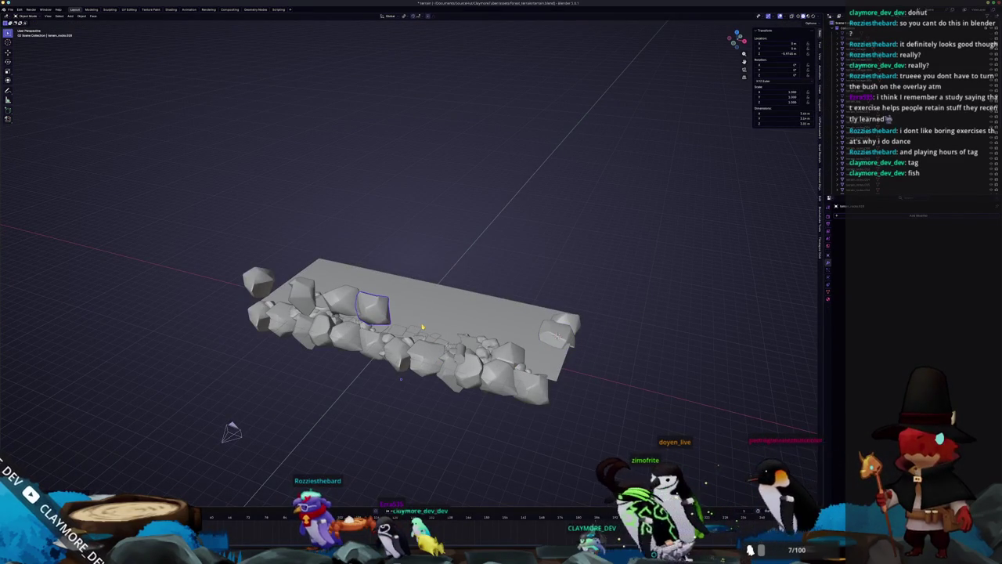
key(Tab)
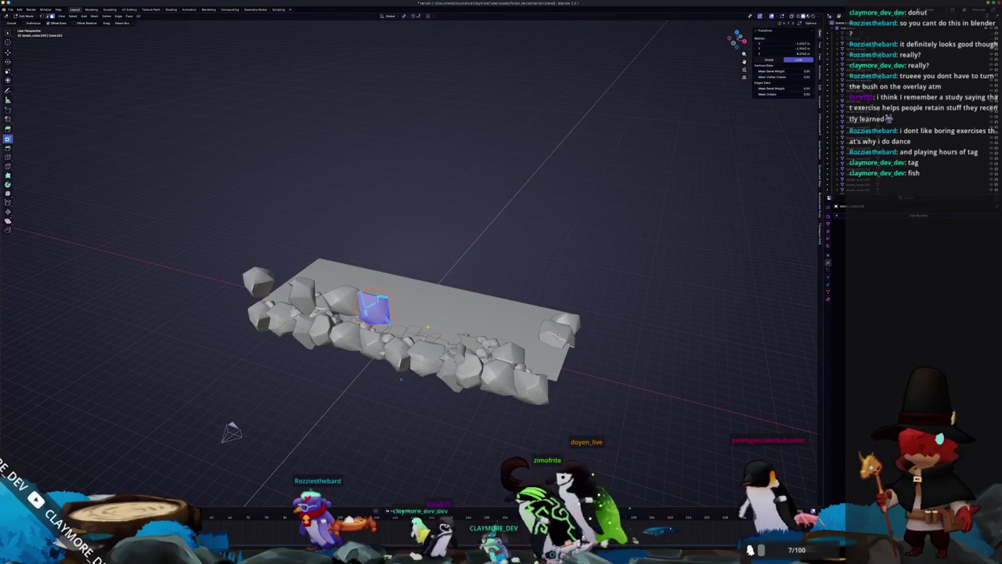
key(shift+alt+s)
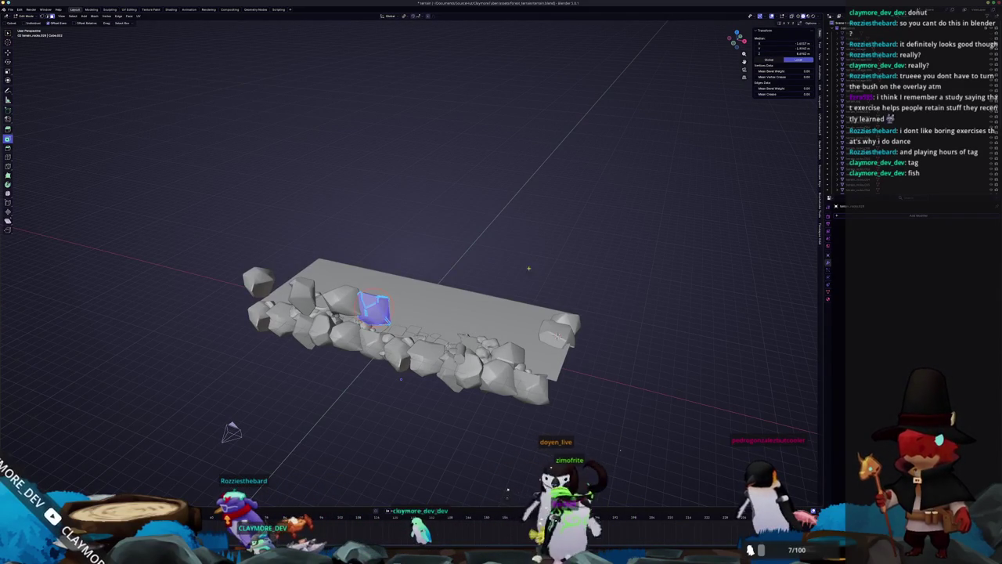
key(Tab)
scroll(548, 278, up, 1)
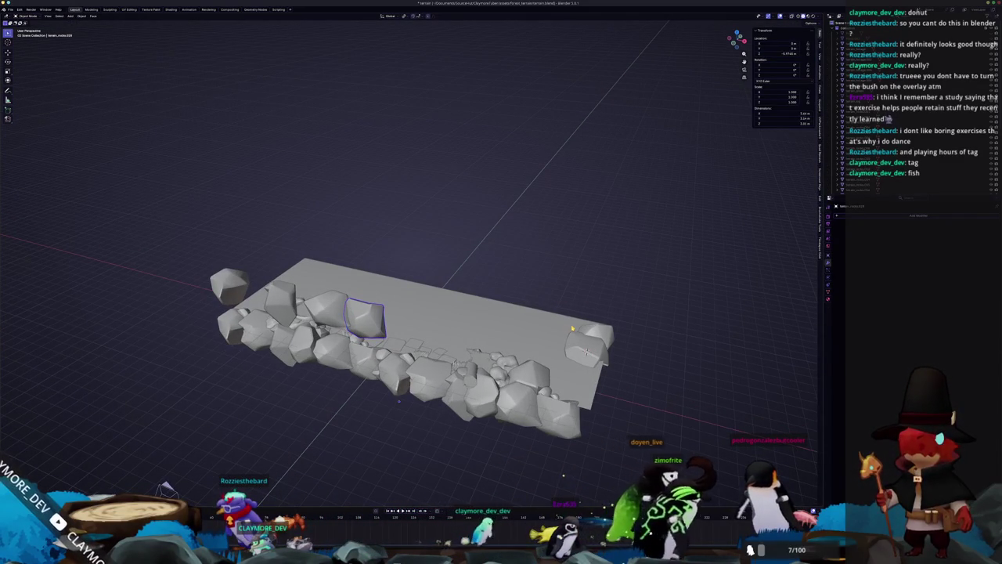
Step: Drop the rock back onto the terrain and nudge its mesh slightly
key(g)
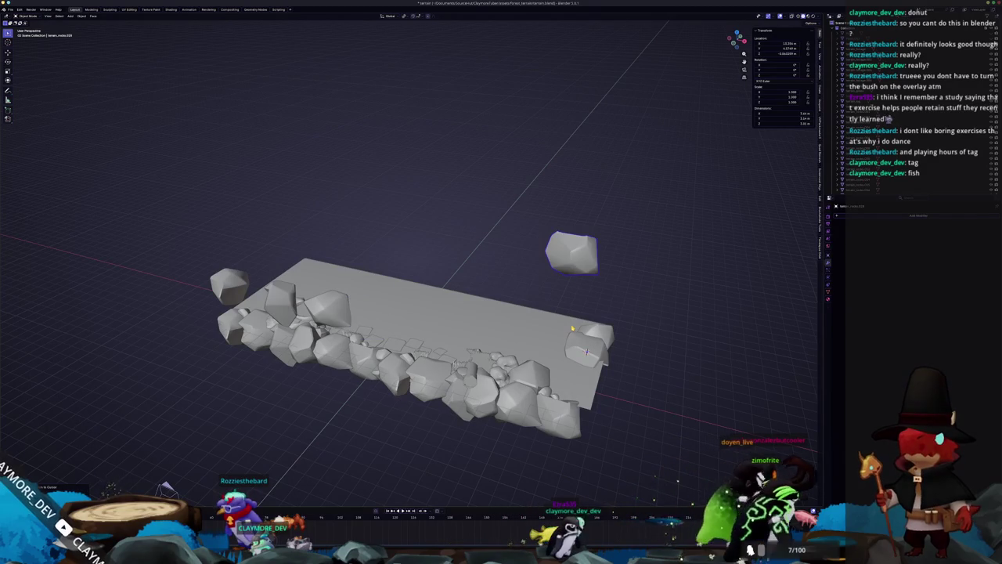
key(g)
key(z)
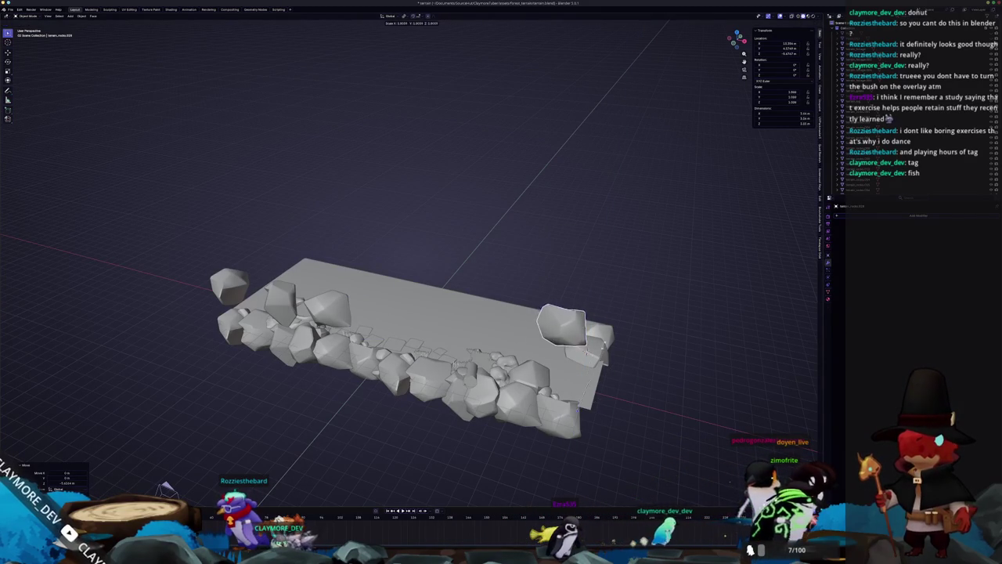
key(Tab)
key(g)
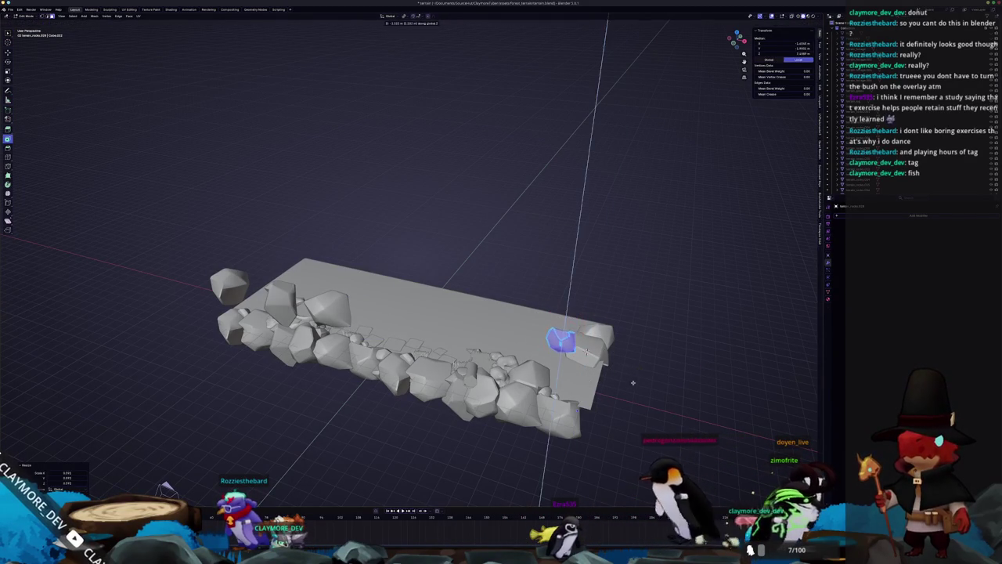
key(KP_1)
Step: Shift the rock sideways along X, checking it from front and right views
key(g)
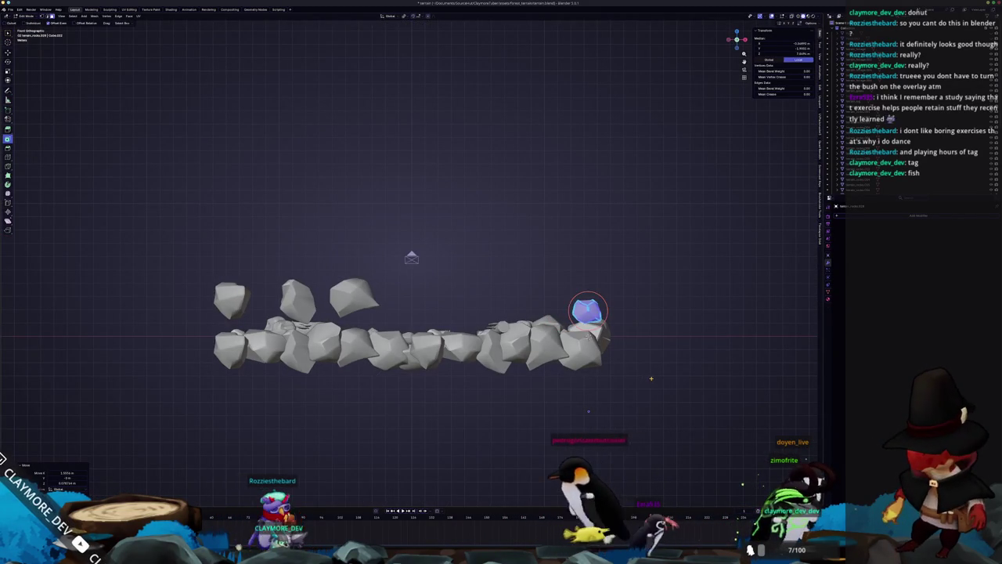
key(KP_6)
key(KP_6)
key(KP_6)
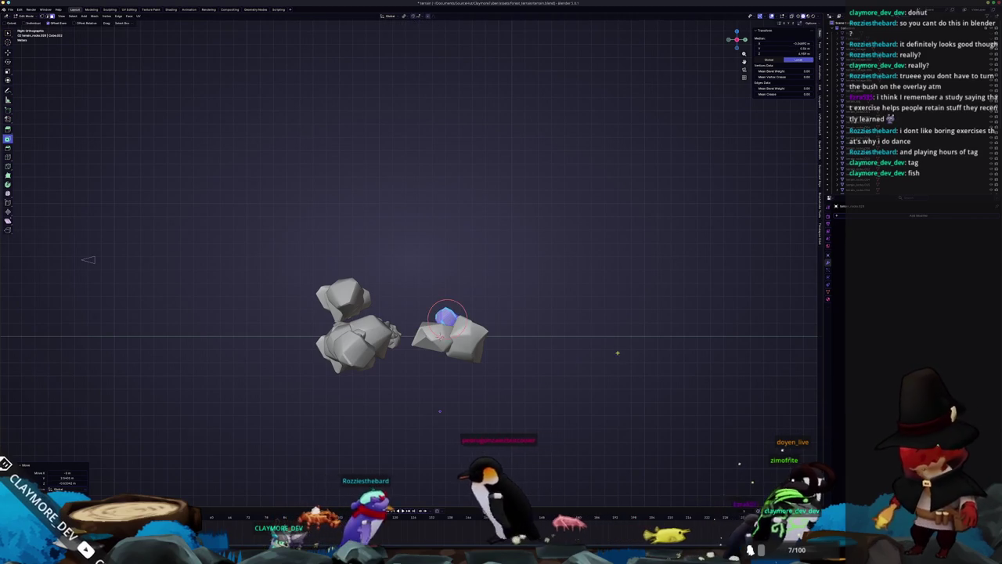
key(KP_1)
scroll(440, 411, up, 2)
key(g)
key(x)
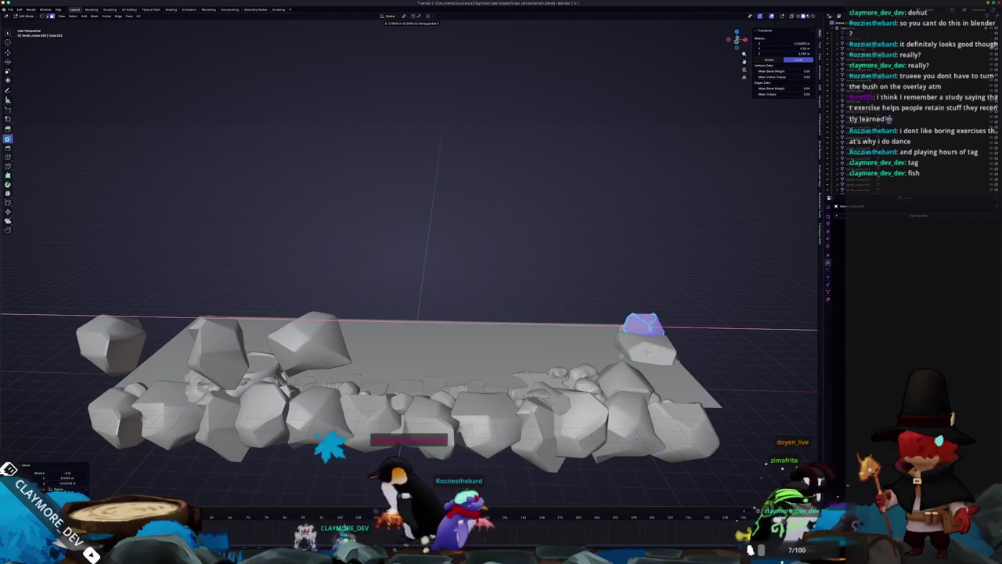
click(646, 350)
key(KP_0)
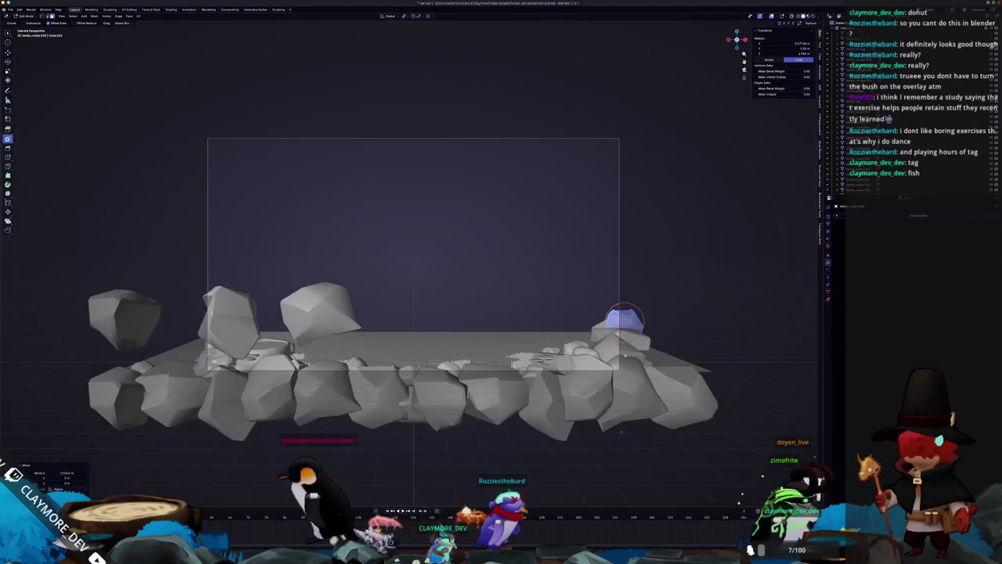
Step: Adjust the rock's height and size, then resize another rock and check the layout
key(g)
key(z)
key(s)
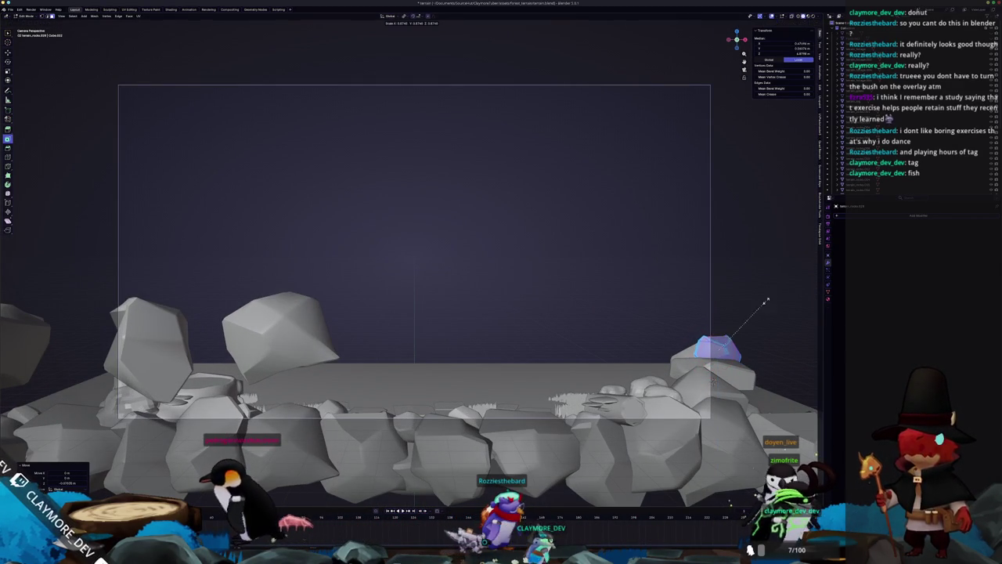
click(752, 306)
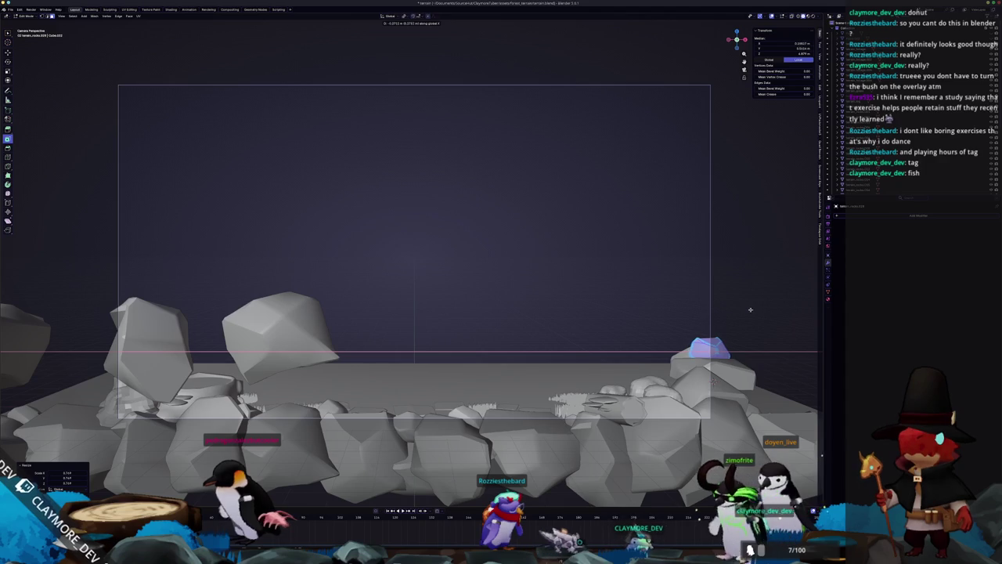
key(Tab)
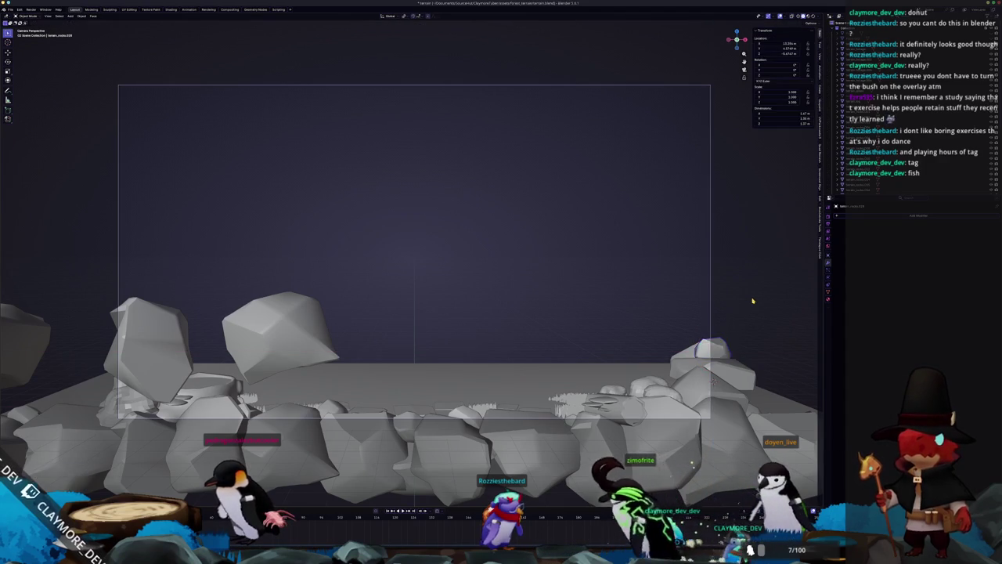
scroll(706, 318, down, 2)
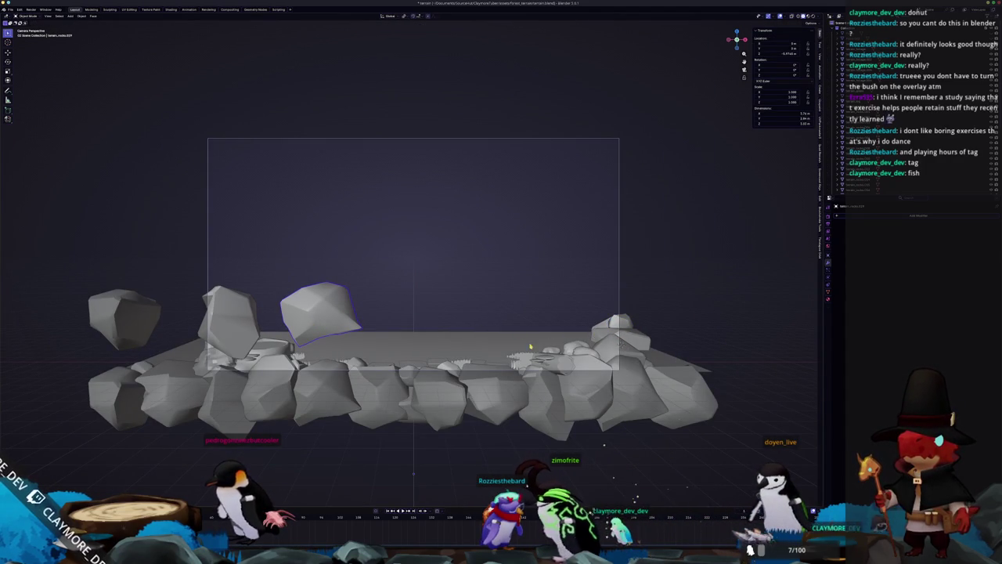
drag(443, 340, 387, 373)
key(s)
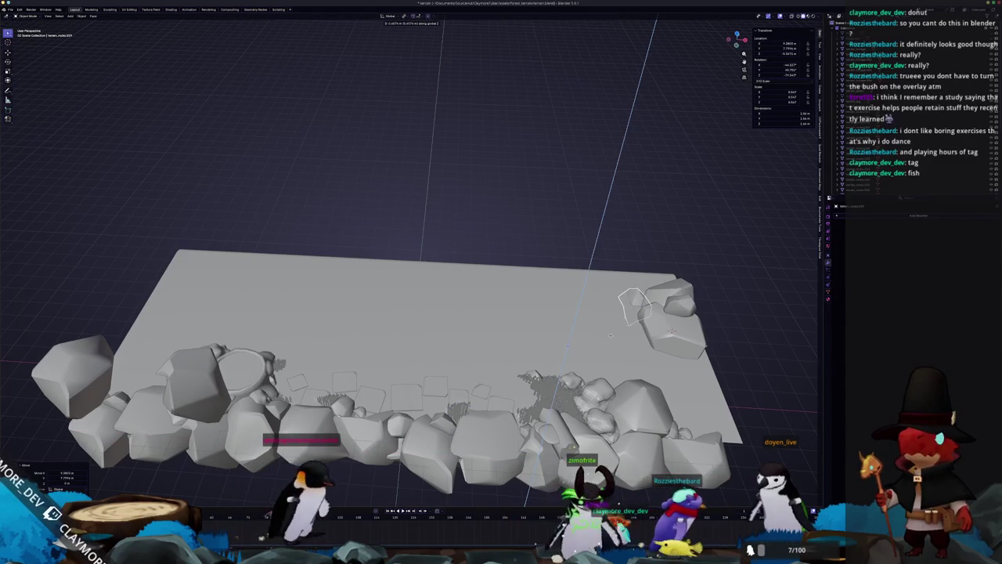
mouse_move(607, 340)
mouse_down()
mouse_move(555, 327)
mouse_move(527, 250)
mouse_up()
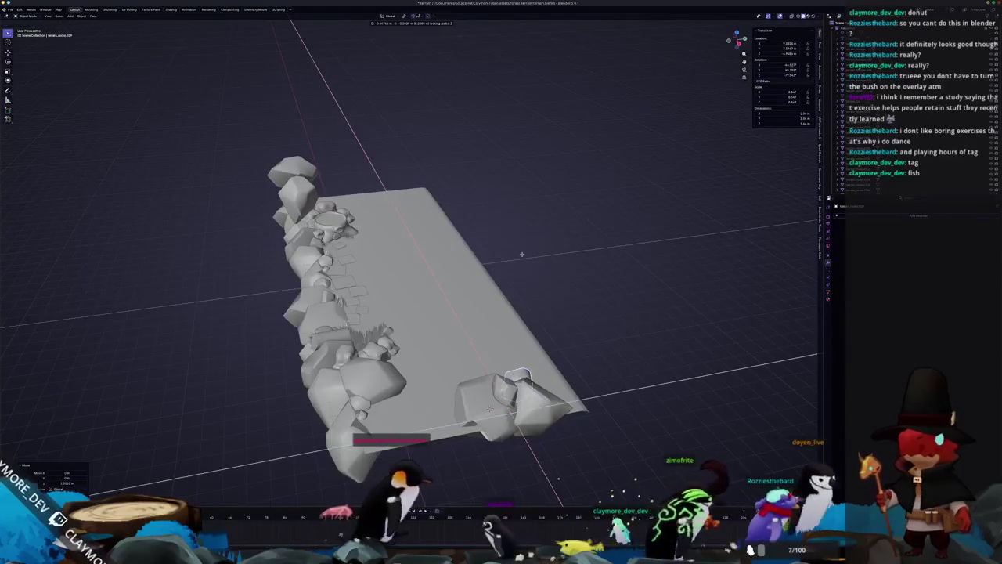
key(KP_0)
Step: Slide a rock left along the row, adjust its height, and view the rocks from above
key(Tab)
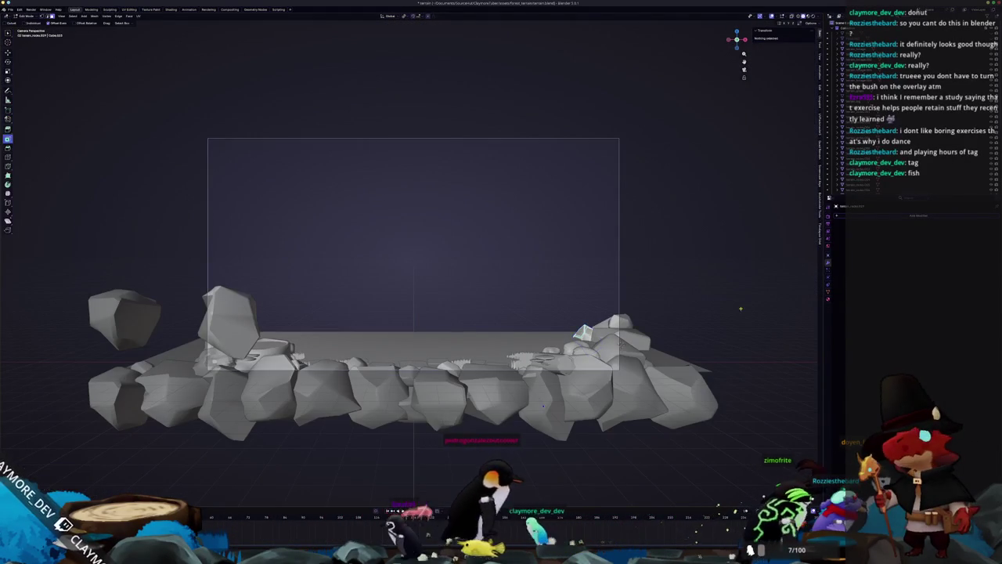
key(s)
key(Escape)
key(Tab)
scroll(710, 309, down, 1)
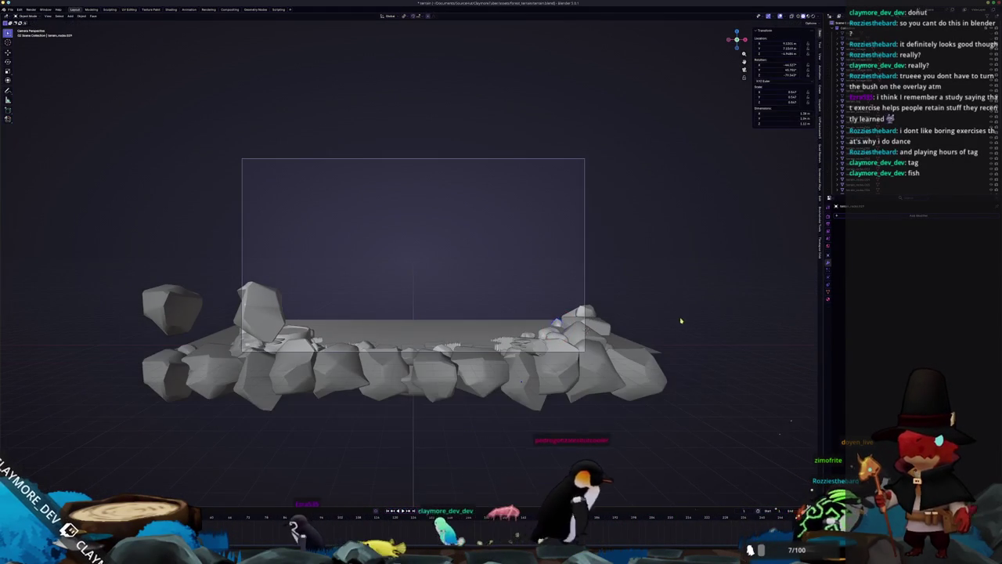
scroll(710, 309, up, 2)
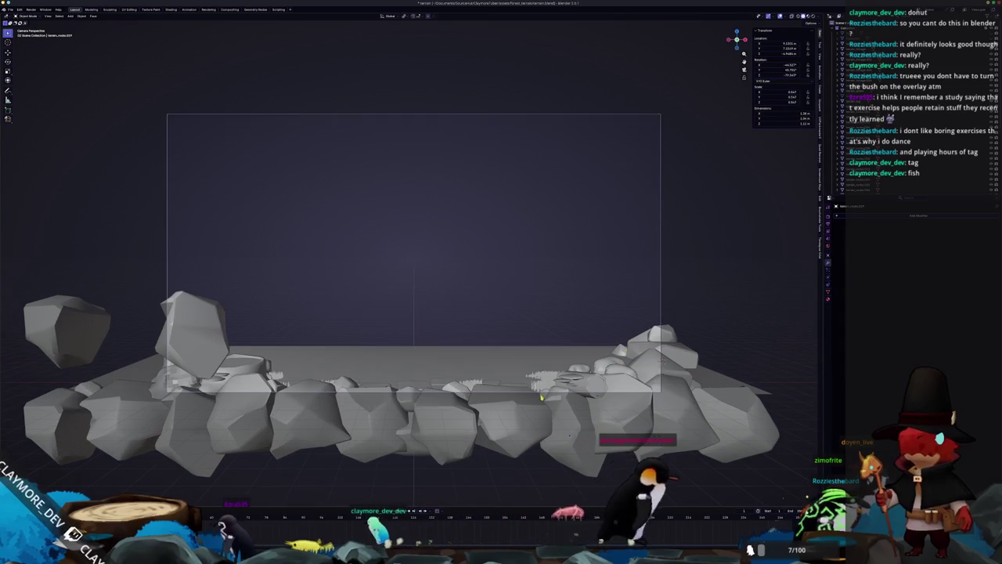
scroll(540, 398, down, 1)
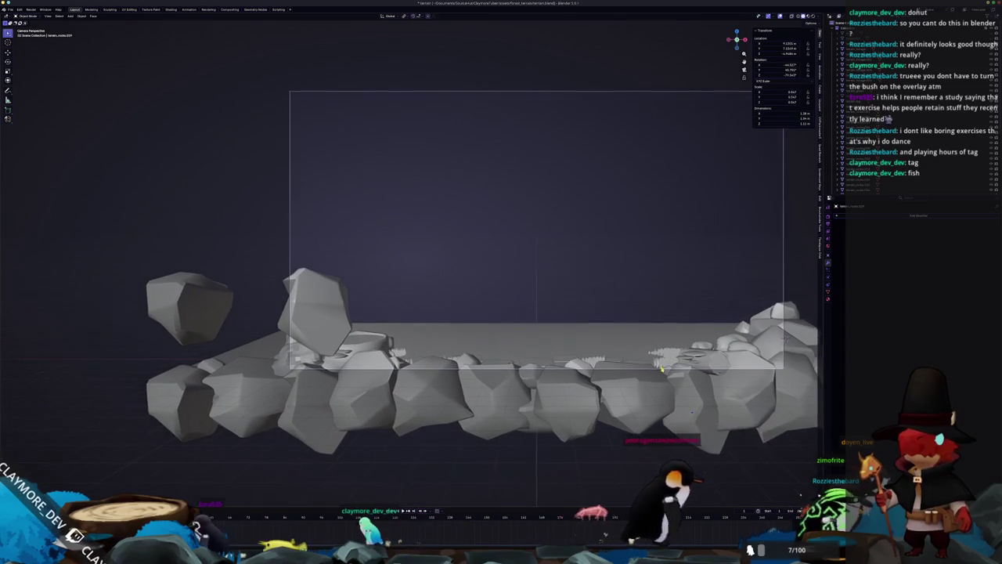
key(Return)
key(g)
key(z)
scroll(411, 297, down, 10)
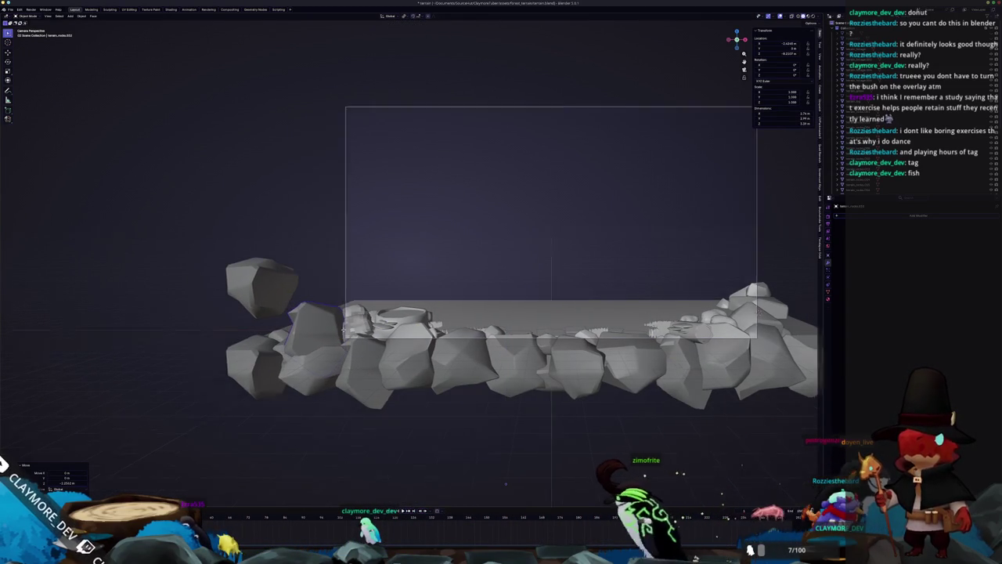
key(KP_7)
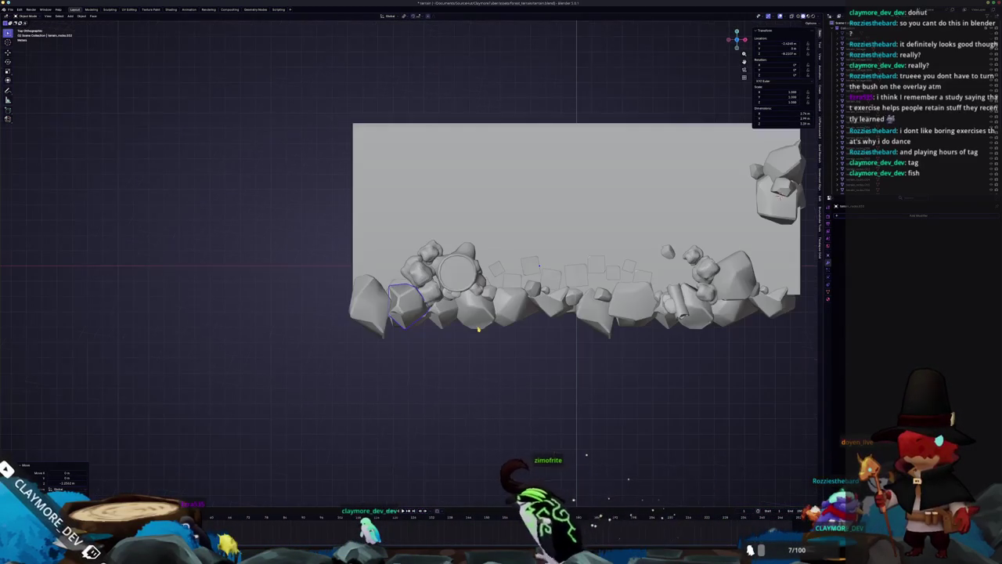
Step: Shrink the rock's geometry to about half size and move it toward the row's end
key(Tab)
key(a)
key(s)
key(g)
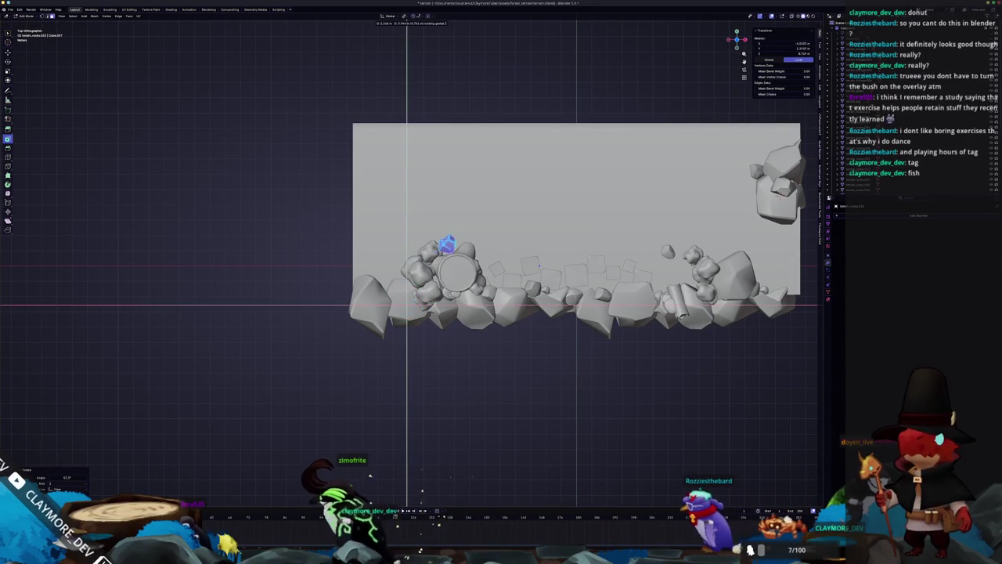
key(Return)
mouse_move(438, 258)
mouse_down()
mouse_move(364, 230)
mouse_move(337, 235)
mouse_move(362, 305)
mouse_up()
key(Tab)
key(KP_7)
Step: Scale the rock down further and raise it vertically onto the rock cluster
key(Tab)
key(a)
key(s)
key(g)
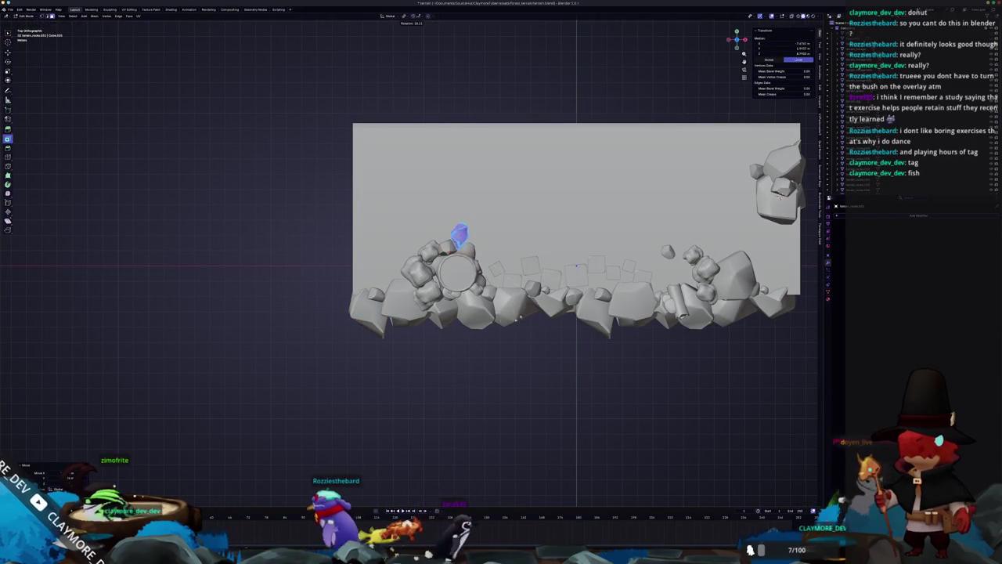
mouse_move(459, 170)
mouse_down()
mouse_move(457, 300)
mouse_move(447, 287)
mouse_move(473, 287)
mouse_move(487, 310)
mouse_up()
key(z)
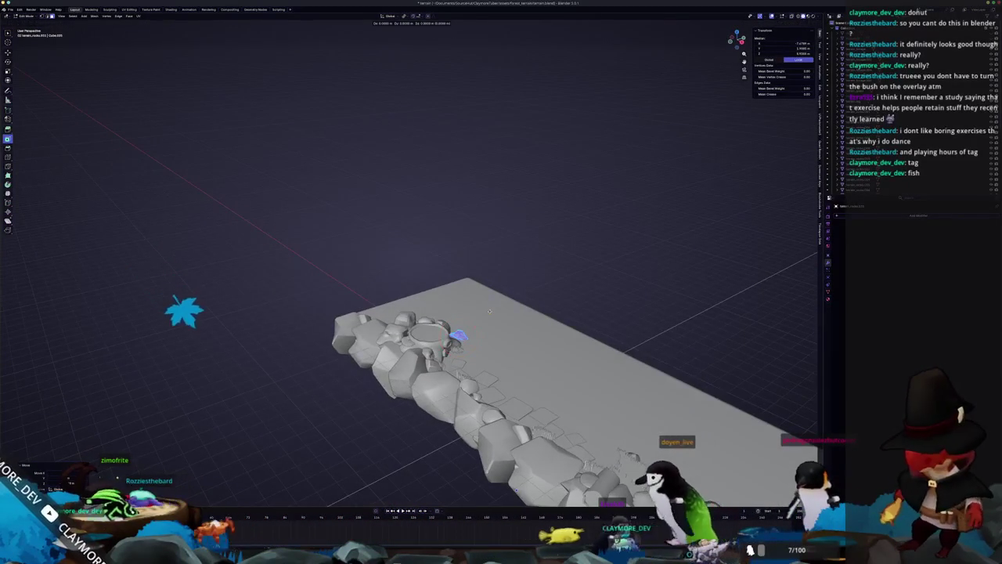
click(490, 311)
key(KP_0)
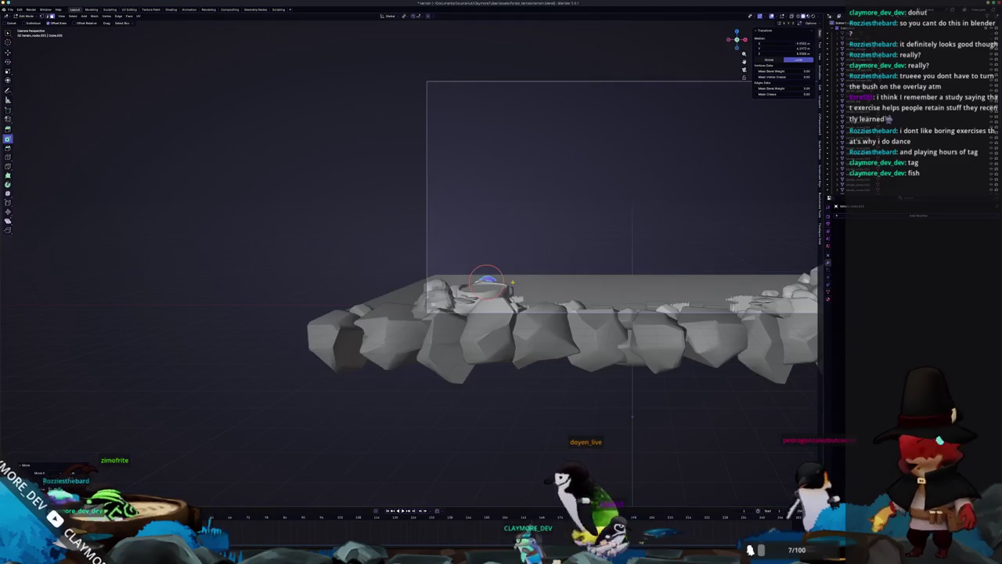
scroll(520, 254, down, 2)
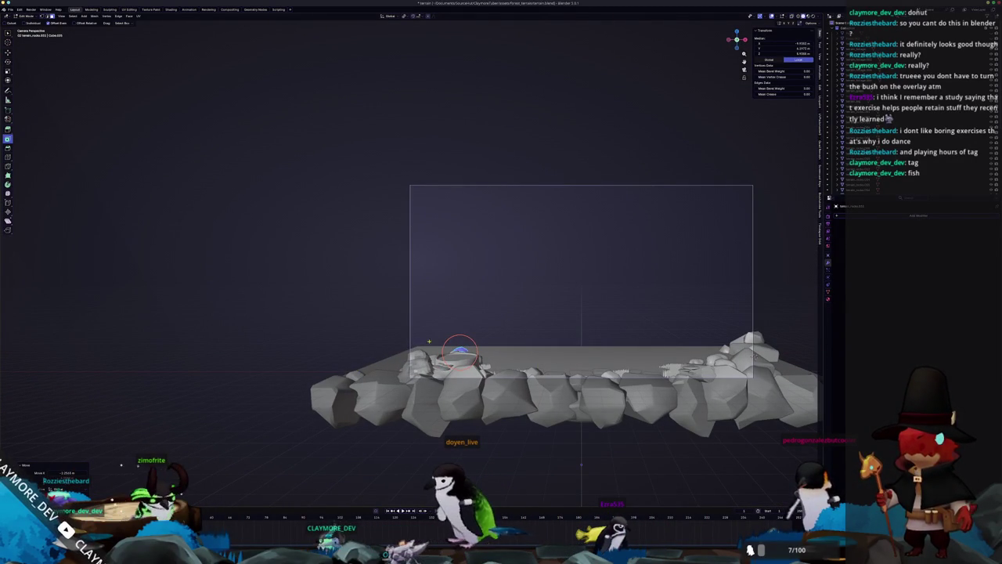
Step: Position the rock along X and Y at the left end of the row
key(g)
key(x)
click(527, 317)
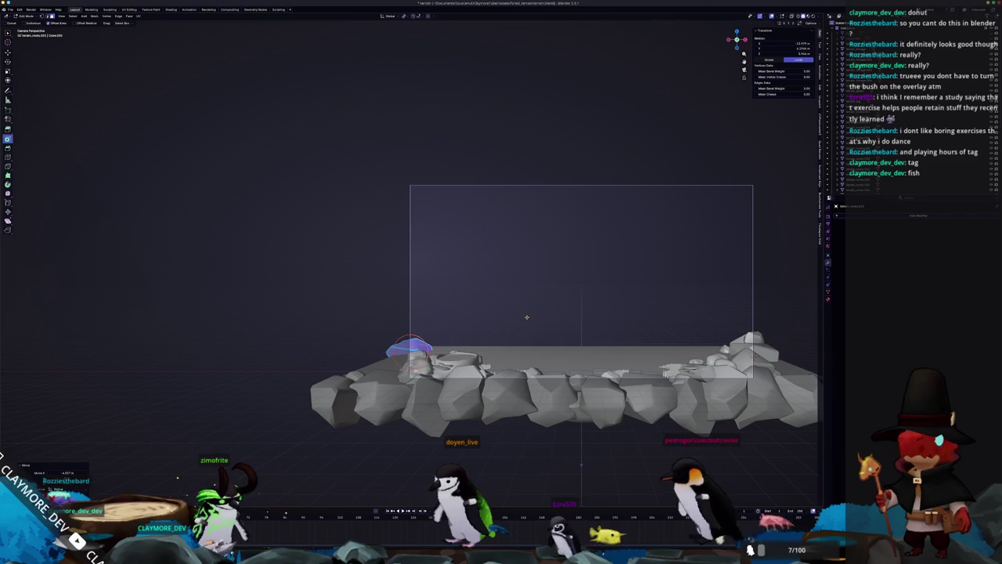
key(g)
key(y)
click(512, 323)
key(Tab)
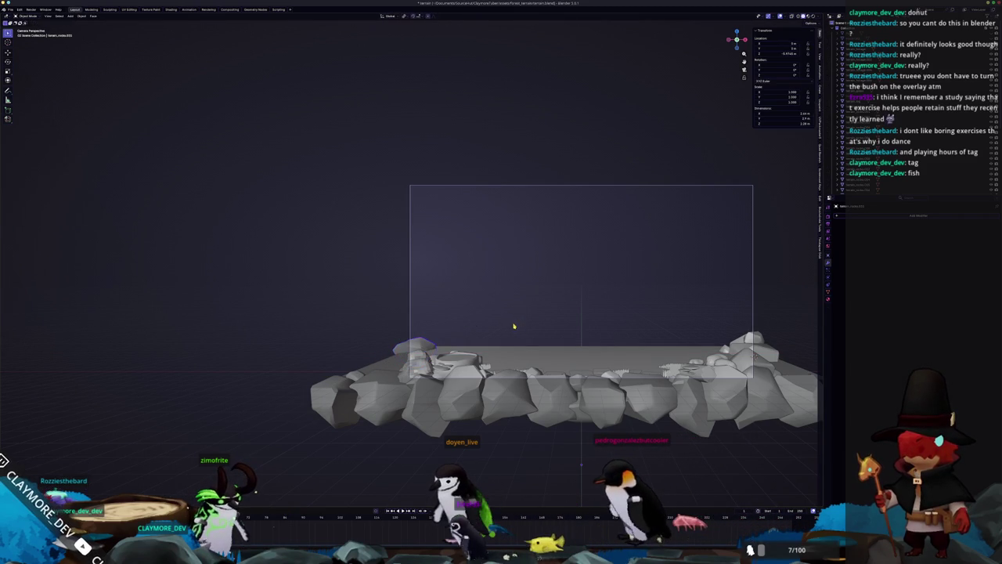
scroll(533, 316, down, 3)
mouse_move(615, 311)
mouse_down()
mouse_move(571, 353)
mouse_move(505, 364)
mouse_move(550, 418)
mouse_move(549, 366)
mouse_up()
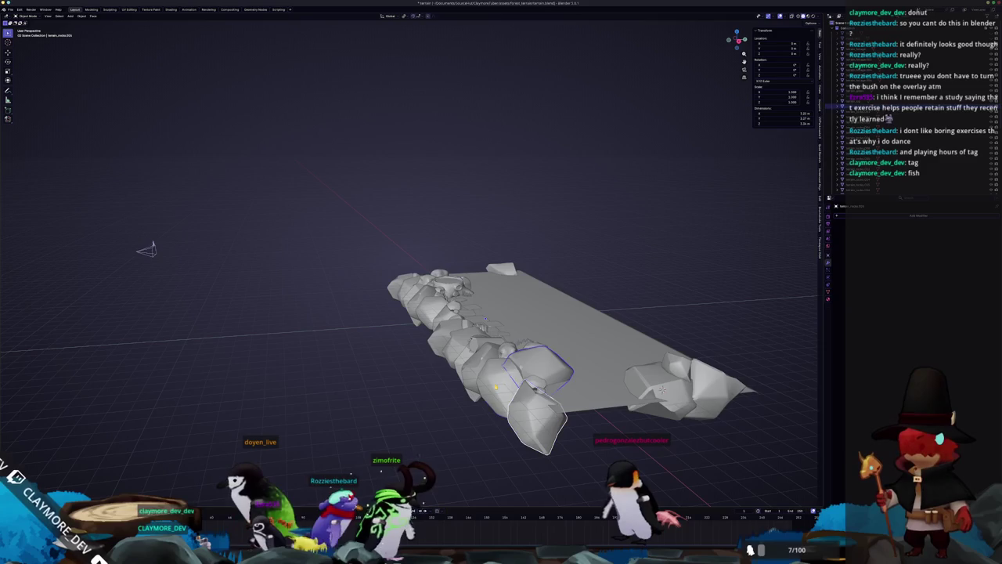
Step: Select all rocks and join them into one object with Ctrl+J, then reselect it
drag(483, 320, 482, 304)
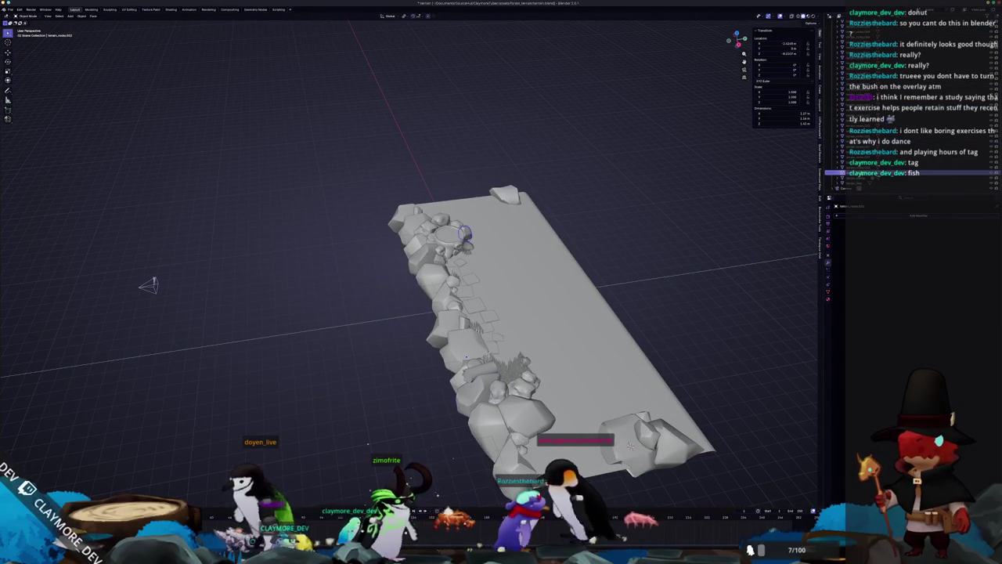
key(a)
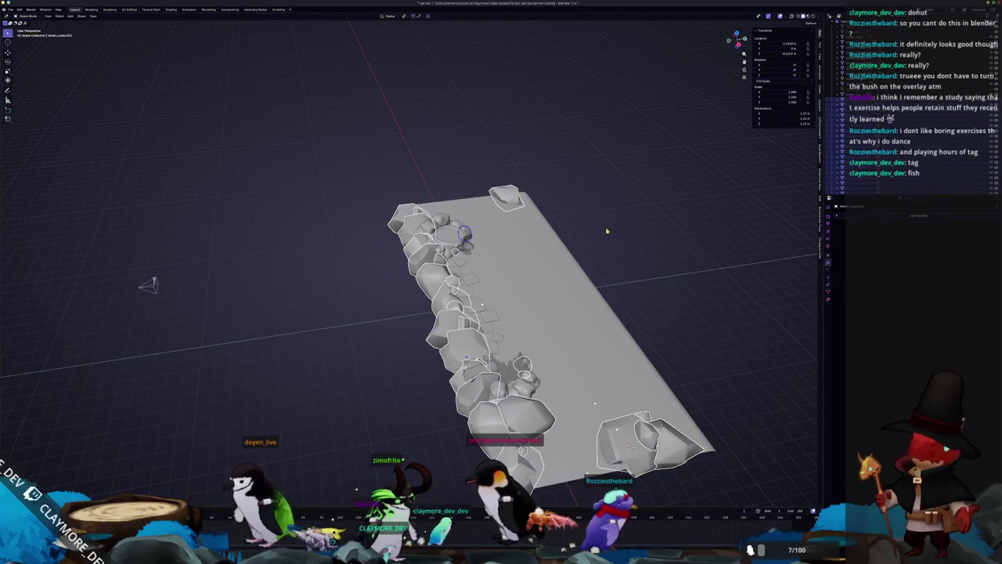
right_click(598, 227)
key(Escape)
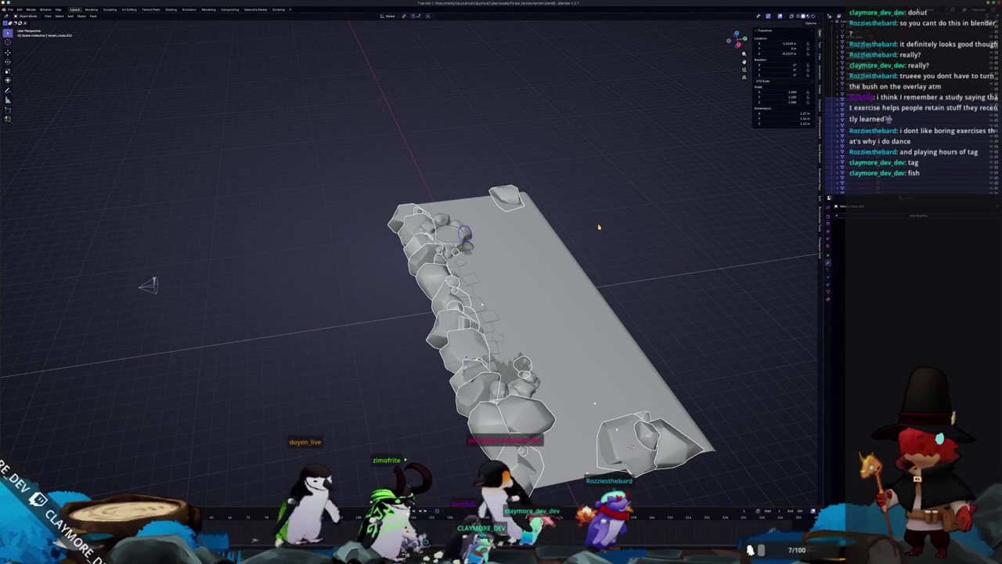
key(ctrl+j)
drag(553, 264, 407, 227)
mouse_move(676, 376)
mouse_down()
mouse_move(302, 162)
mouse_move(347, 163)
mouse_up()
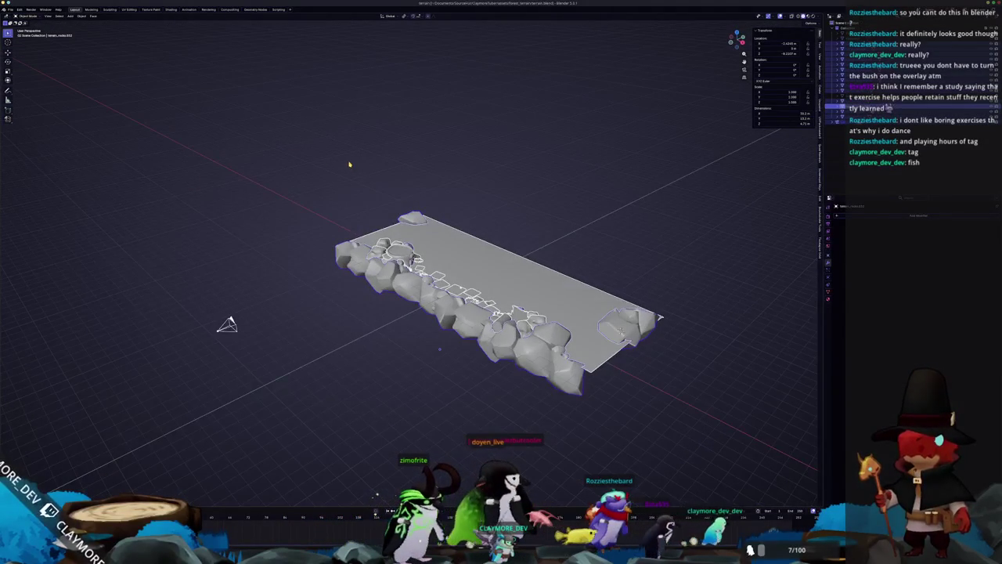
click(348, 172)
mouse_move(613, 387)
mouse_down()
mouse_move(490, 290)
mouse_move(366, 154)
mouse_up()
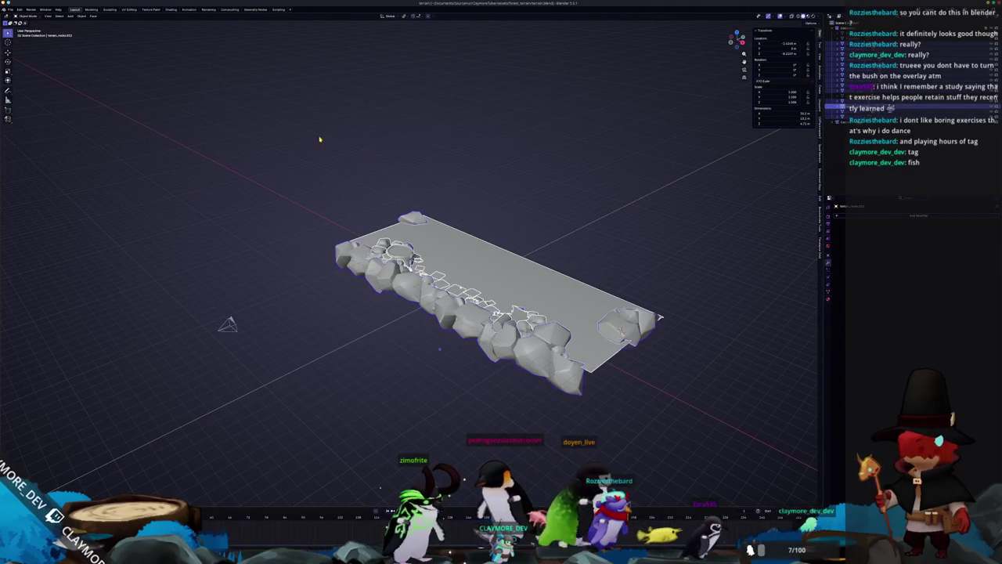
Step: Export the scene as a glTF 2.0 file and return to Godot
click(11, 10)
mouse_move(29, 94)
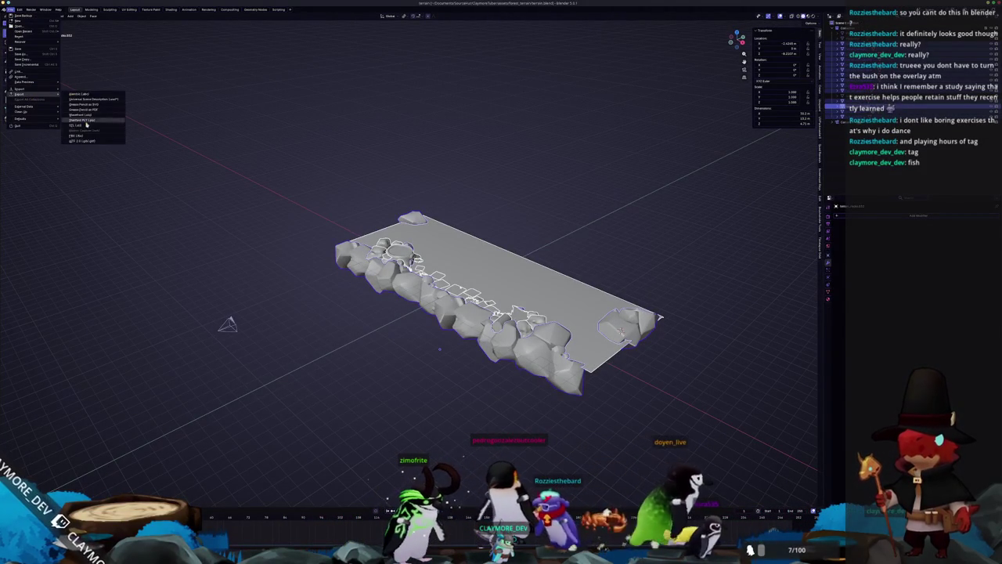
click(90, 141)
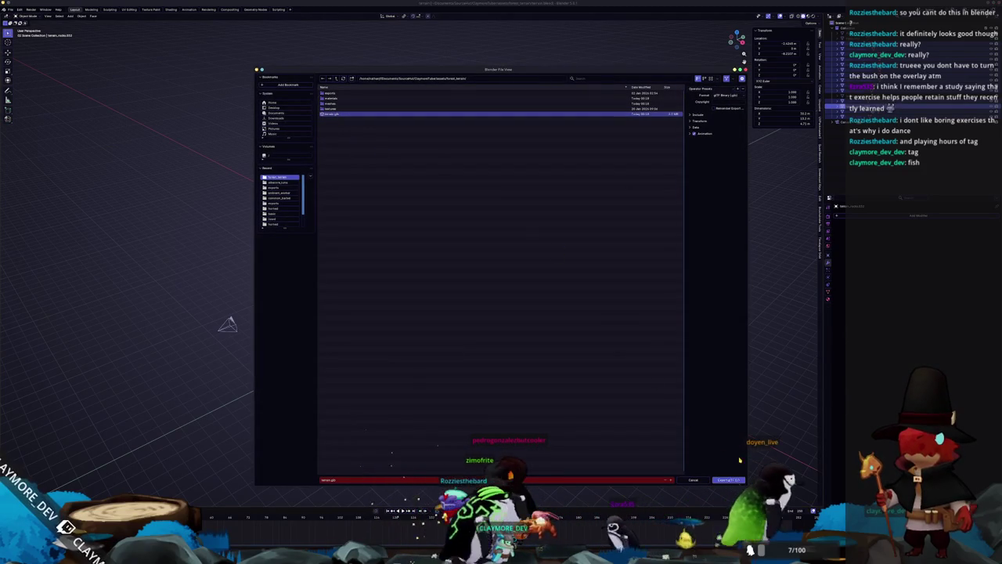
click(730, 479)
key(alt+Tab)
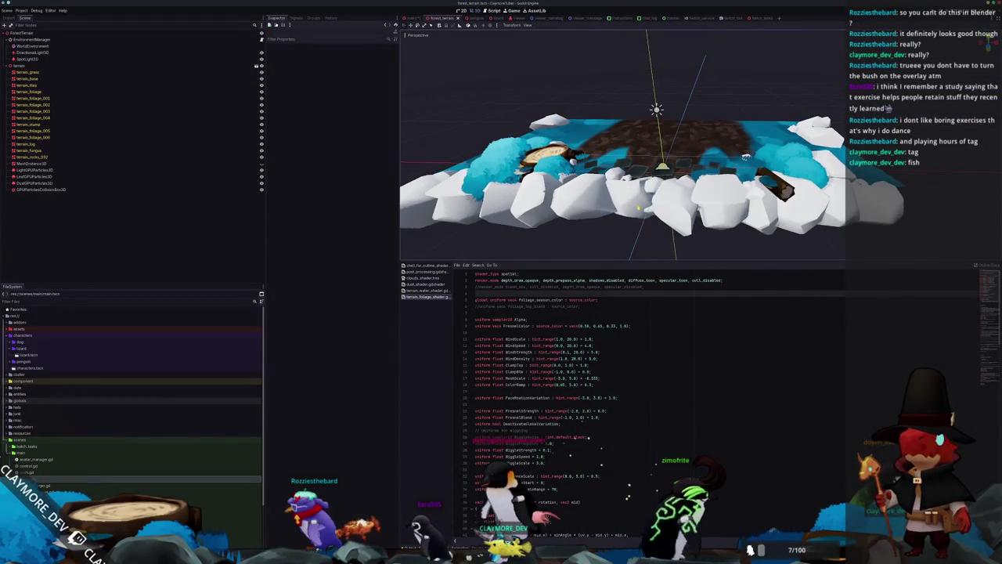
Step: Set terrain_rocks_032's Geometry material override to the 'rock' material, then go to main.tscn
click(31, 156)
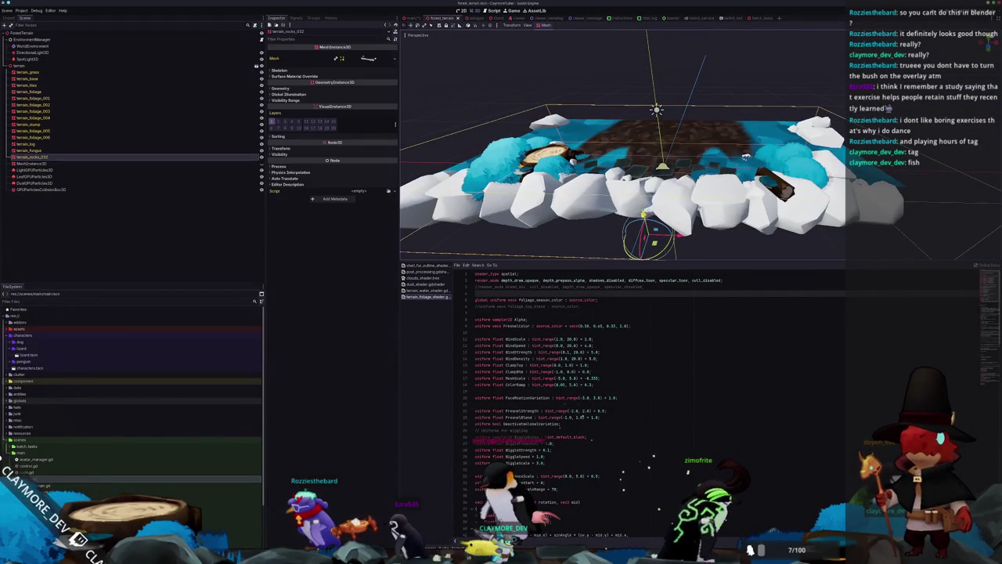
click(281, 90)
click(389, 96)
text(rock)
key(Return)
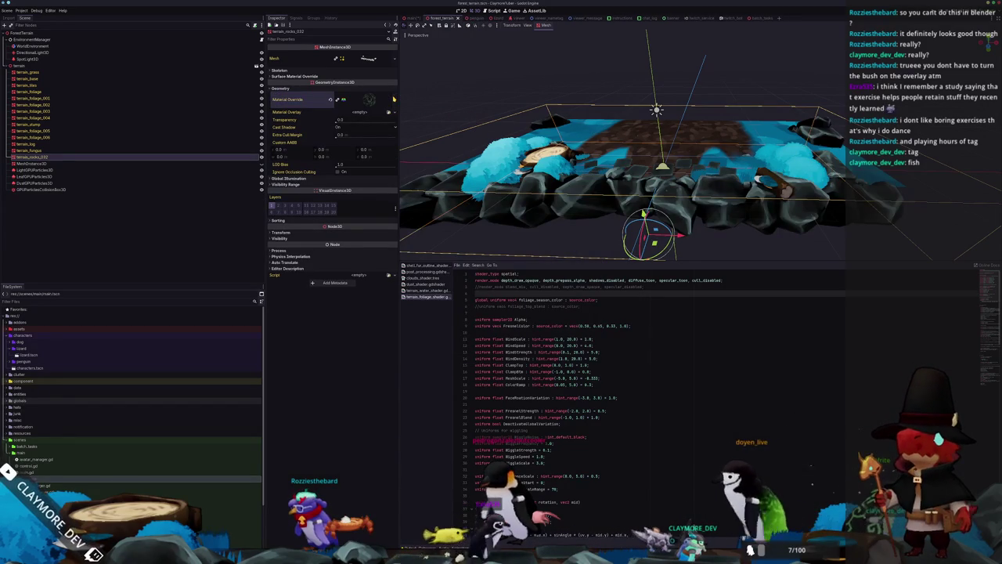
scroll(563, 233, down, 3)
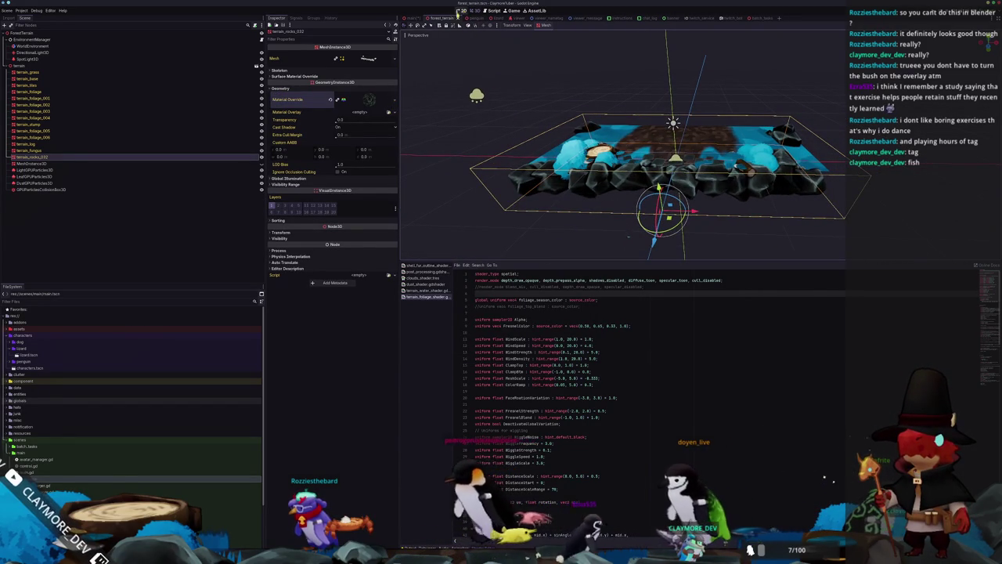
click(409, 17)
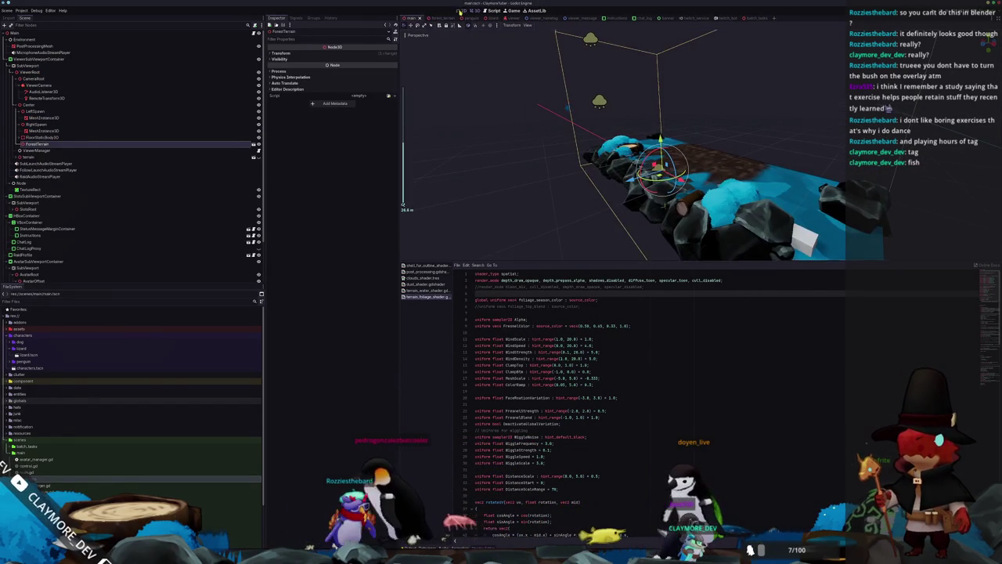
Step: In the 2D workspace, toggle the TextureRect node's visibility off in the Scene tree
click(462, 10)
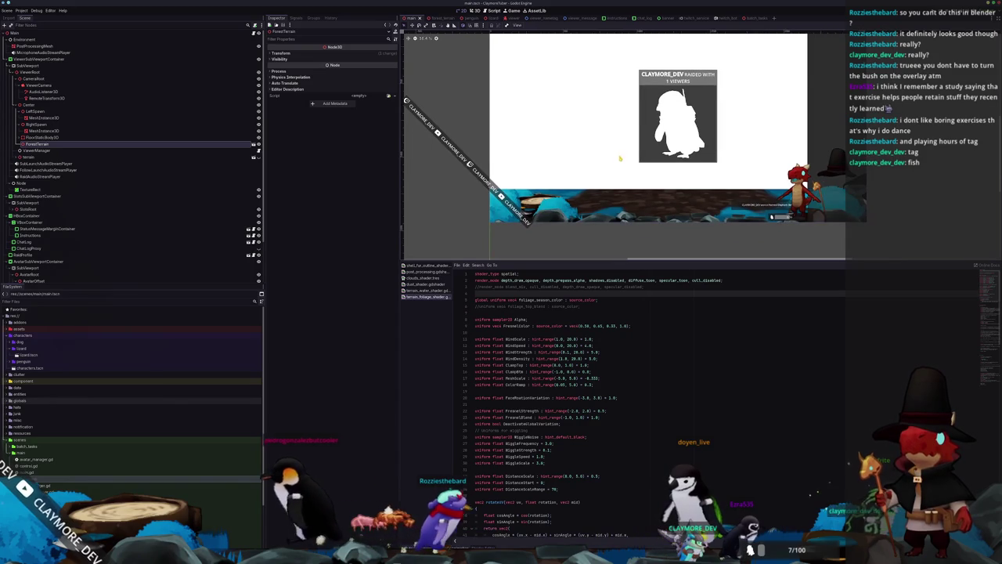
scroll(620, 157, up, 1)
click(593, 165)
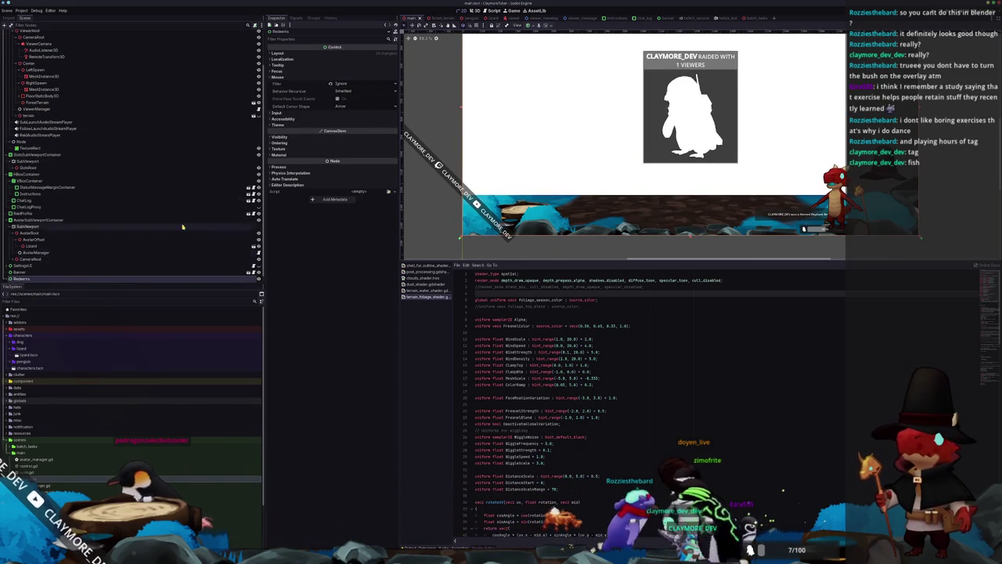
click(187, 148)
click(259, 151)
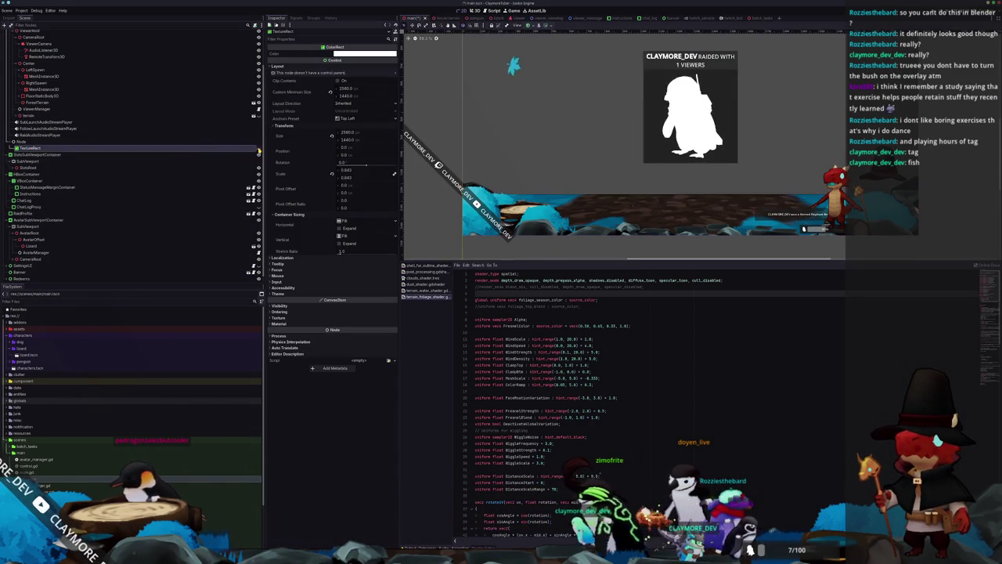
click(260, 150)
click(259, 151)
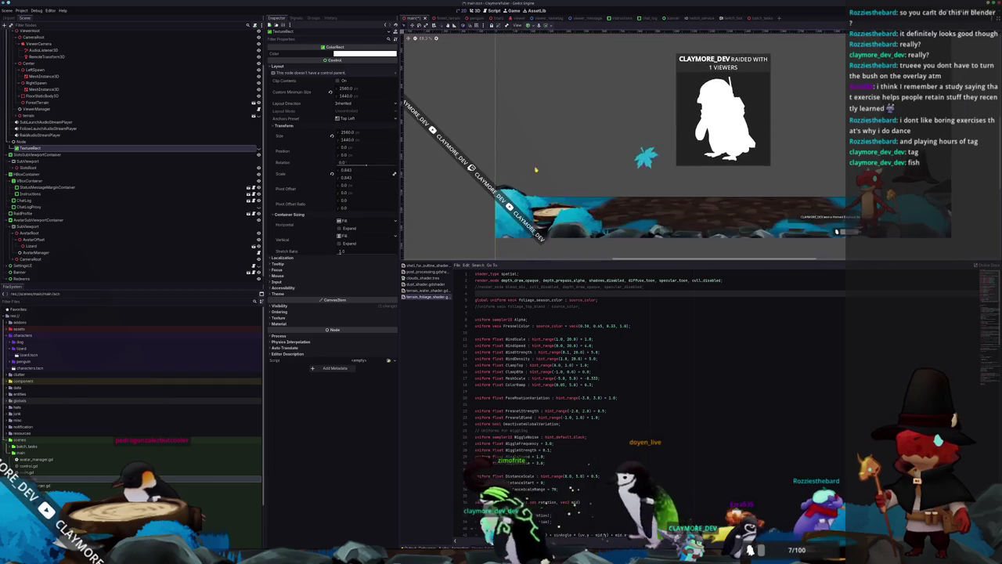
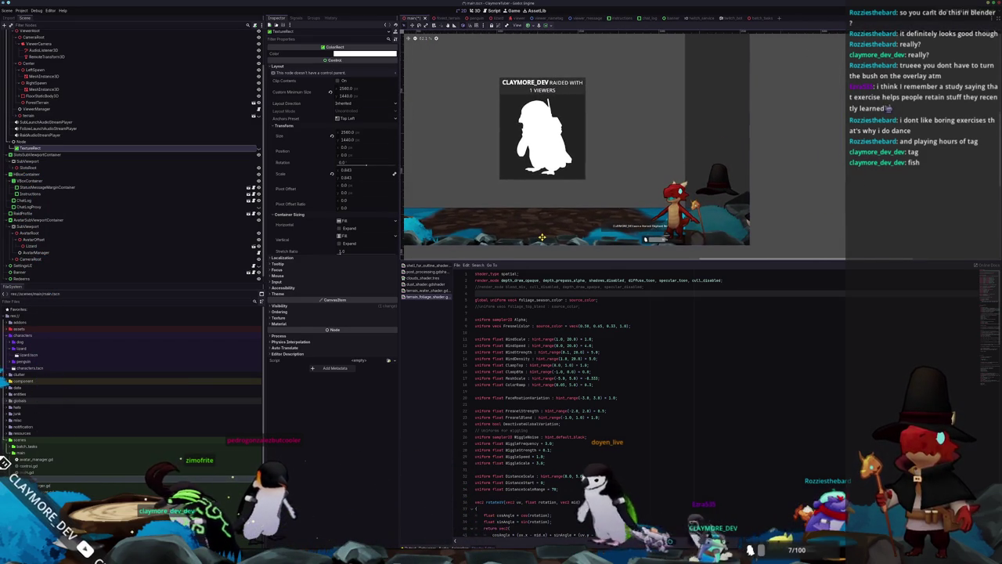
Step: Pan and zoom around Godot's stream overlay scene, then switch to Blender's front view of the terrain
drag(542, 236, 582, 223)
scroll(580, 223, down, 1)
scroll(580, 223, down, 3)
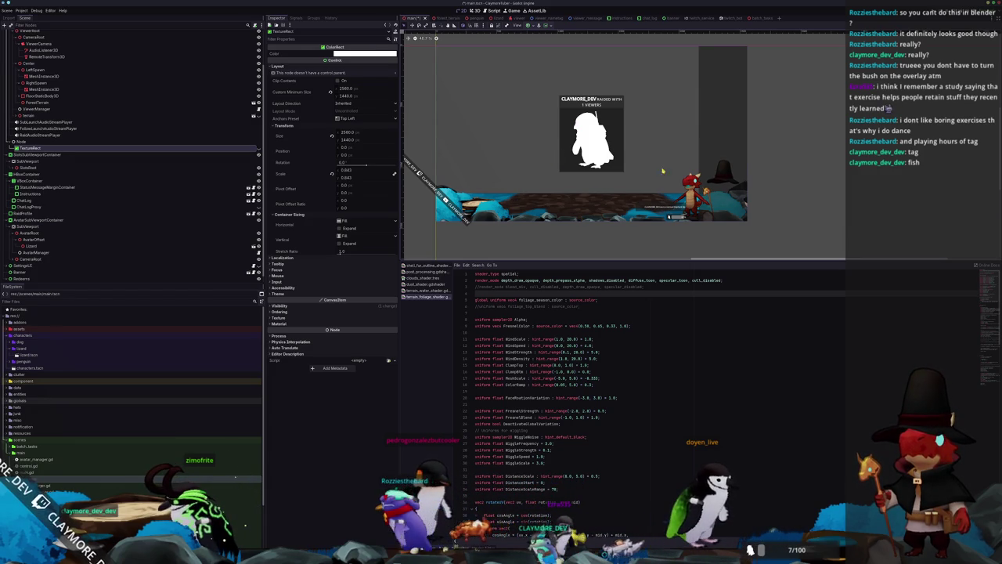
scroll(650, 175, up, 4)
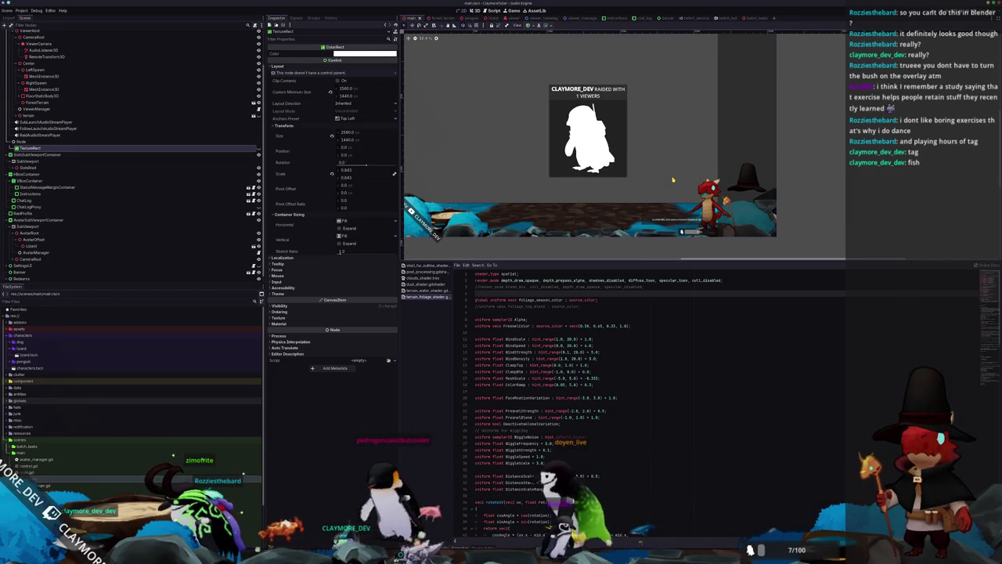
scroll(673, 180, down, 1)
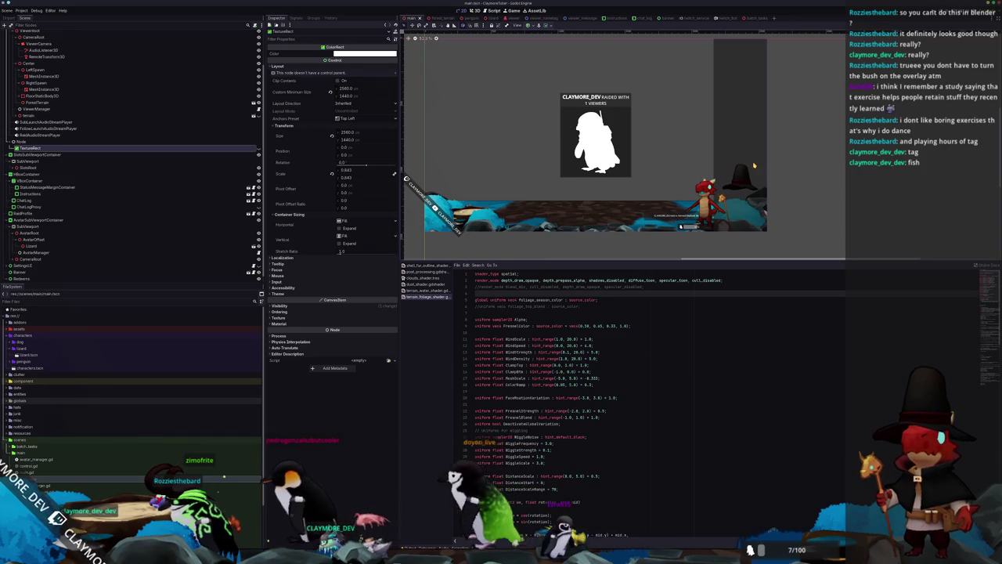
scroll(713, 164, down, 1)
drag(757, 167, 777, 171)
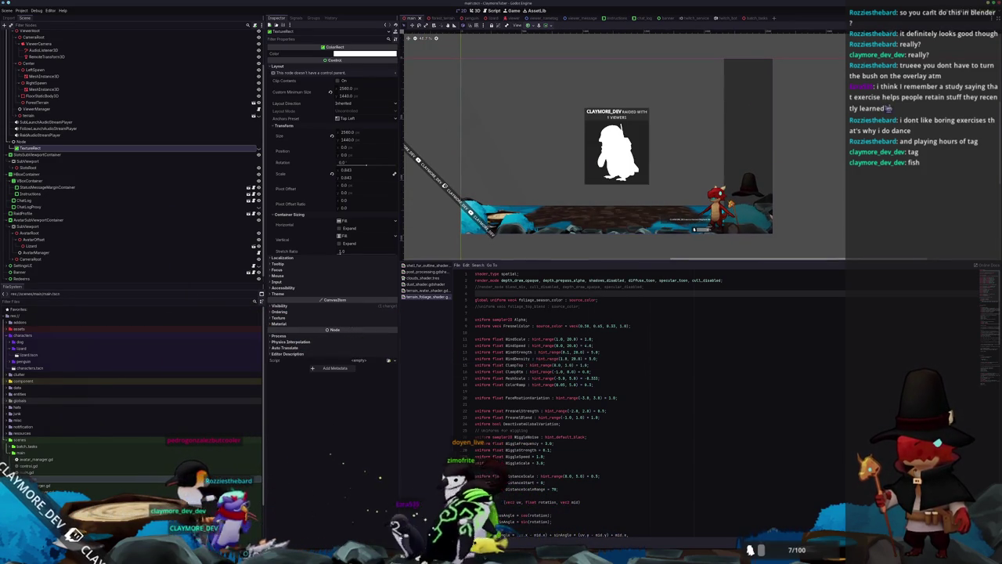
key(alt+Tab)
key(KP_1)
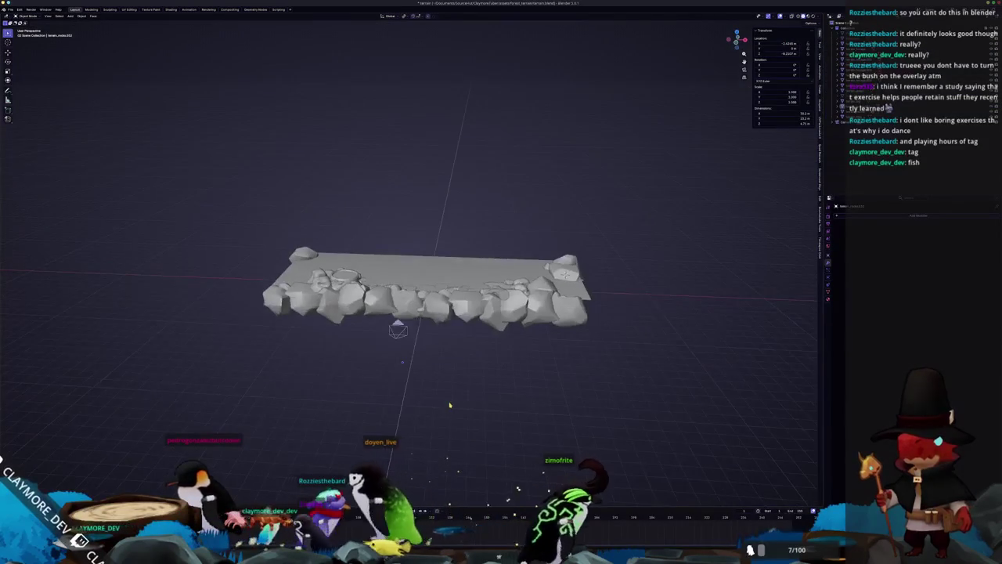
Step: Add a Single Vert mesh and place it at the right end of the rock terrain
scroll(394, 404, up, 2)
key(KP_6)
key(KP_6)
key(shift+a)
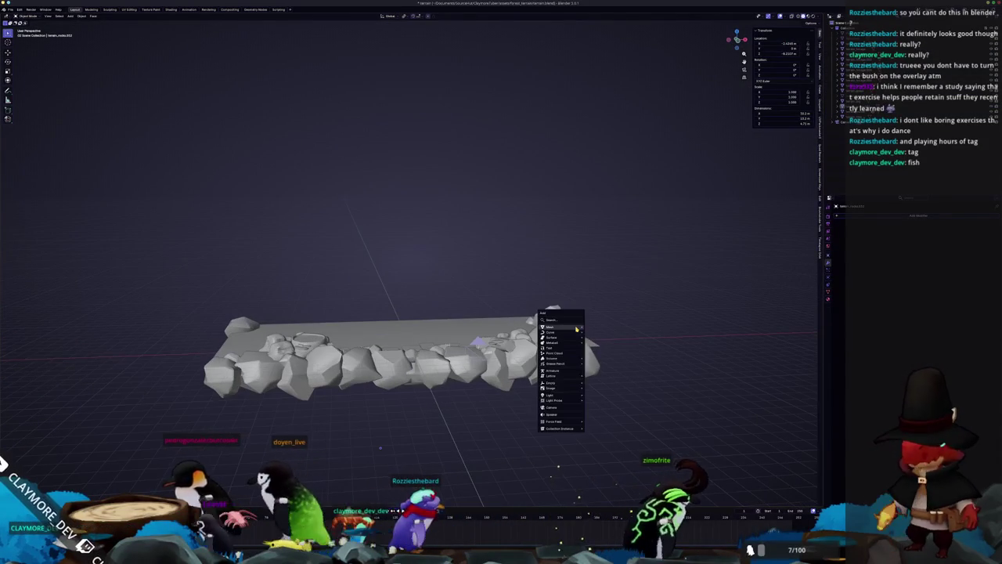
mouse_move(576, 329)
mouse_move(599, 394)
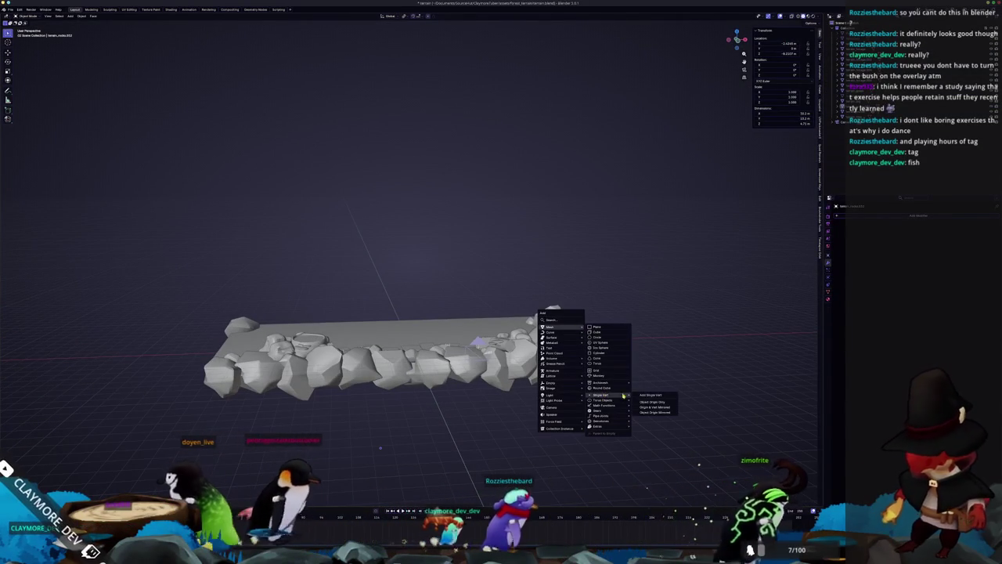
click(650, 401)
scroll(574, 336, up, 2)
key(KP_0)
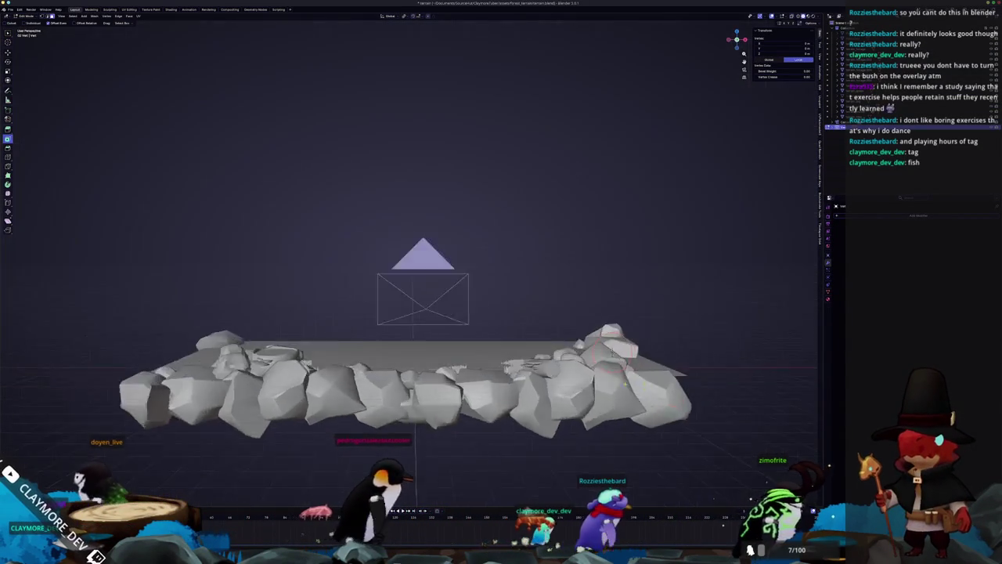
scroll(669, 328, up, 3)
scroll(669, 328, up, 3)
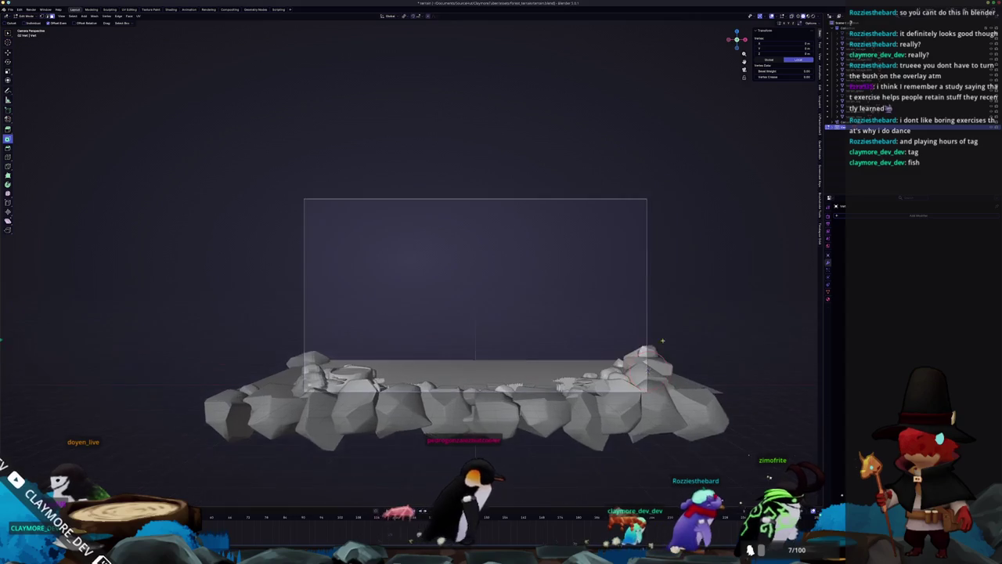
key(g)
drag(666, 344, 614, 335)
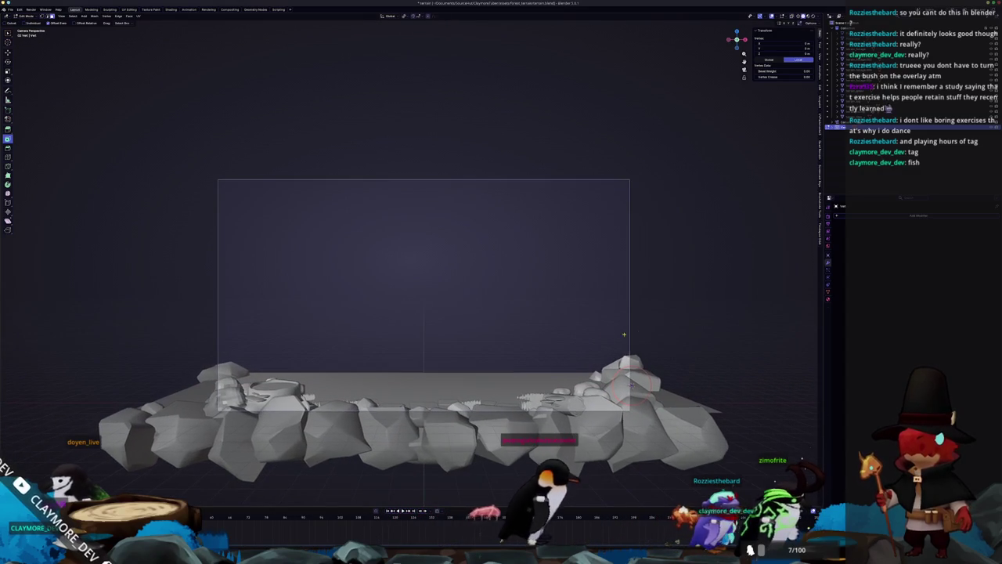
Step: Extrude the vertex straight up along Z into a tall vertical edge
key(Tab)
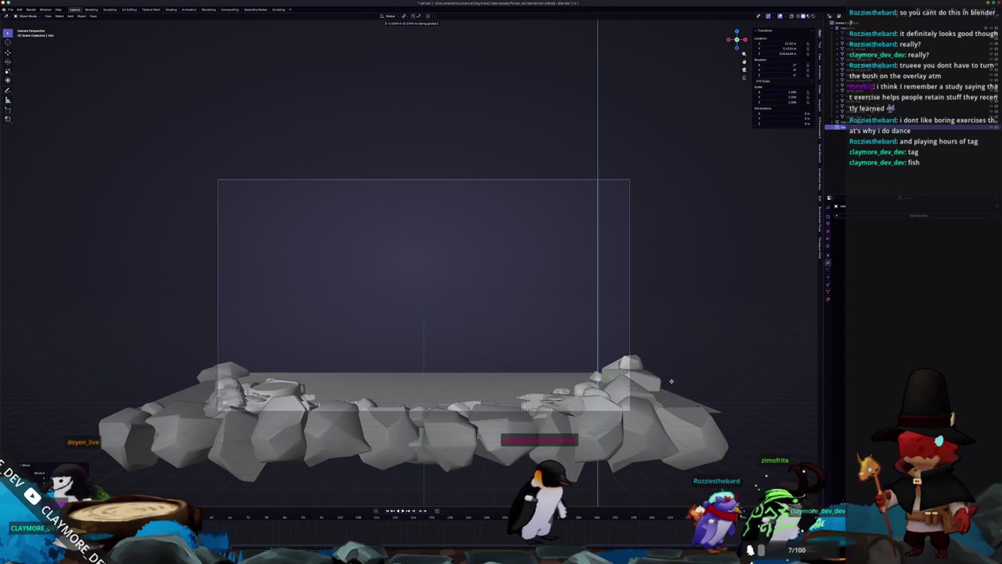
key(Tab)
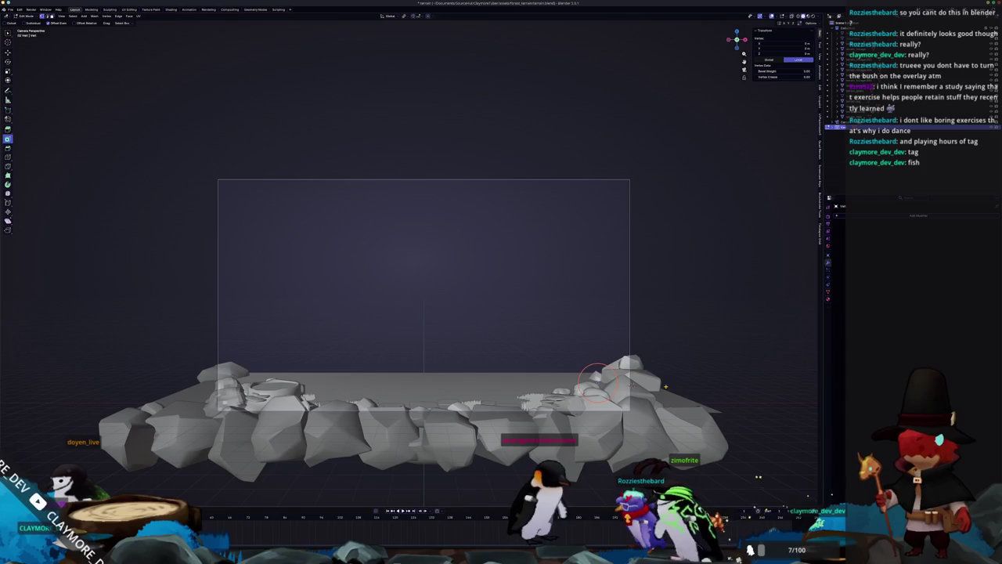
key(e)
key(z)
click(664, 212)
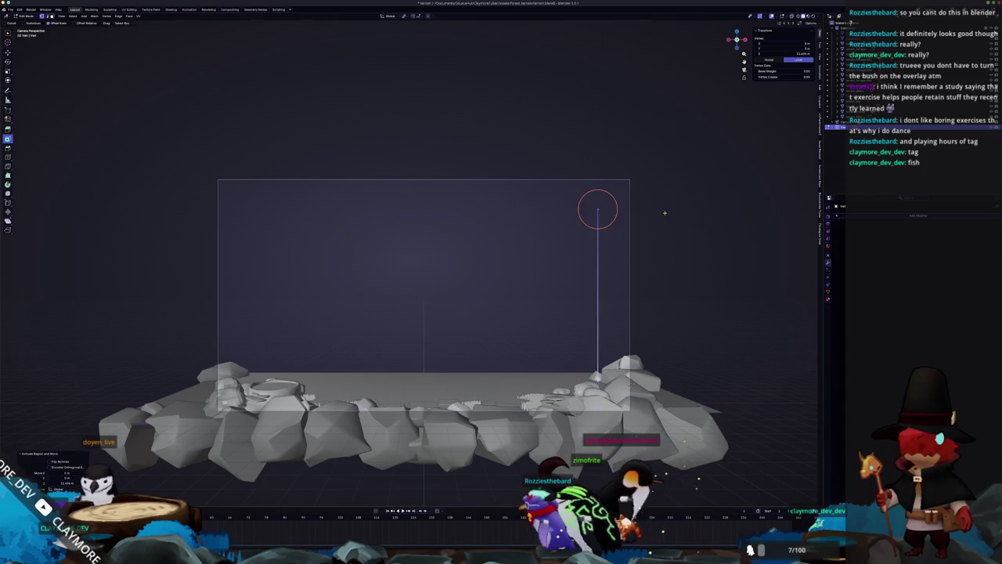
key(Tab)
scroll(687, 320, down, 1)
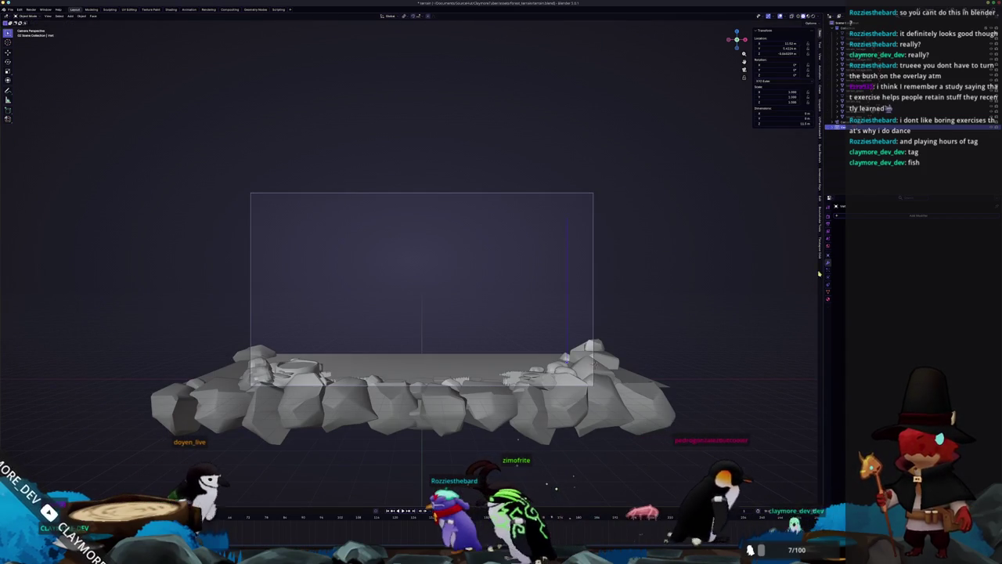
Step: Add Skin and Subdivision Surface modifiers and widen the skin into a thick rounded pillar
click(917, 216)
click(892, 245)
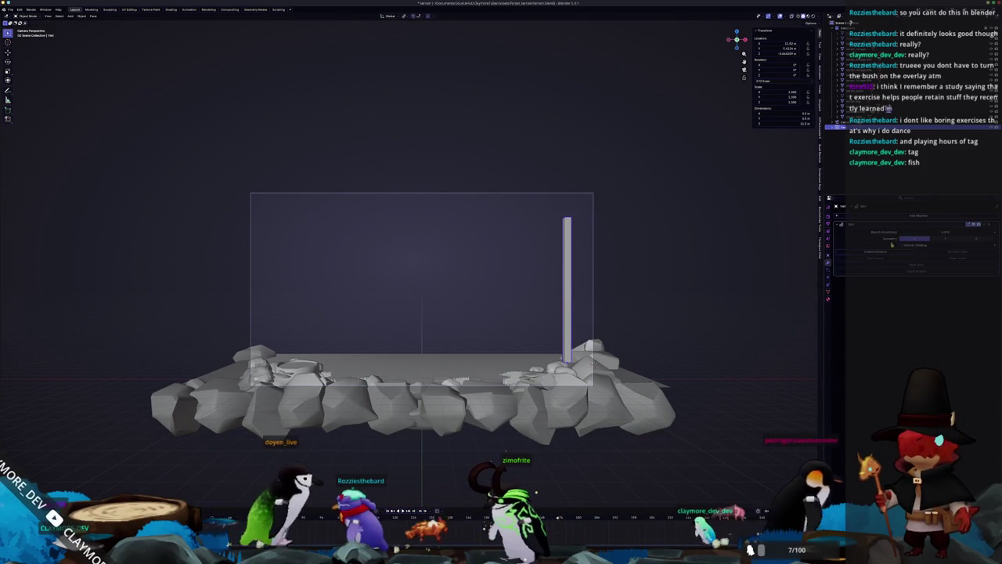
key(Tab)
key(q)
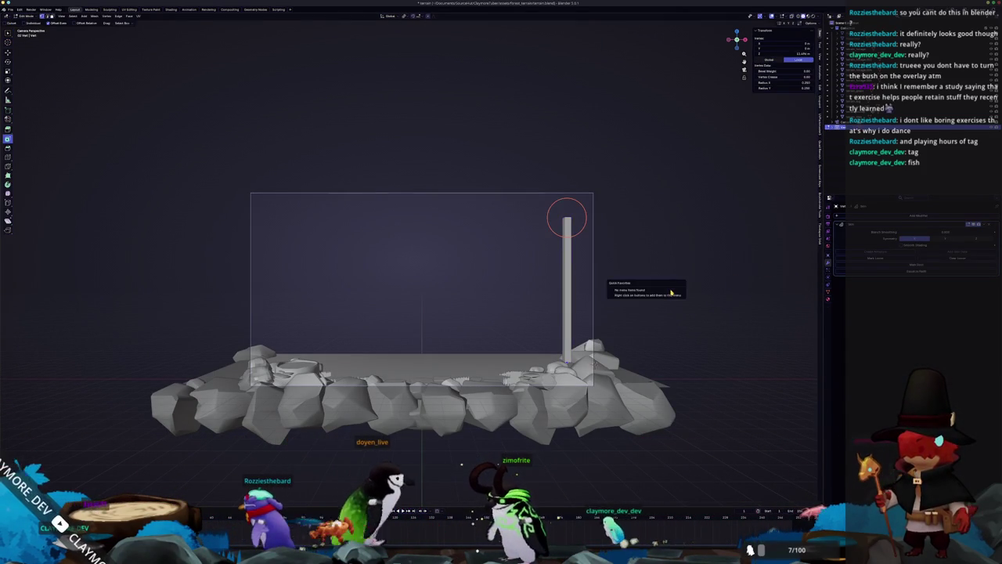
click(548, 291)
key(s)
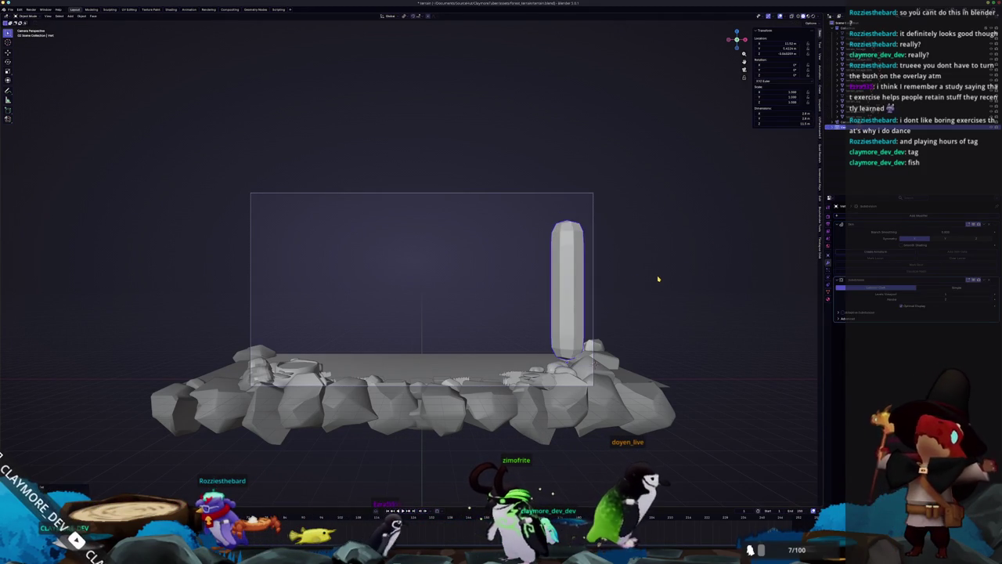
key(ctrl+1)
key(s)
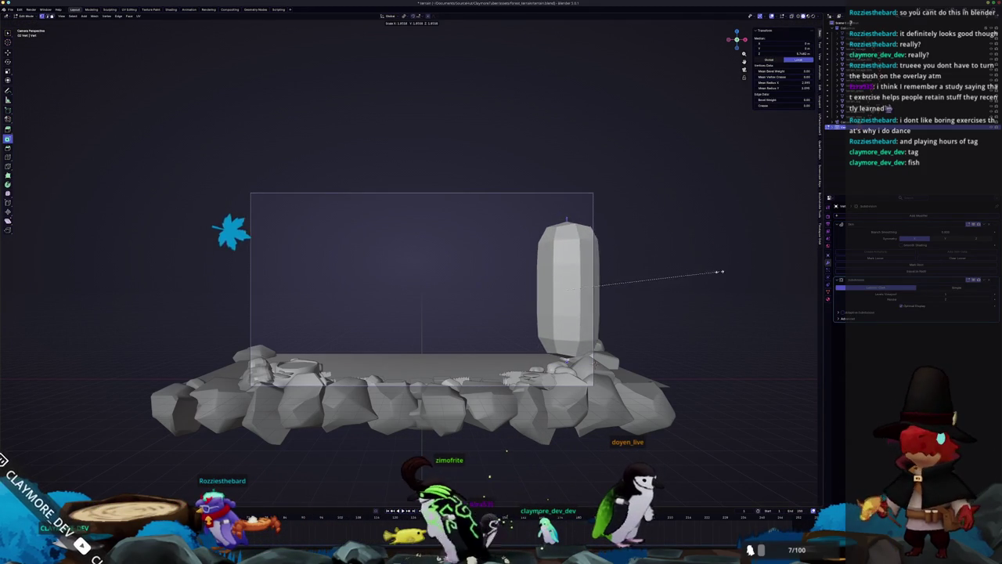
click(690, 273)
Step: Raise the pillar's top along Z, resize its thickness, and move it along X
key(g)
key(z)
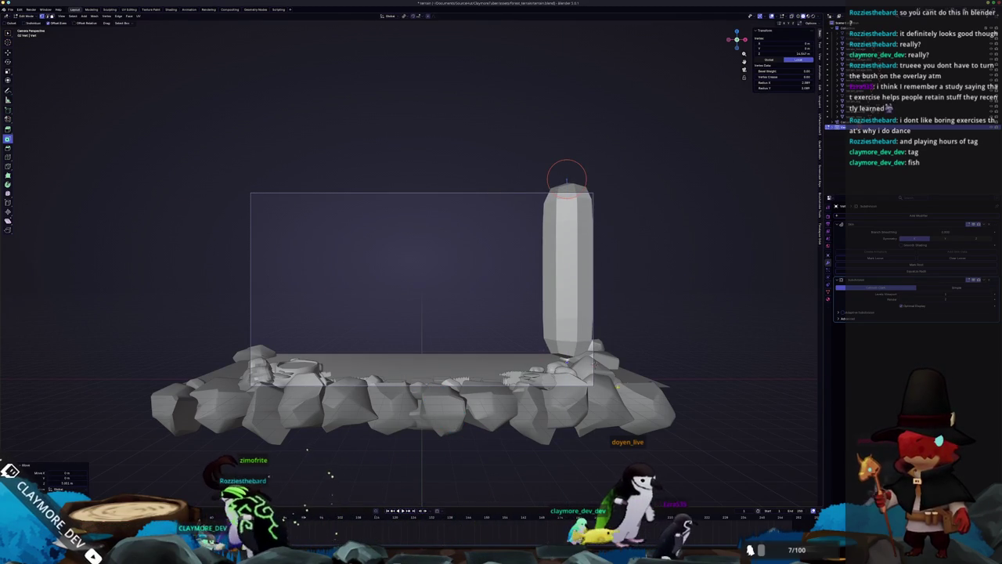
click(533, 346)
key(a)
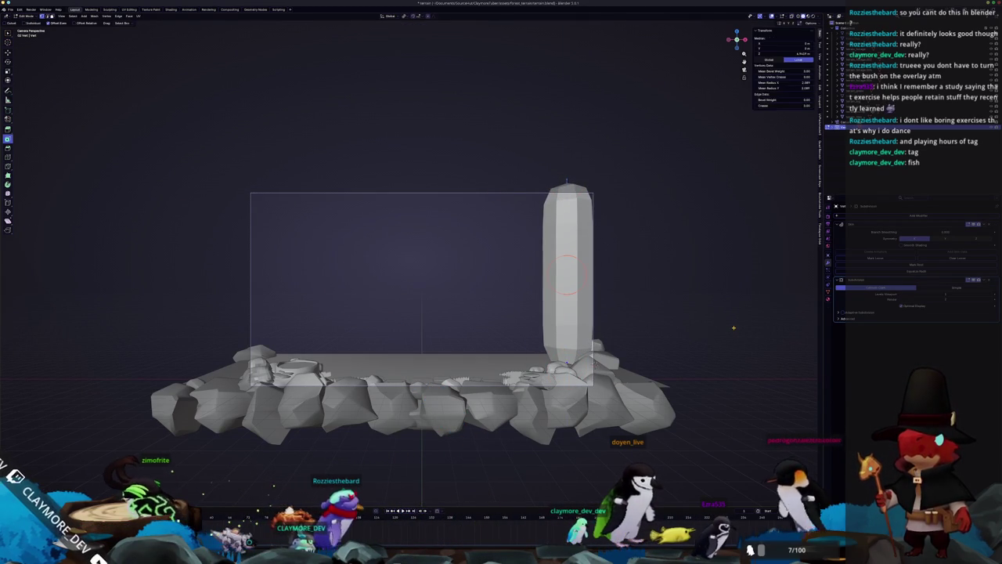
key(ctrl+a)
click(662, 326)
key(Tab)
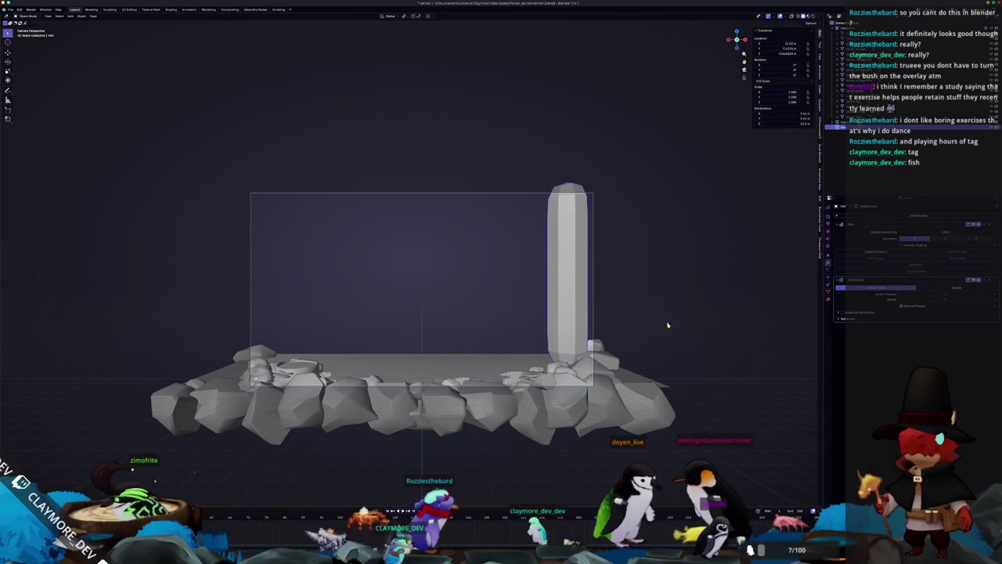
key(g)
key(x)
click(656, 320)
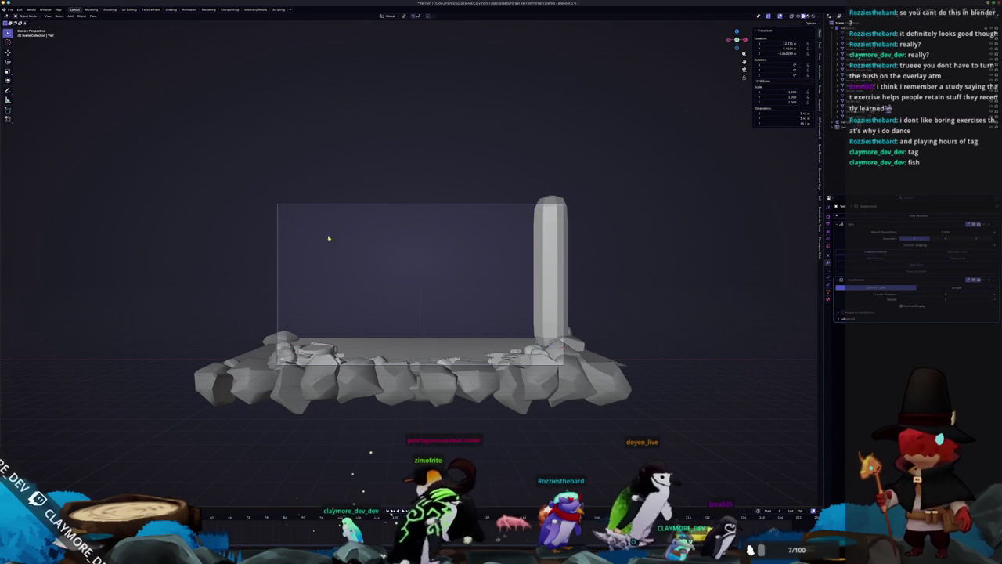
key(KP_0)
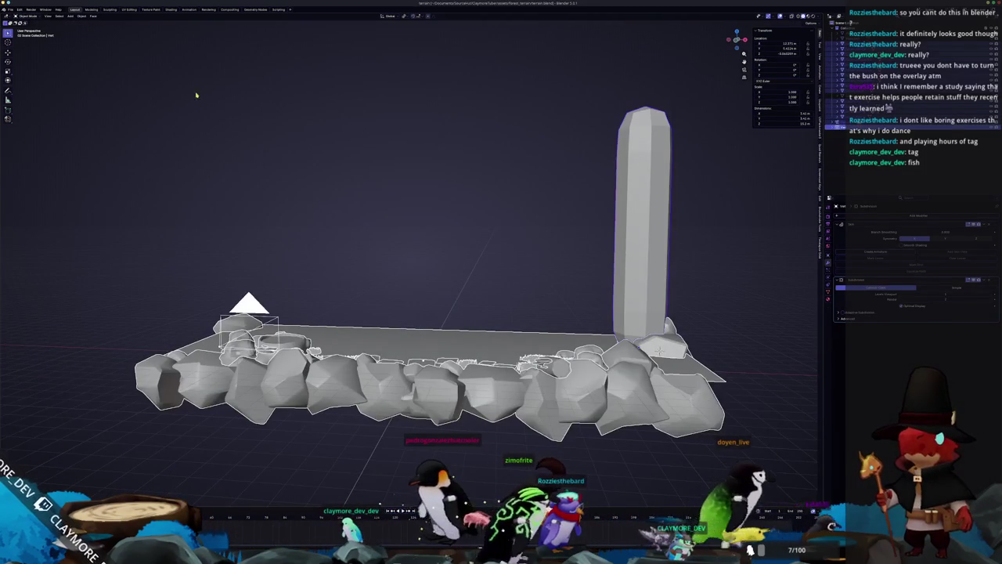
Step: Export the terrain with its pillar as glTF 2.0 and switch back to Godot
click(11, 9)
mouse_move(26, 91)
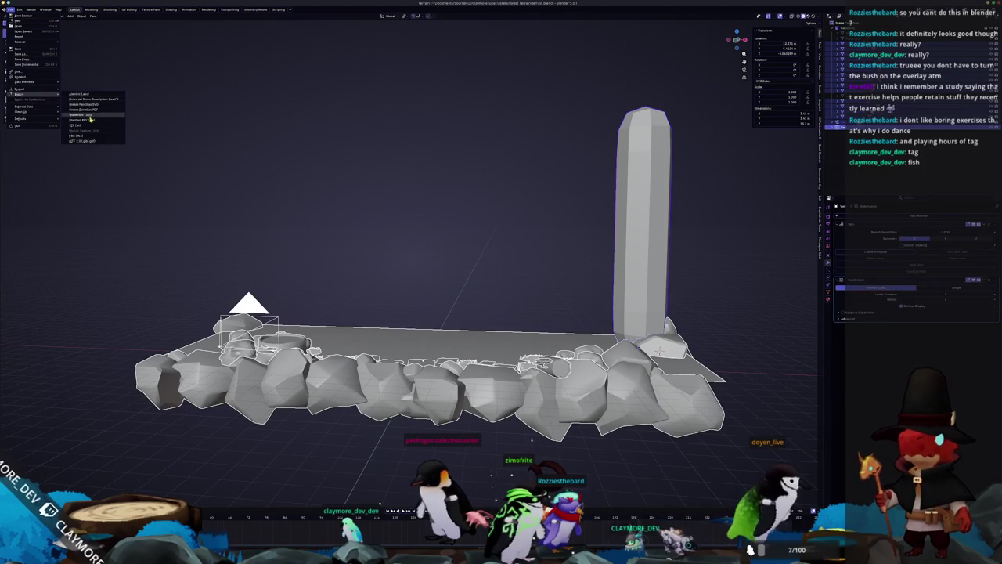
click(89, 142)
click(729, 480)
key(alt+Tab)
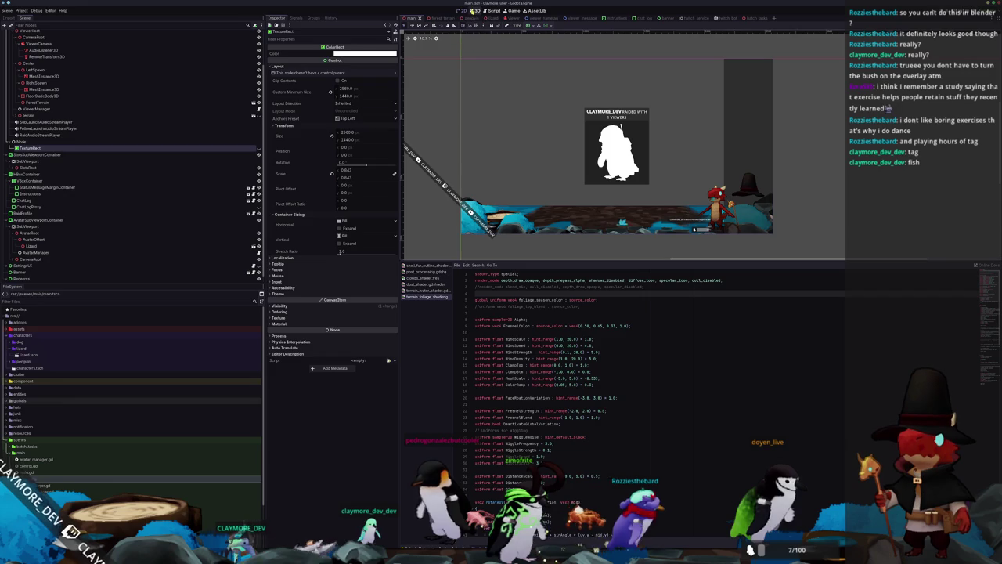
Step: Open the forest_terrain scene, select its MeshInstance3D, then switch to Blender
click(441, 18)
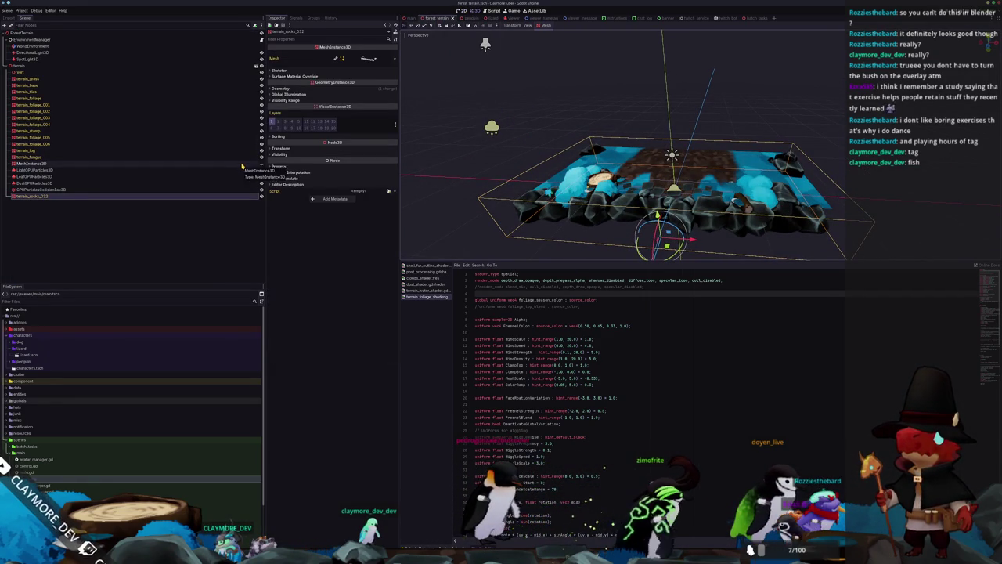
click(242, 164)
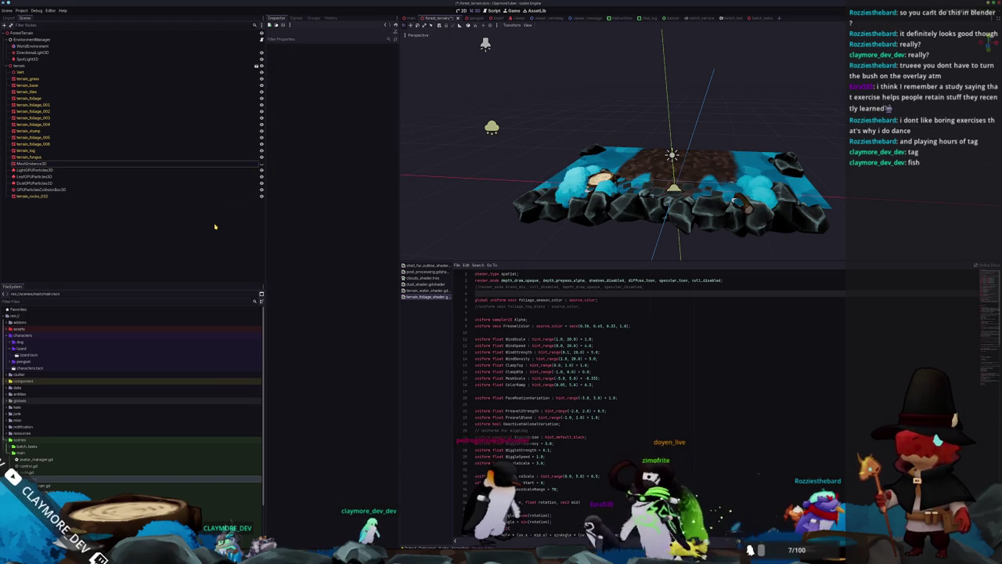
key(alt+Tab)
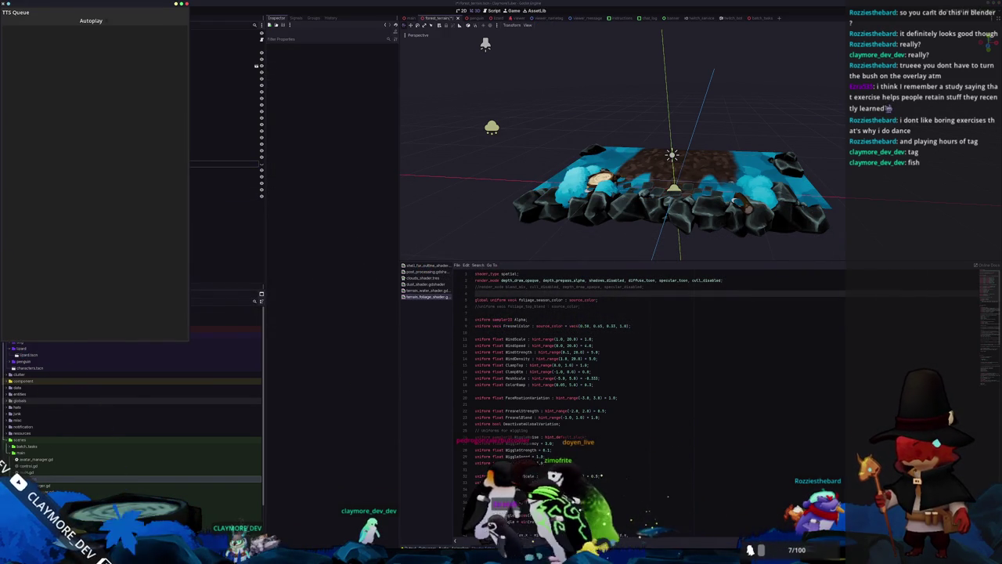
key(alt+Tab)
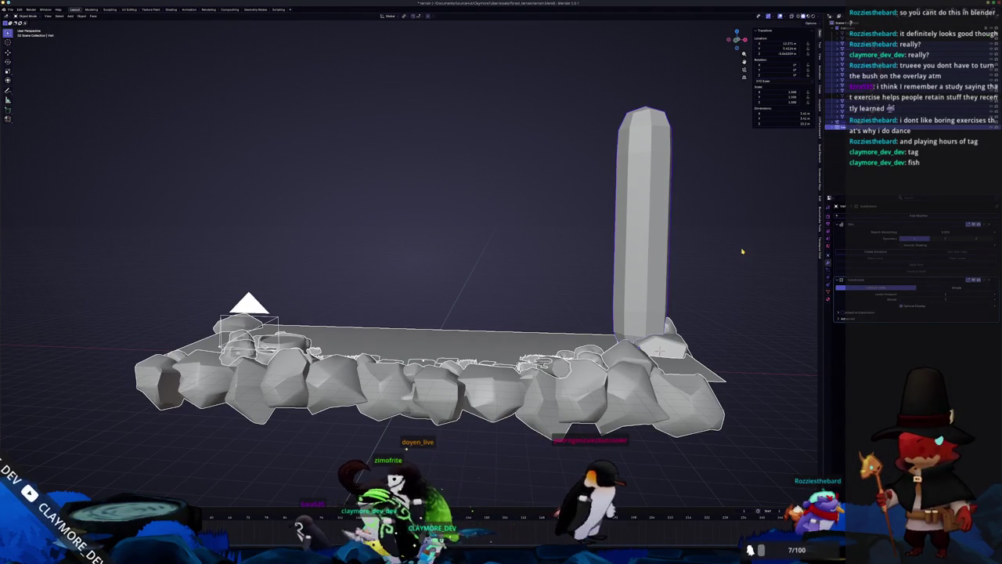
Step: Re-export the terrain and pillar as glTF 2.0 and check the result in Godot
scroll(737, 251, down, 2)
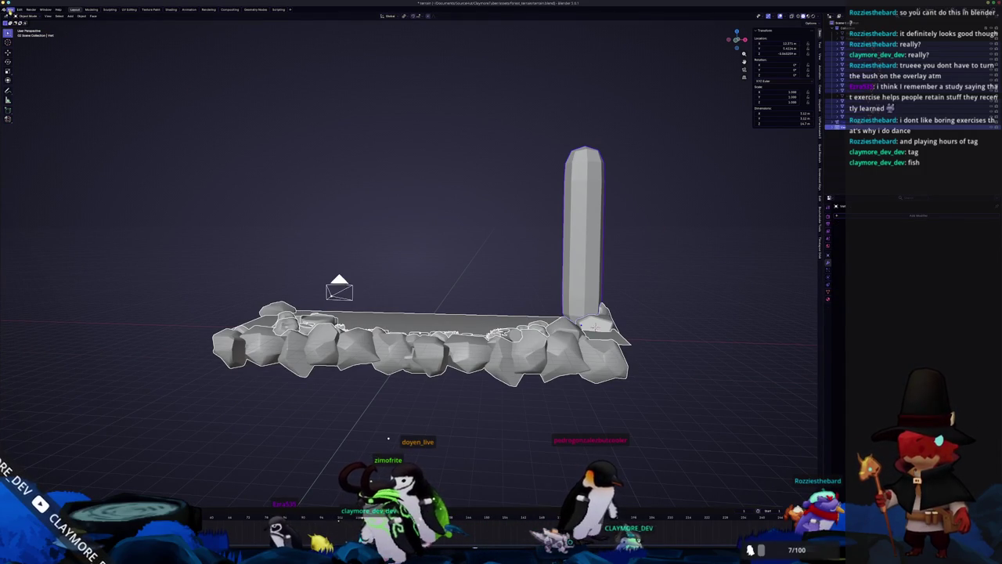
click(10, 9)
mouse_move(30, 97)
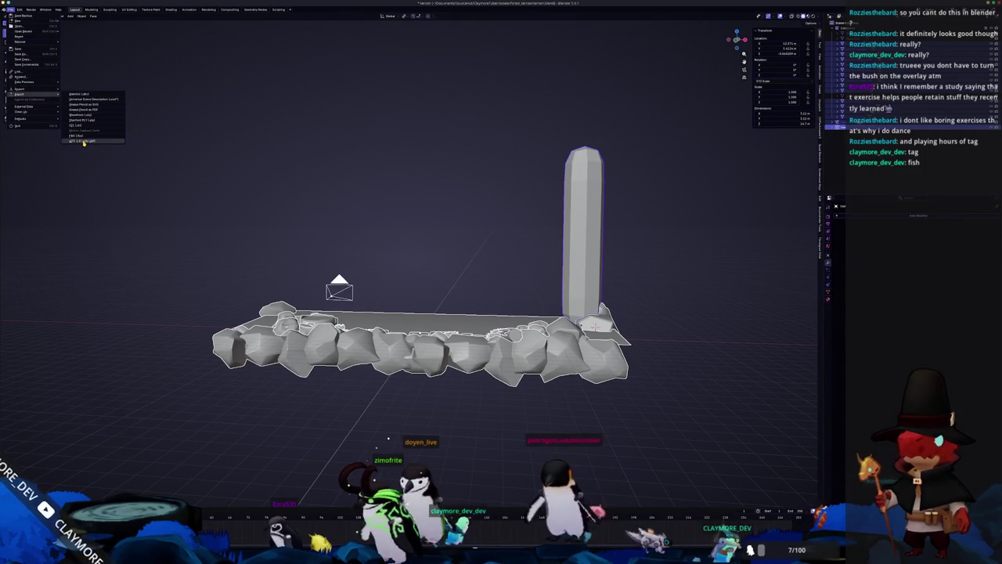
click(83, 142)
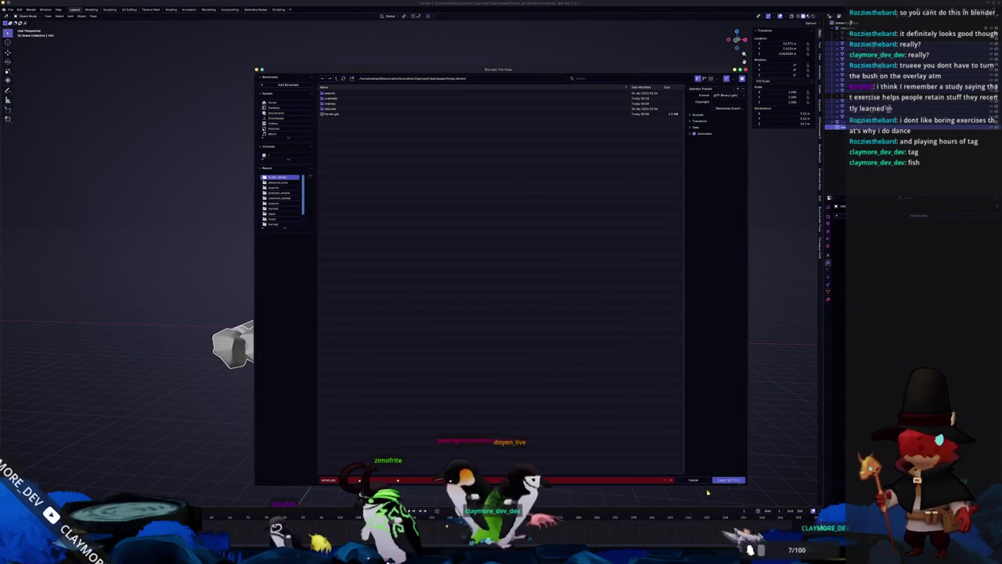
click(729, 480)
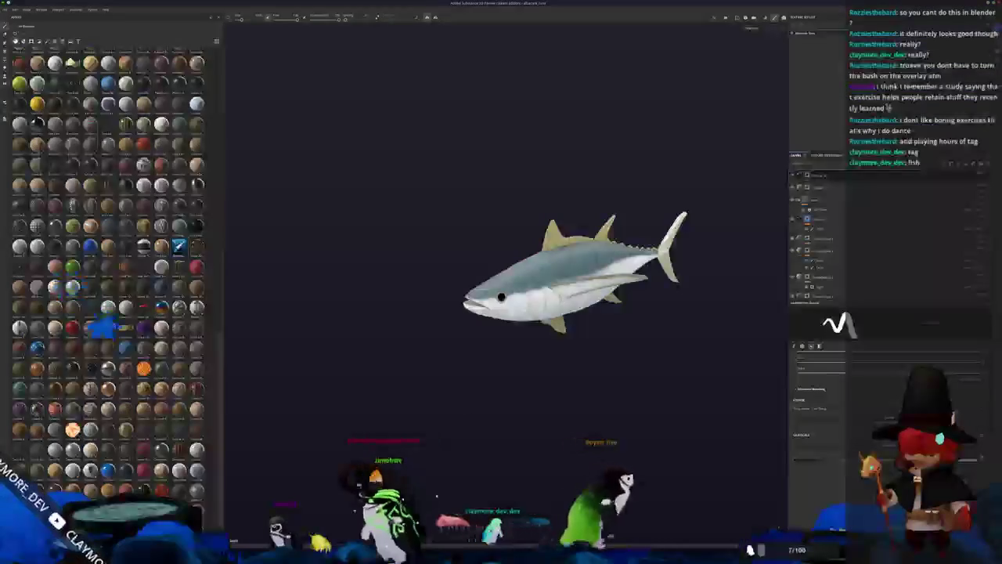
key(alt+Tab)
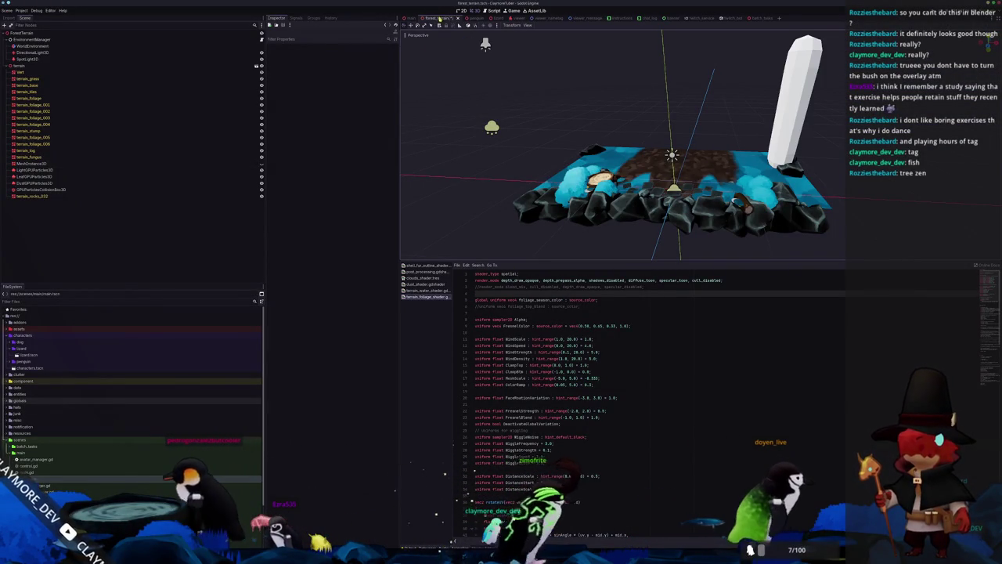
Step: Open the main scene, look it over, and test-run the game and overlay with F5
click(409, 18)
scroll(704, 219, up, 3)
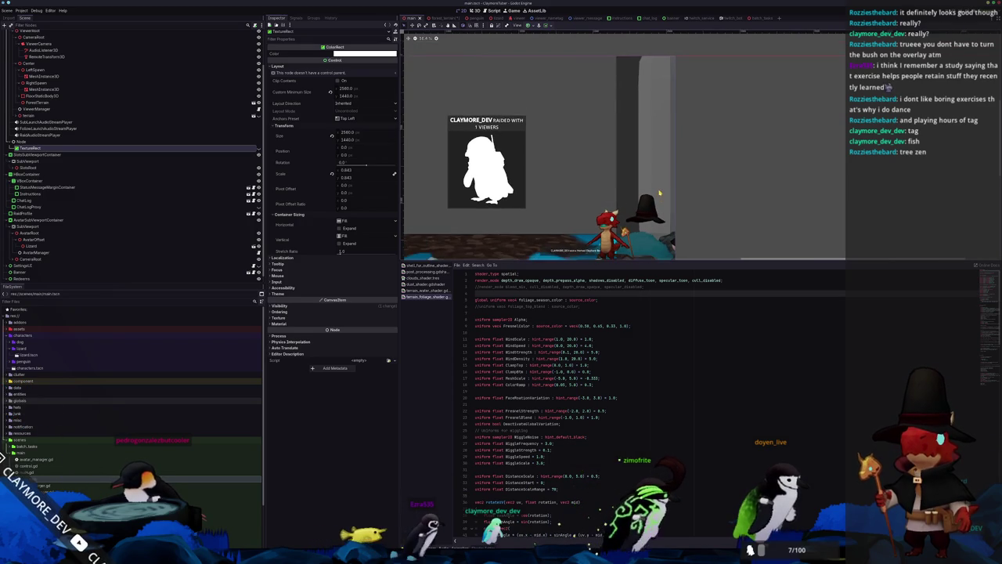
scroll(660, 196, down, 2)
drag(660, 196, 697, 196)
scroll(685, 196, down, 2)
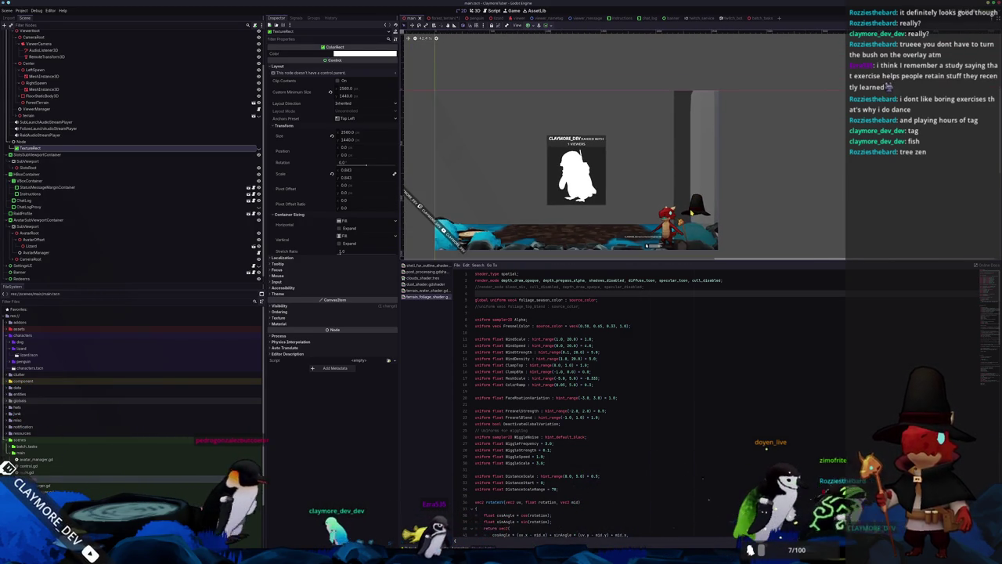
scroll(691, 209, up, 2)
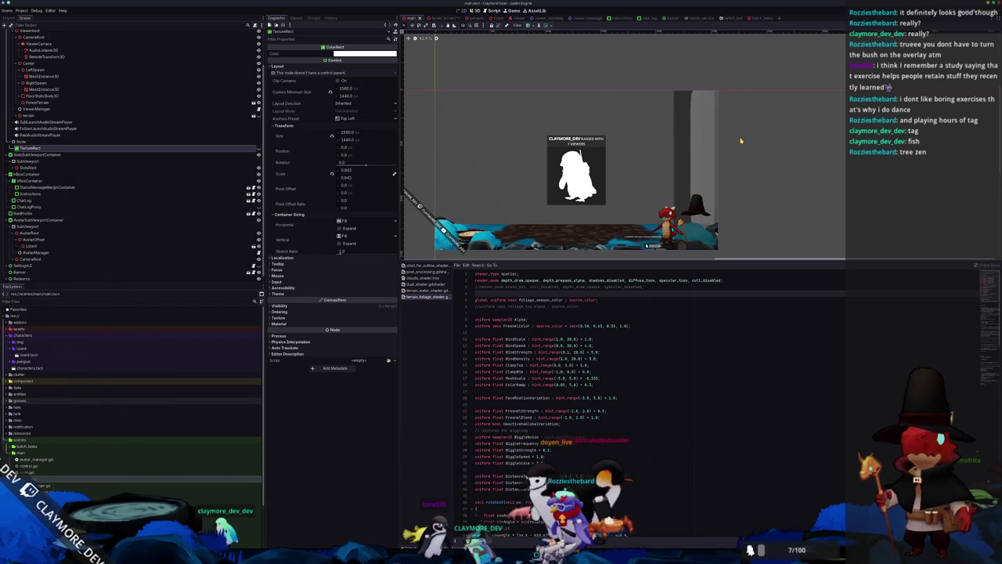
key(F5)
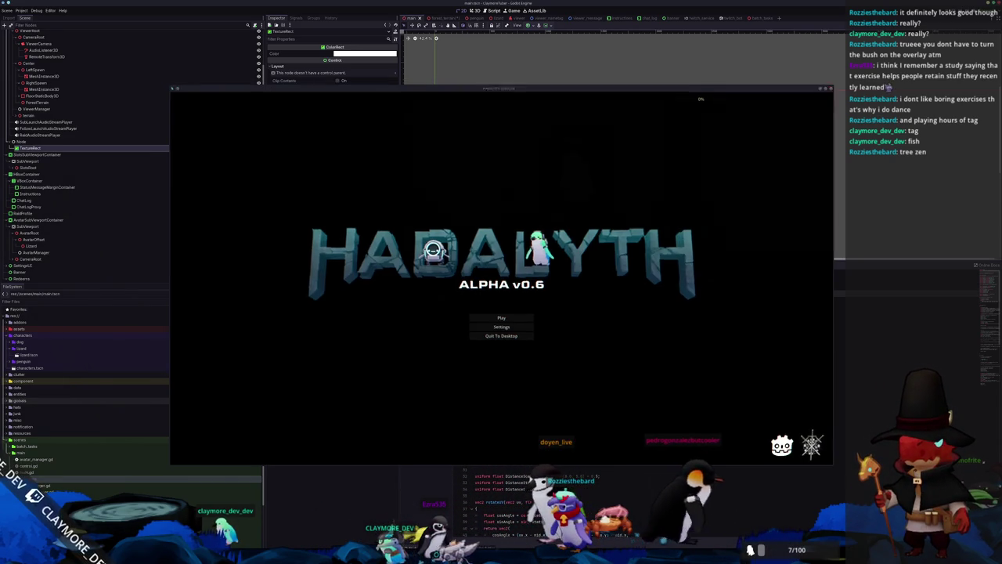
key(F8)
key(F5)
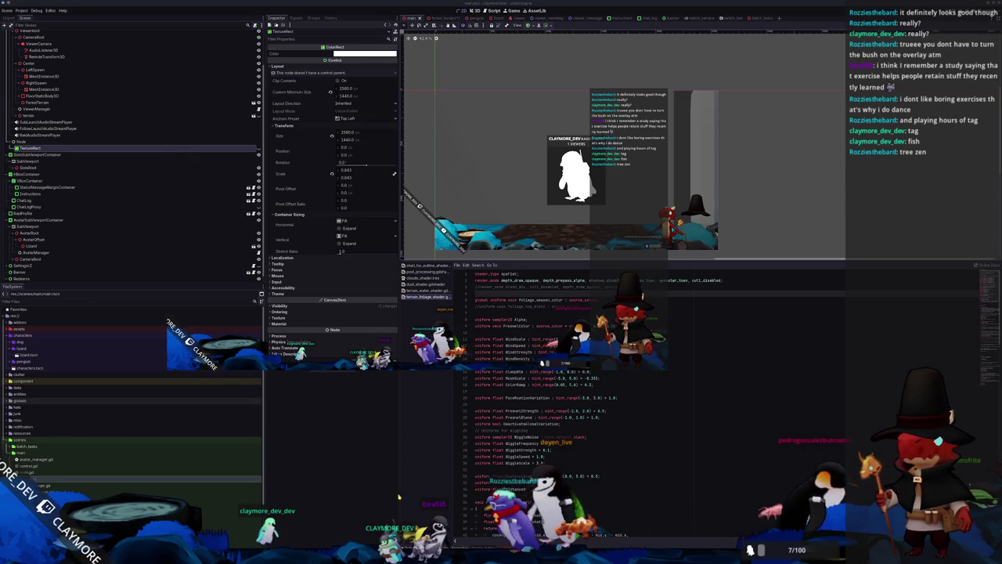
Step: Back in Blender, select only the pillar and add level-1 Subdivision smoothing
key(alt+Tab)
click(603, 268)
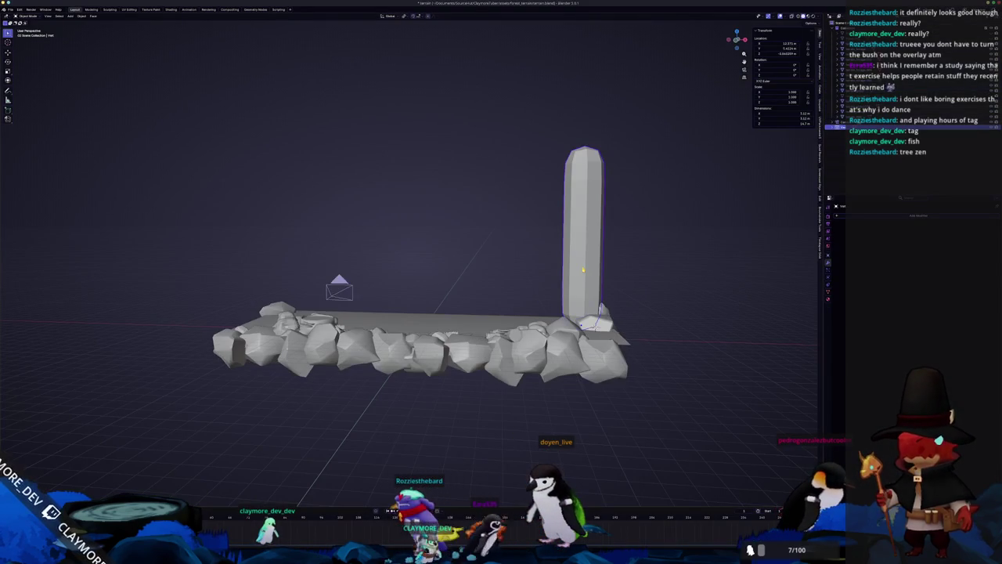
scroll(686, 274, up, 1)
key(ctrl+1)
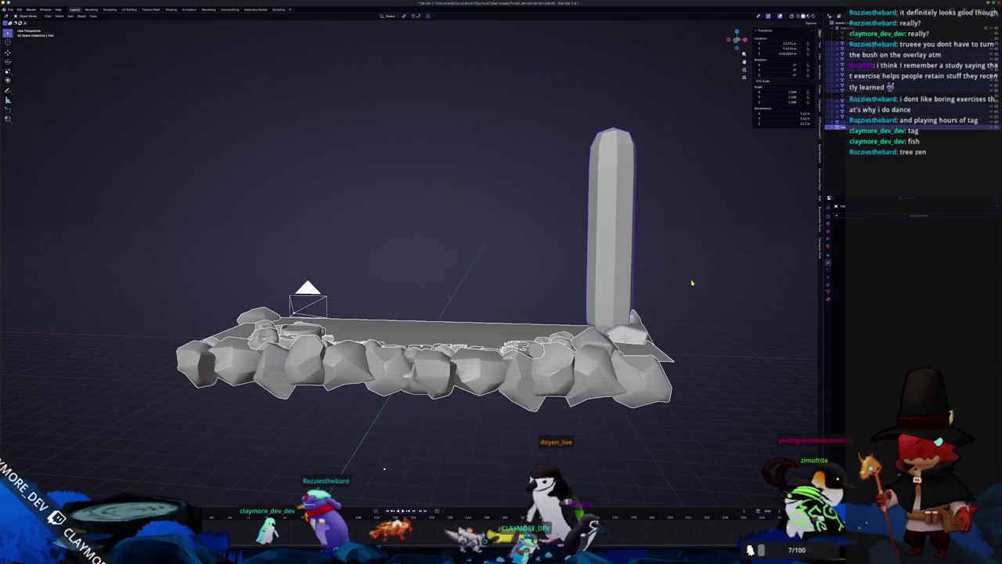
Step: Lengthen the pillar by raising its top vertices along Z in front X-ray view, then widen it
click(606, 280)
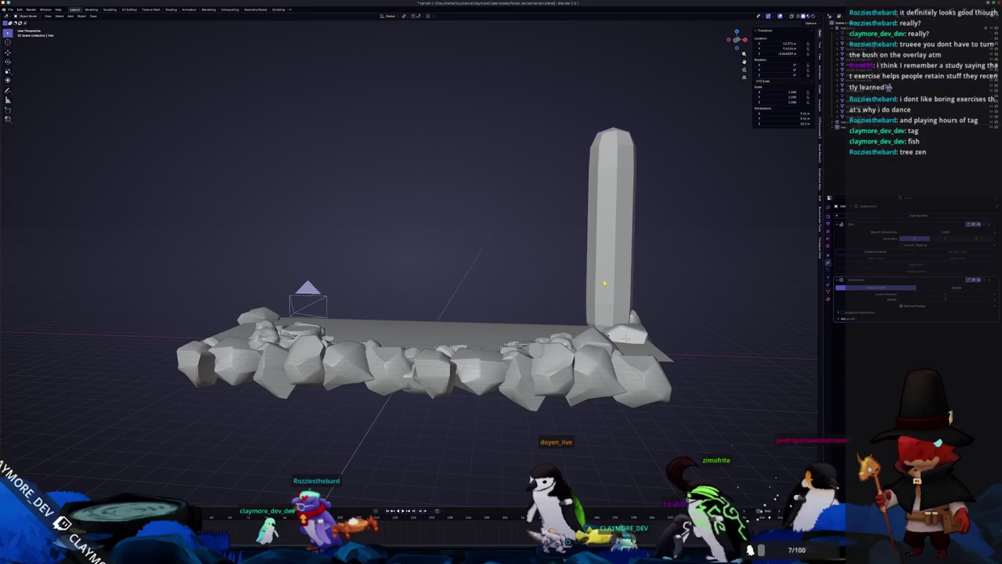
key(Tab)
key(KP_1)
key(alt+z)
drag(567, 69, 726, 167)
key(g)
key(z)
click(636, 120)
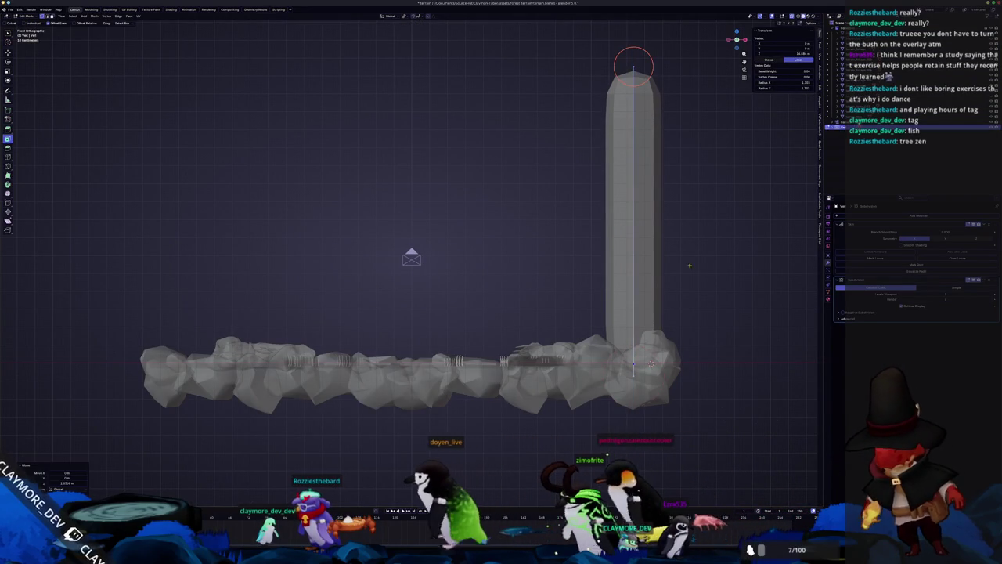
scroll(724, 285, down, 1)
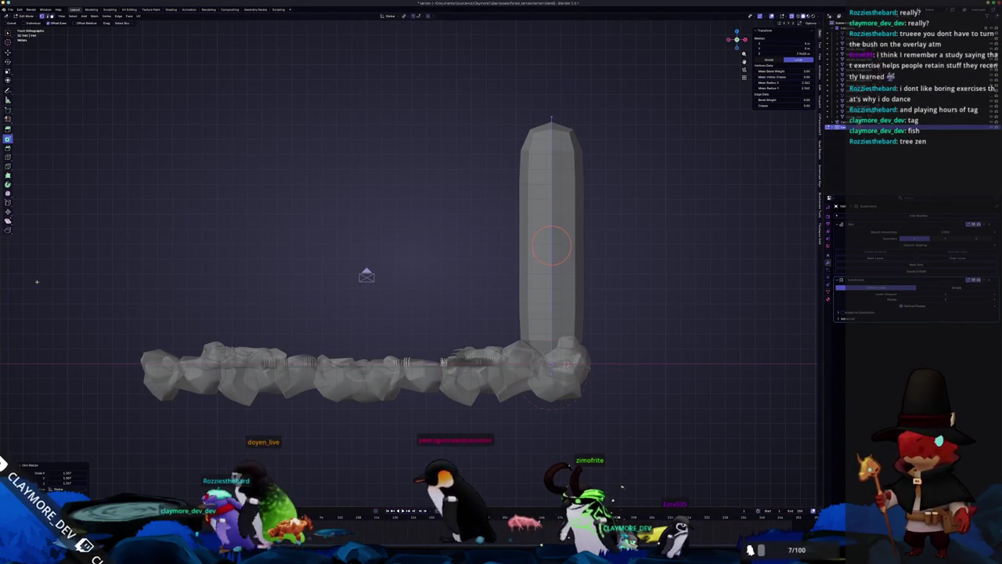
key(Return)
key(Tab)
Step: Reposition the pillar beside the terrain in the camera view
mouse_move(301, 279)
mouse_down()
mouse_move(398, 241)
mouse_move(446, 252)
mouse_up()
key(KP_0)
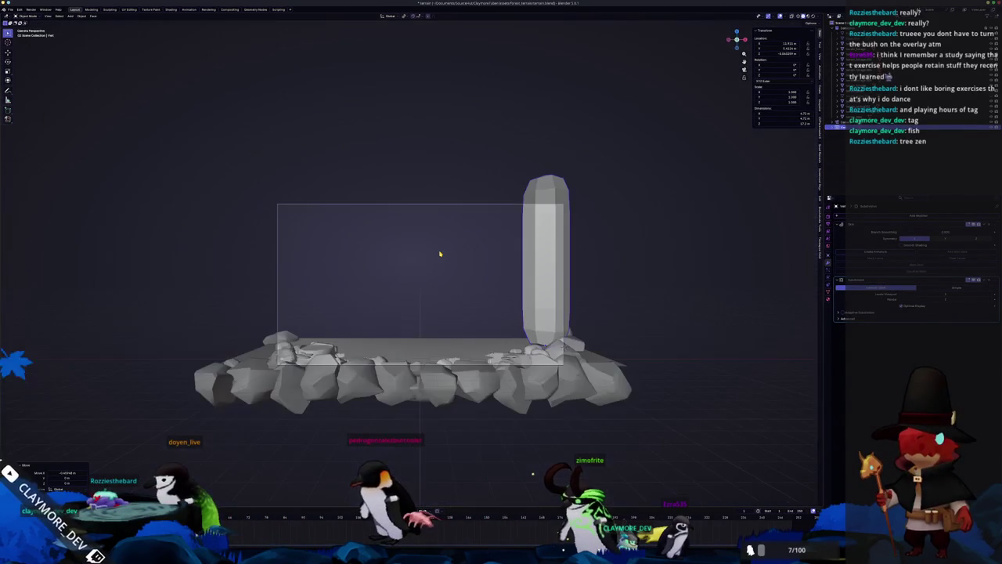
key(g)
key(x)
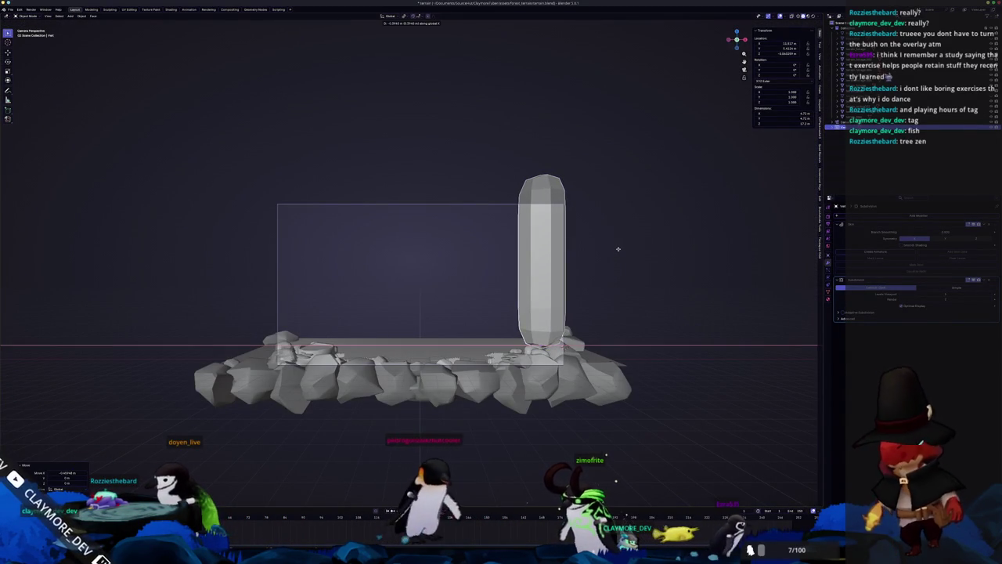
key(z)
click(616, 253)
Step: Apply the pillar's modifiers, include the rock base, and export as glTF 2.0 for Godot
key(ctrl+x)
key(ctrl+x)
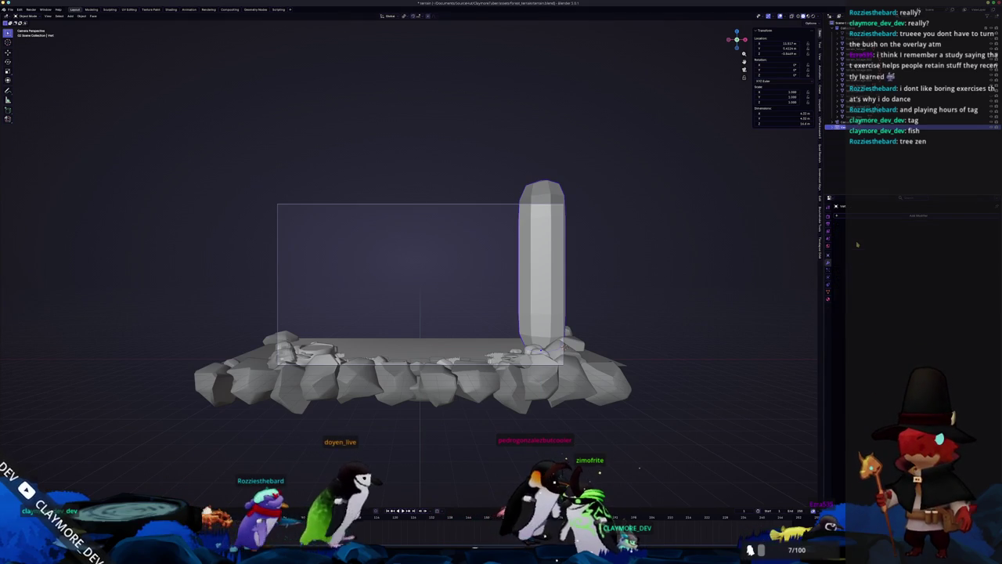
key(ctrl+z)
click(11, 10)
mouse_move(23, 94)
click(93, 141)
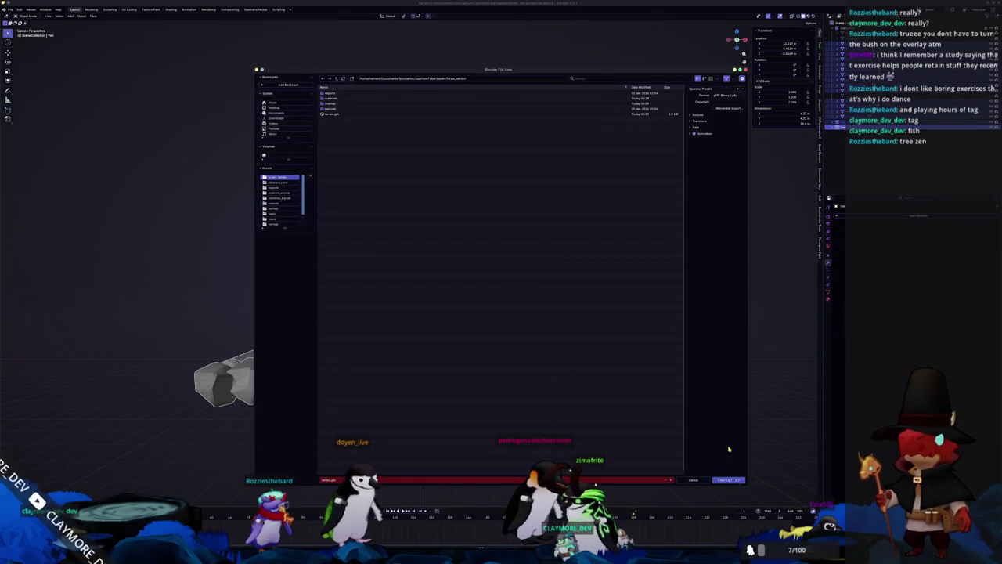
click(726, 479)
key(alt+Tab)
scroll(715, 186, up, 3)
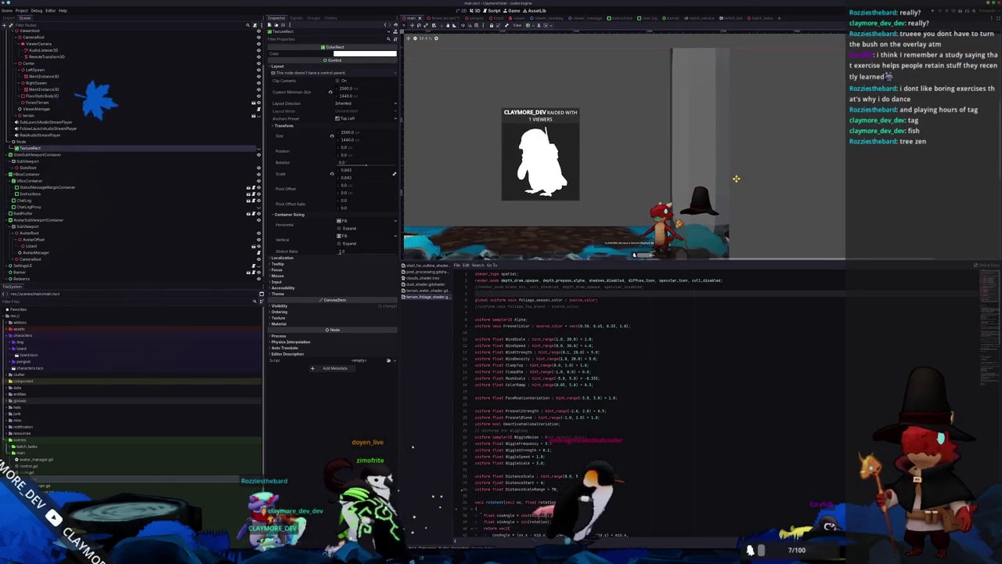
Step: Zoom the Godot main scene view, then return to Blender's terrain and pillar
scroll(783, 188, down, 3)
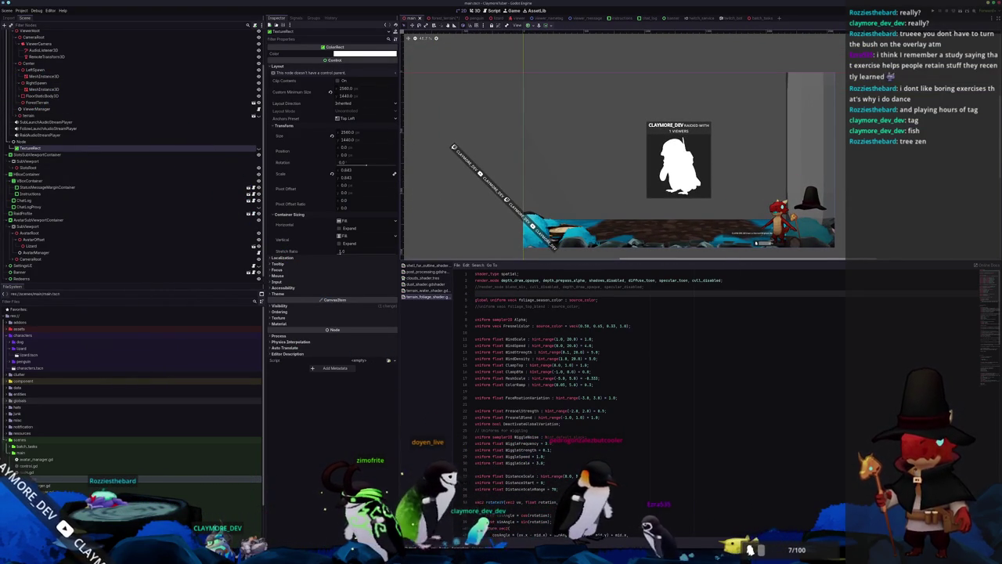
key(alt+Tab)
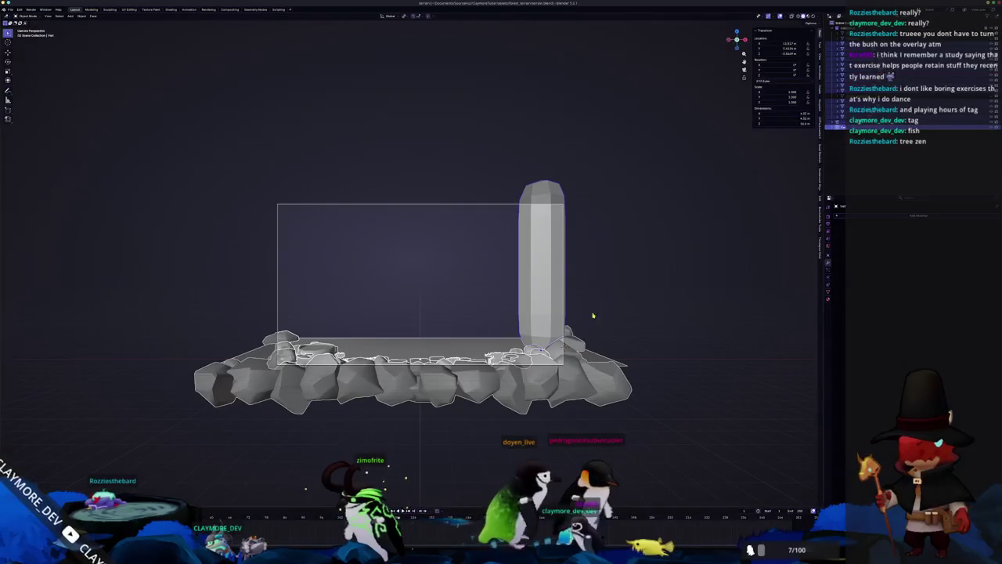
Step: Nudge the pillar slightly left along X, checking from top and camera views
scroll(591, 321, down, 5)
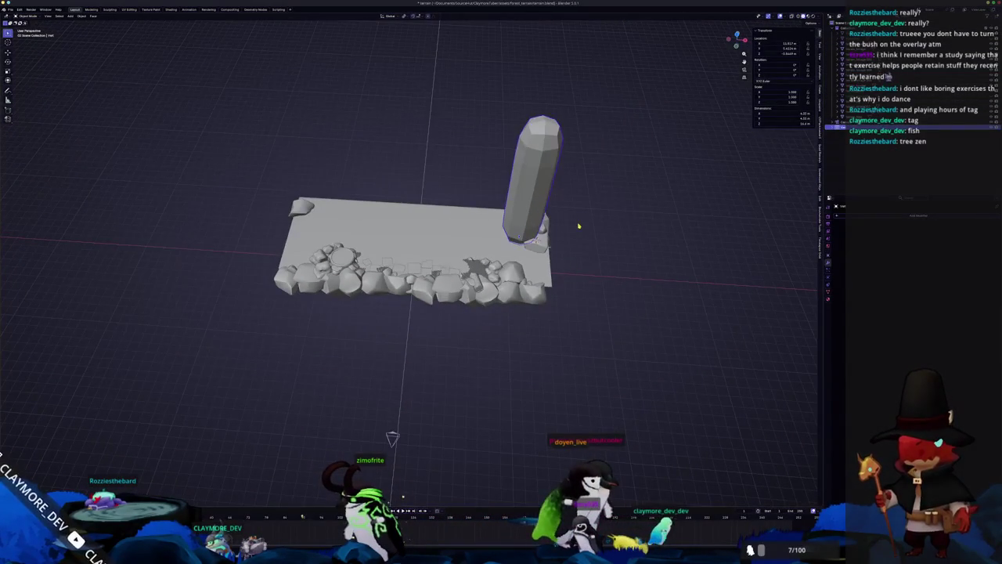
key(KP_7)
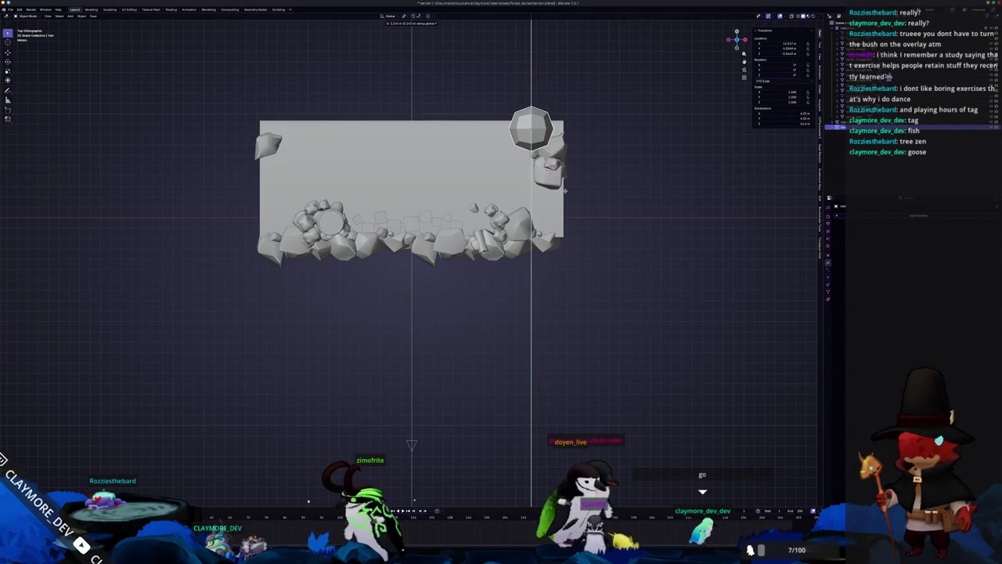
click(564, 189)
key(KP_0)
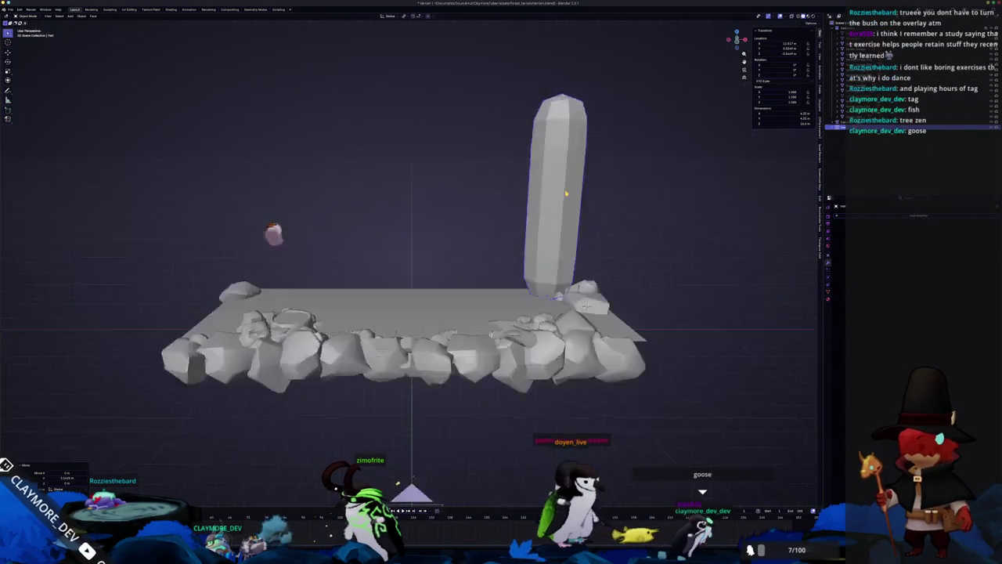
scroll(595, 303, up, 1)
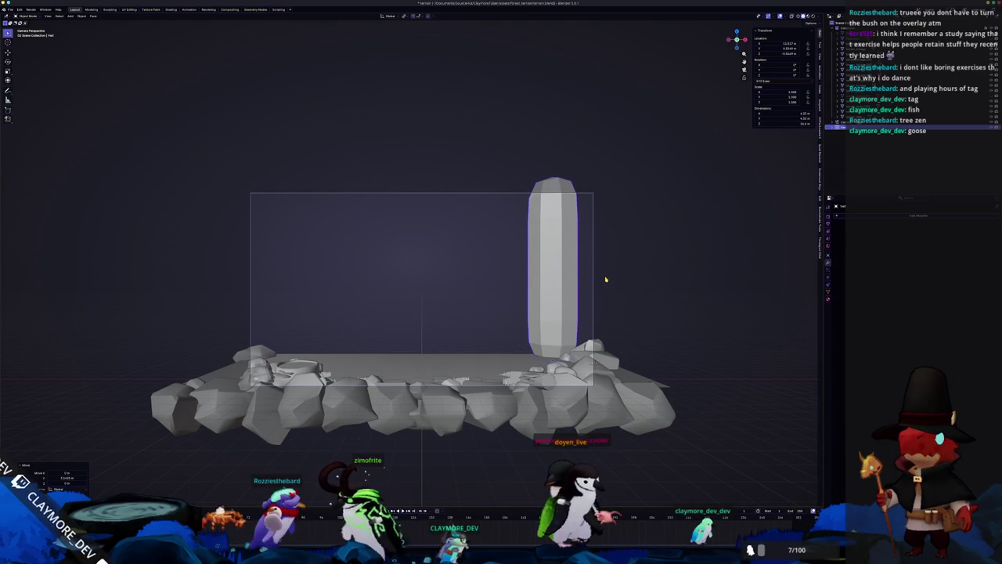
key(g)
click(605, 283)
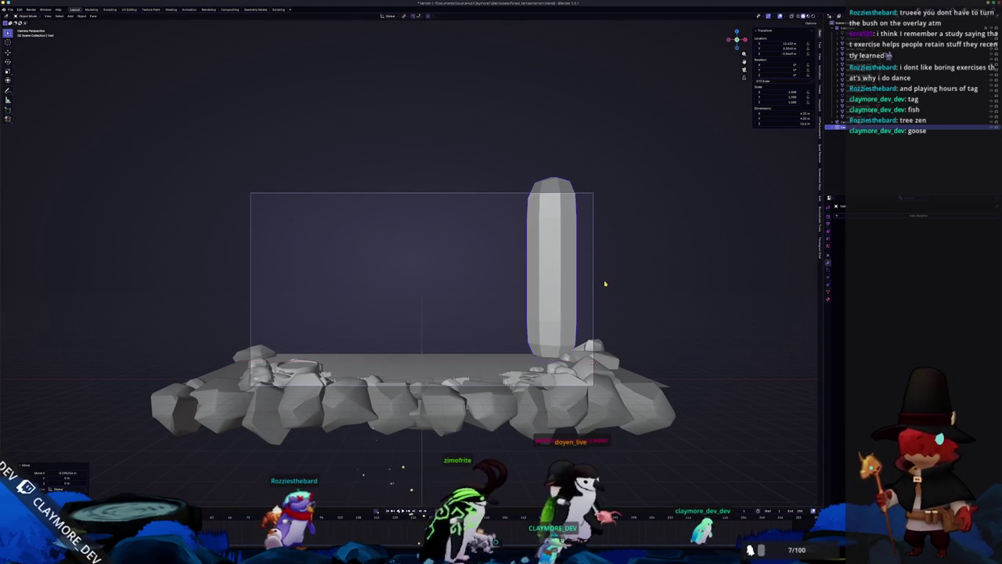
scroll(629, 330, up, 1)
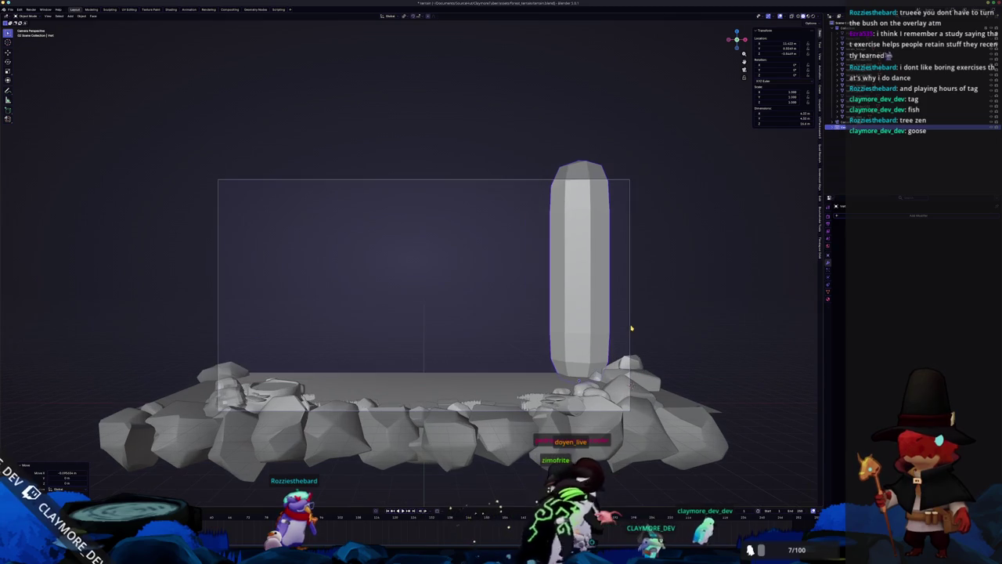
key(g)
key(x)
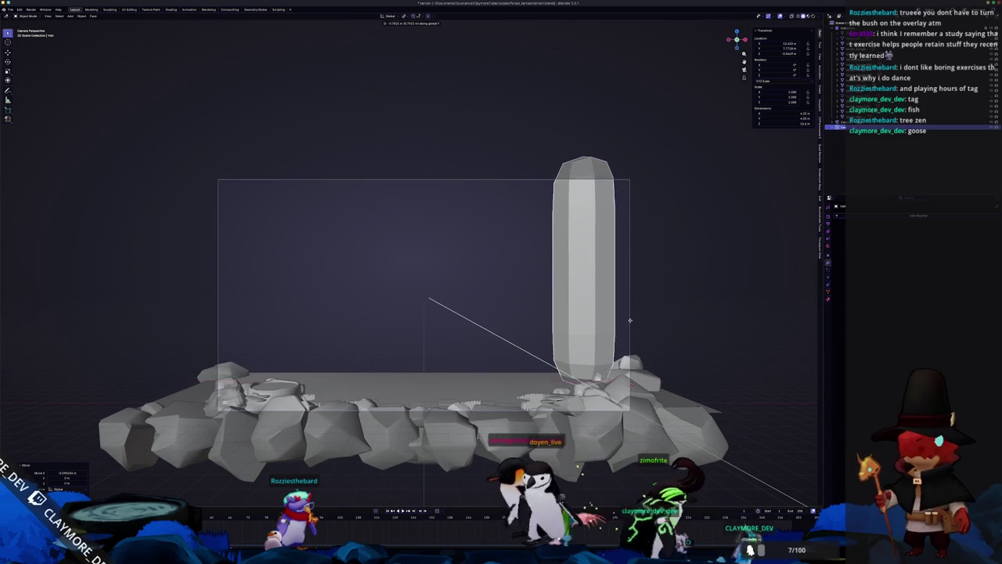
click(626, 322)
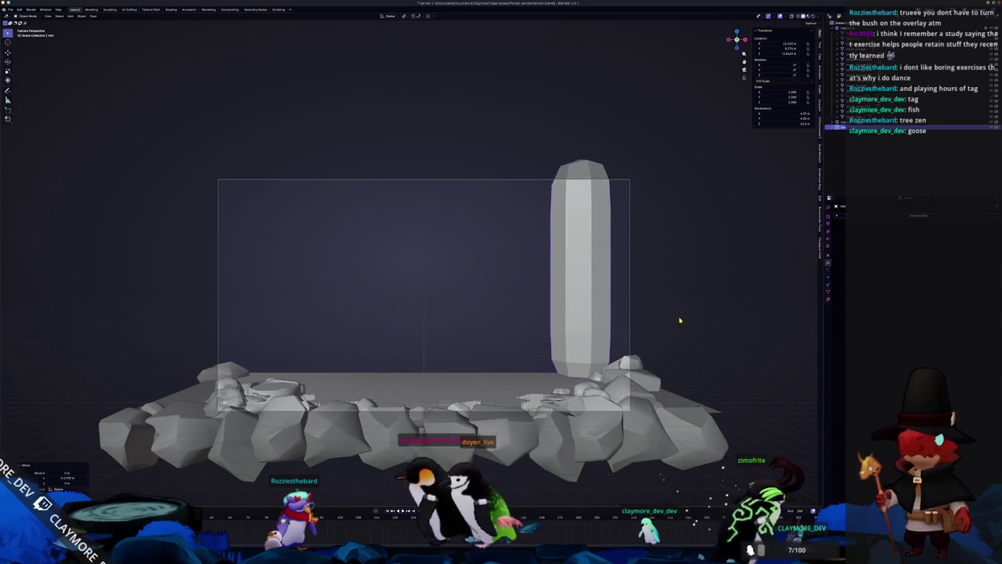
Step: Duplicate the pillar as a trial, rotate it about Z and move it, then delete the copy
click(603, 316)
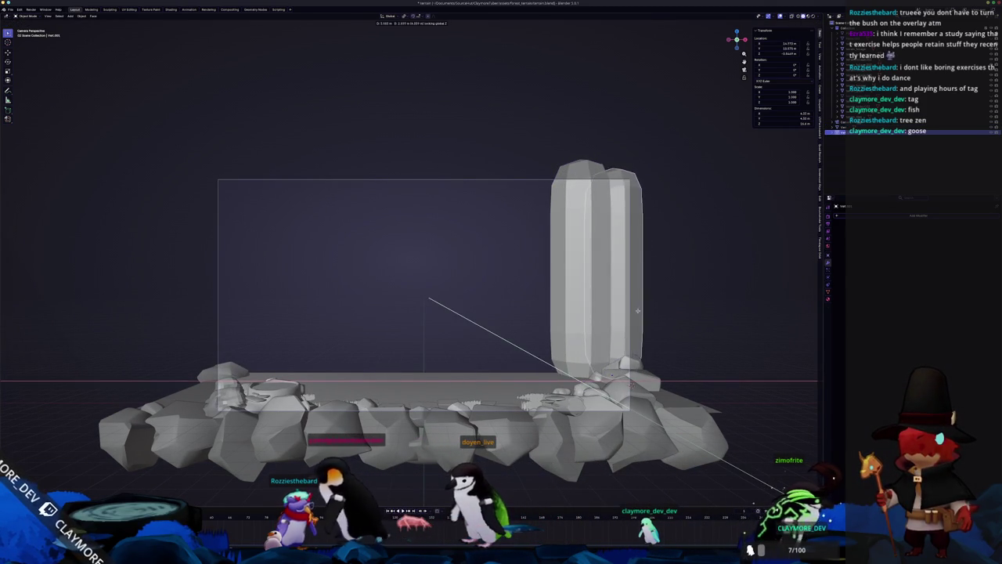
click(688, 320)
key(r)
key(z)
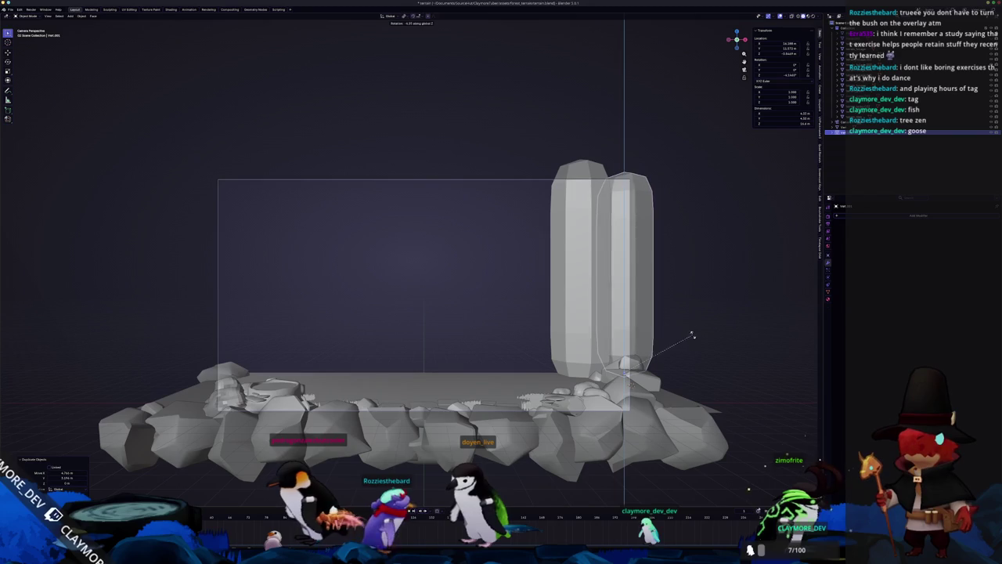
key(g)
key(shift+z)
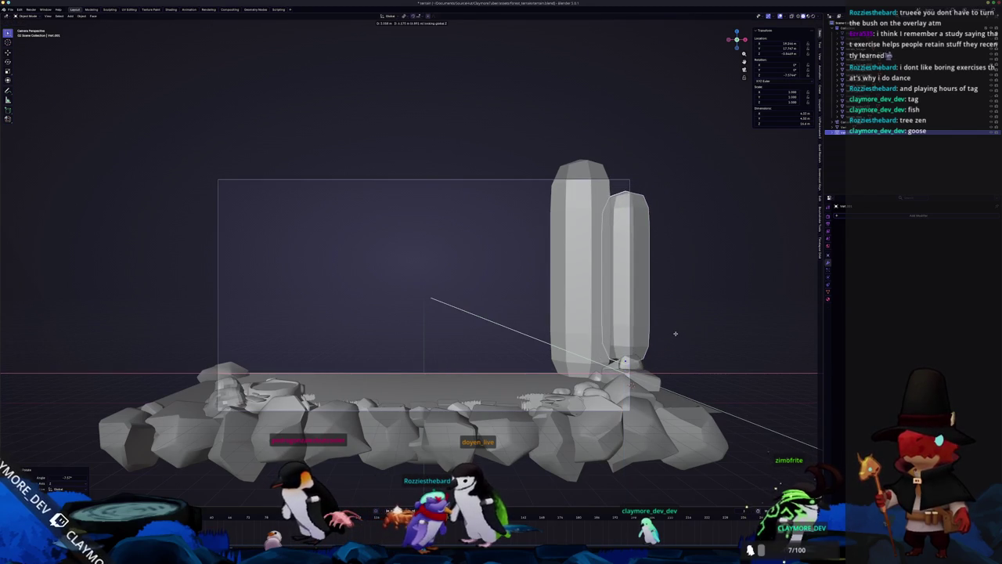
click(670, 341)
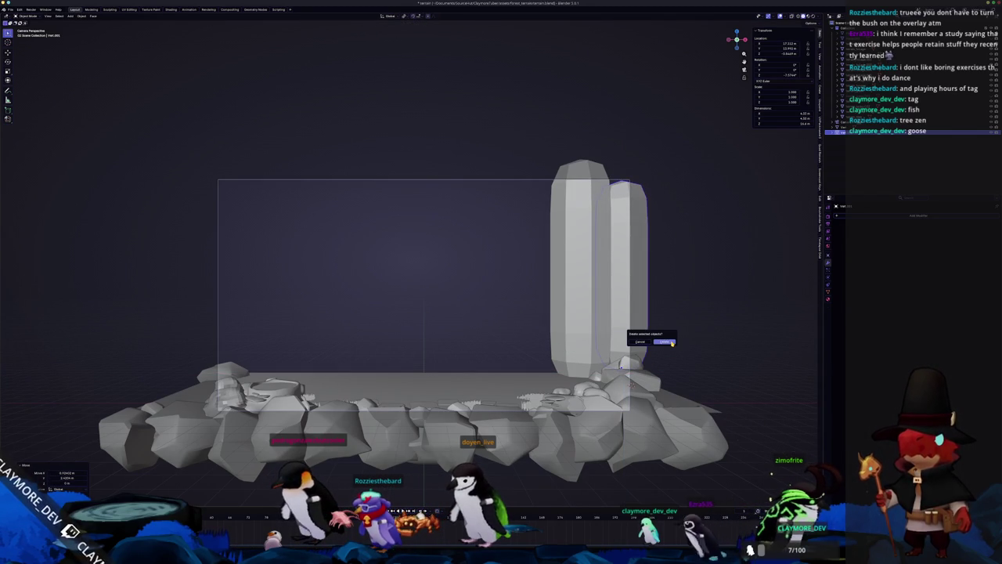
click(664, 342)
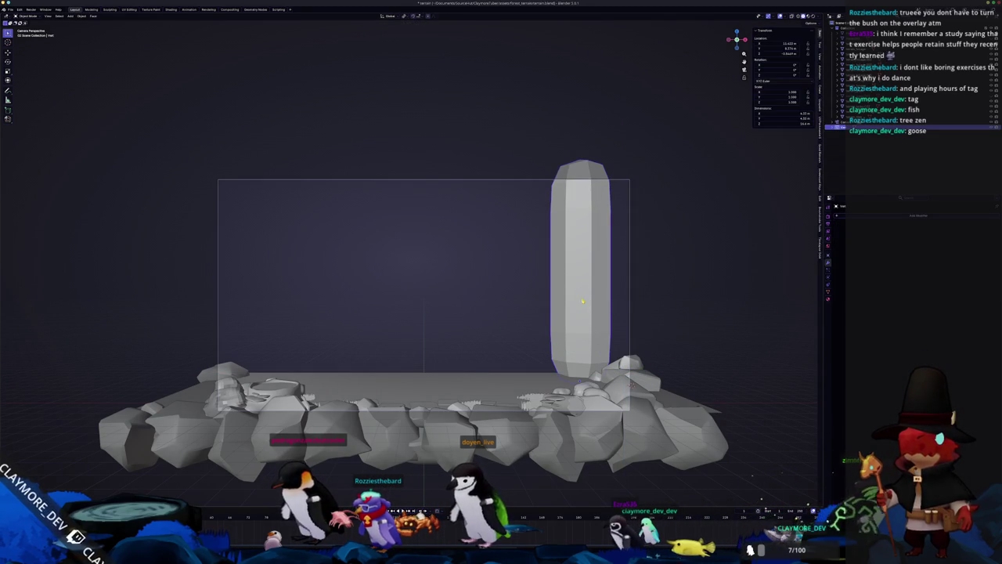
scroll(670, 310, up, 2)
Step: Enter Edit Mode on the pillar with X-ray on, then return to the camera view
key(Tab)
key(KP_0)
key(alt+z)
key(ctrl+z)
key(ctrl+z)
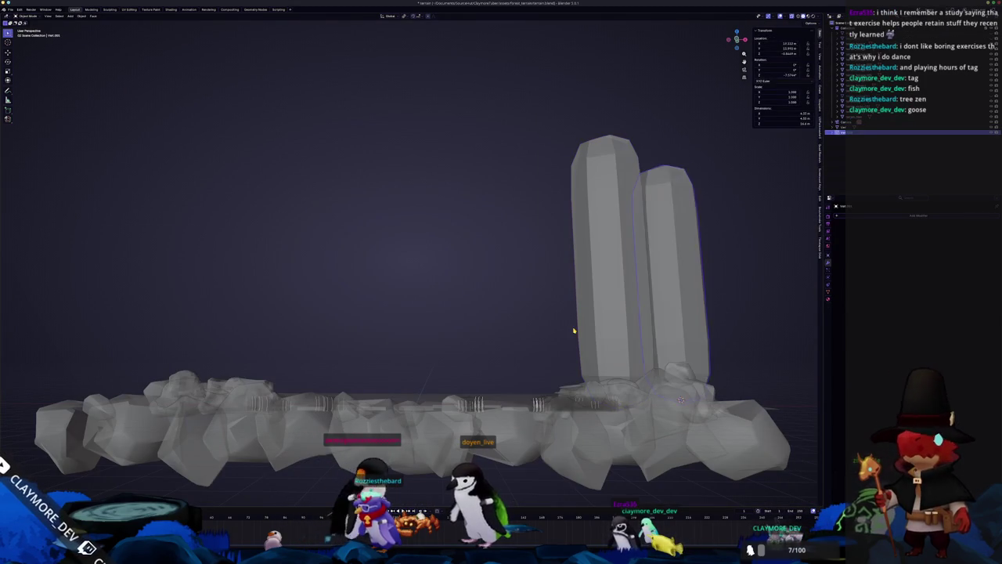
key(ctrl+shift+z)
key(ctrl+z)
key(ctrl+z)
key(ctrl+z)
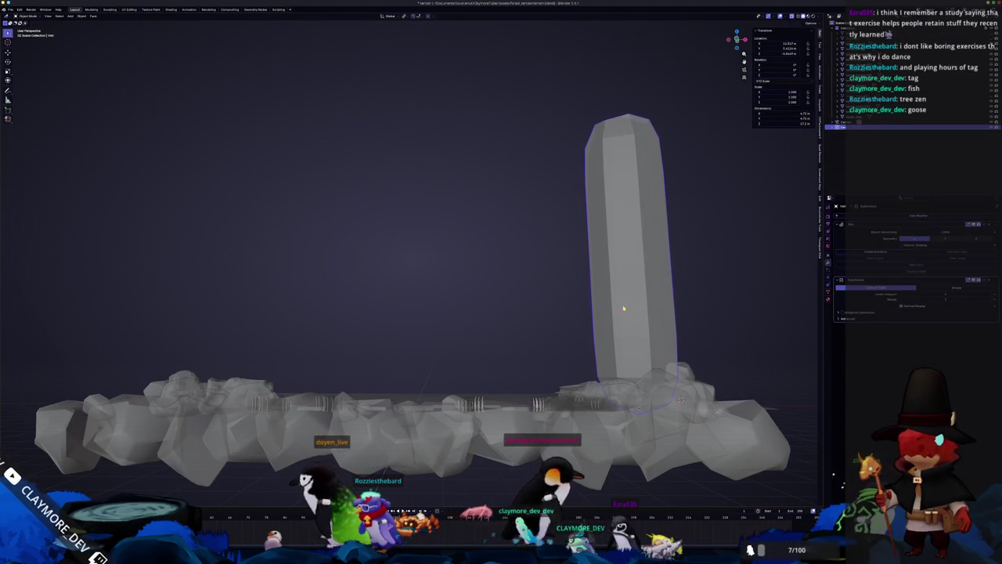
mouse_move(621, 306)
mouse_down()
mouse_move(625, 342)
mouse_move(612, 305)
mouse_up()
scroll(607, 292, down, 2)
key(KP_0)
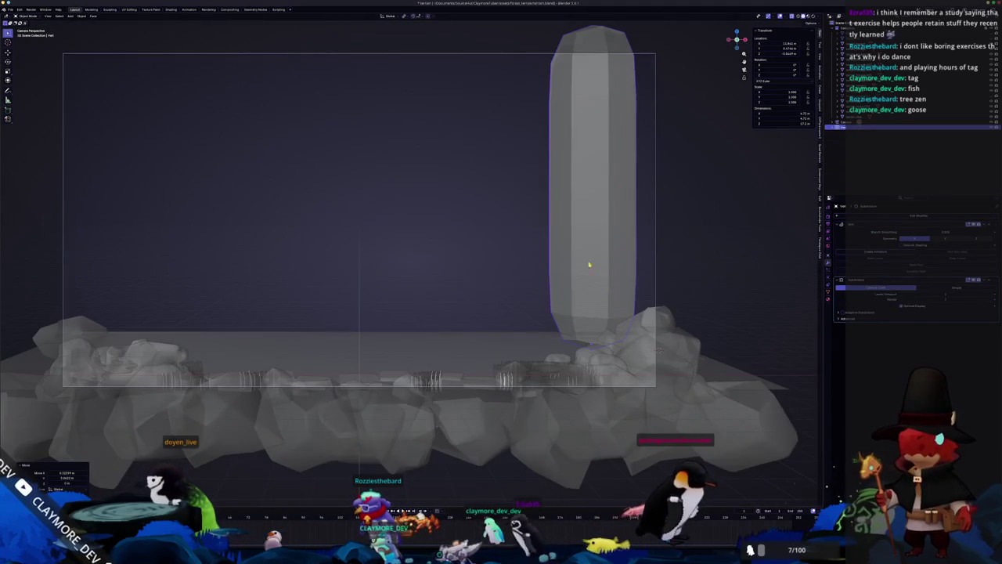
scroll(595, 266, down, 2)
Step: Frame the pillar mesh and extrude a new base vertex along the X axis
key(Tab)
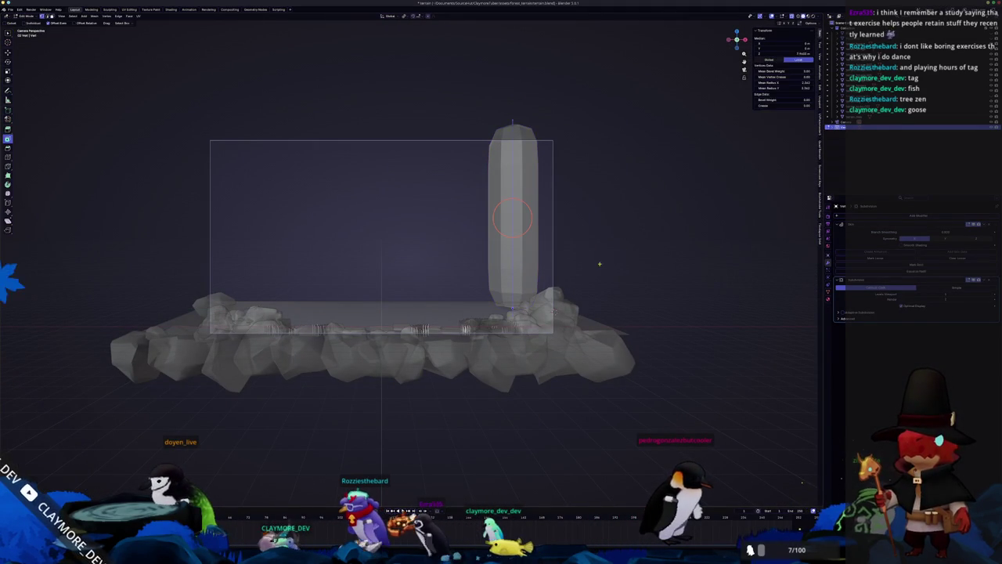
key(KP_Decimal)
scroll(502, 327, down, 3)
scroll(493, 389, left, 3)
key(g)
key(x)
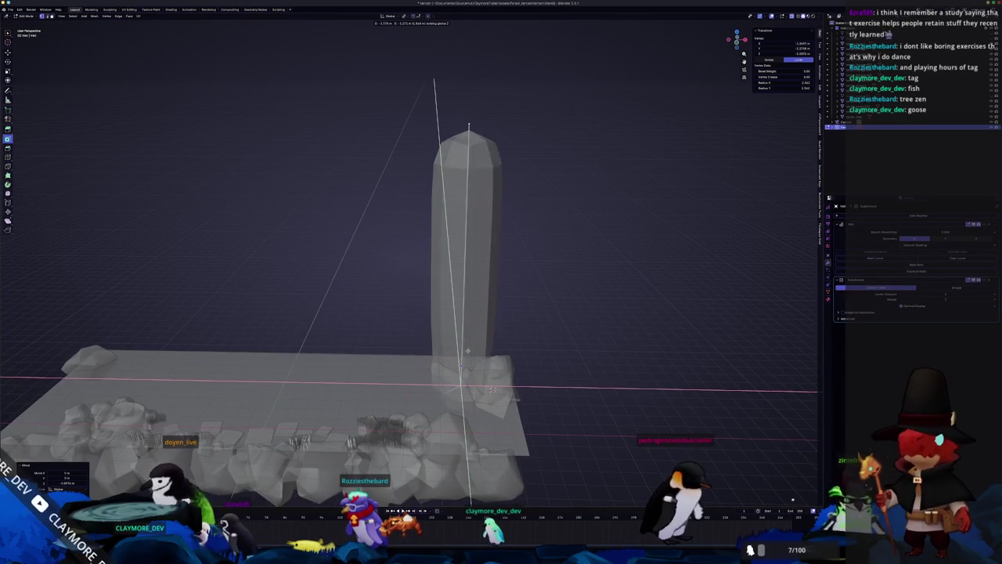
click(443, 401)
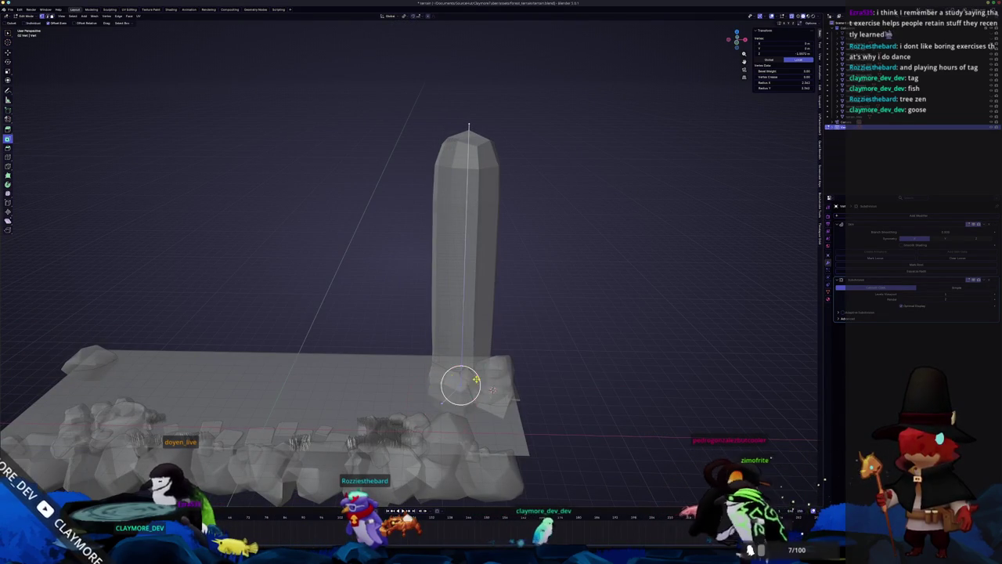
Step: Widen the pillar base by moving and scaling the bottom vertex, then increasing its thickness
key(g)
key(x)
key(x)
key(x)
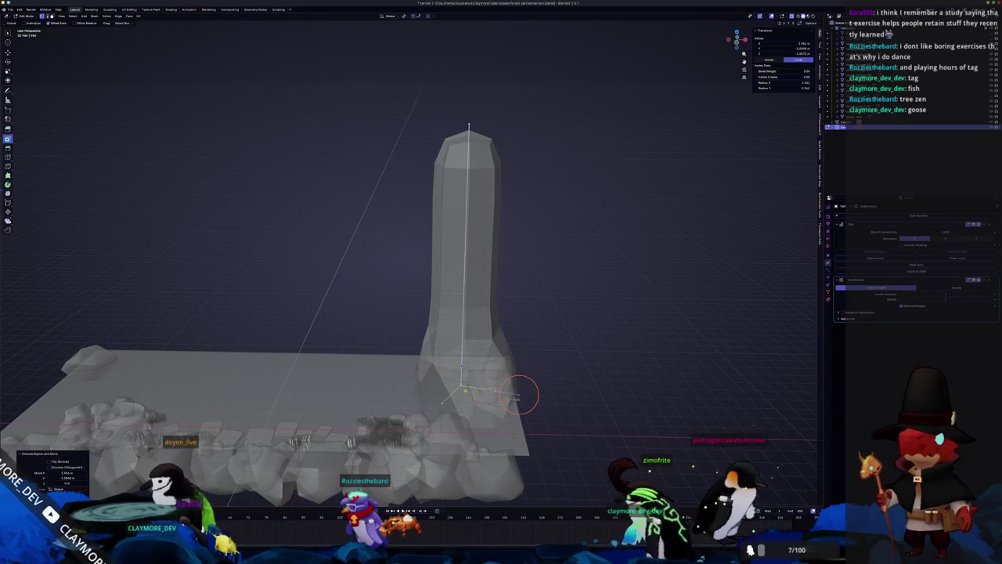
key(s)
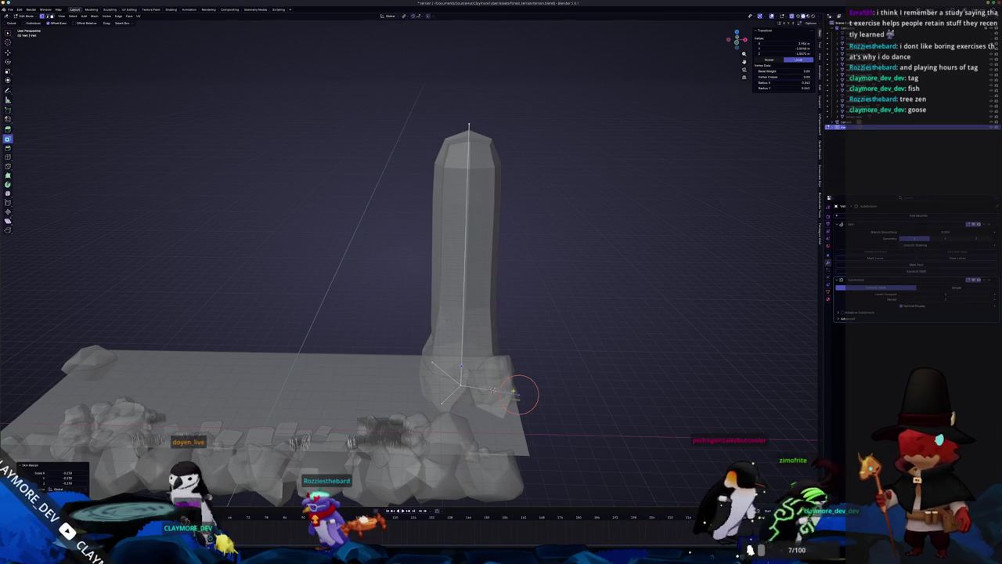
click(518, 418)
key(s)
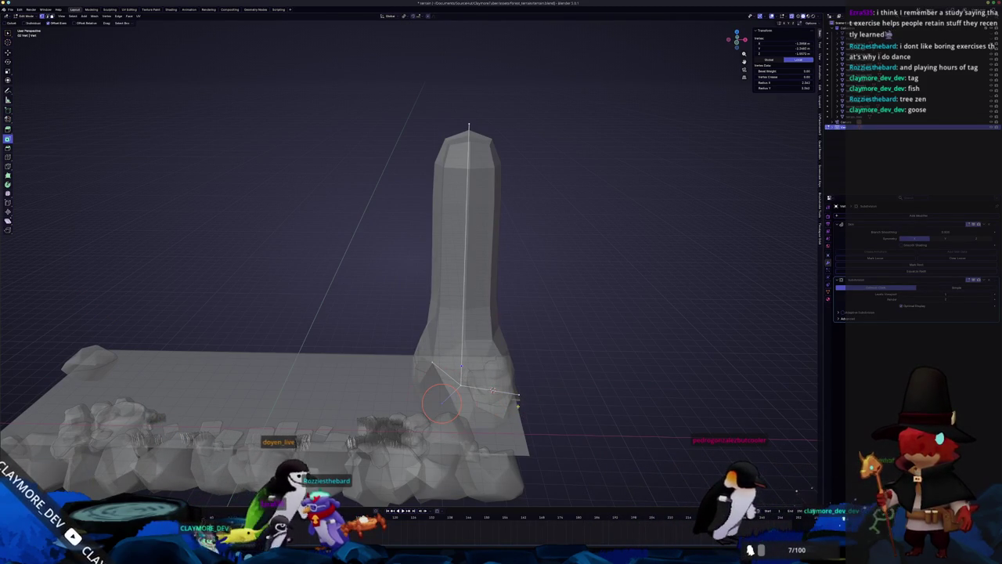
scroll(493, 389, up, 5)
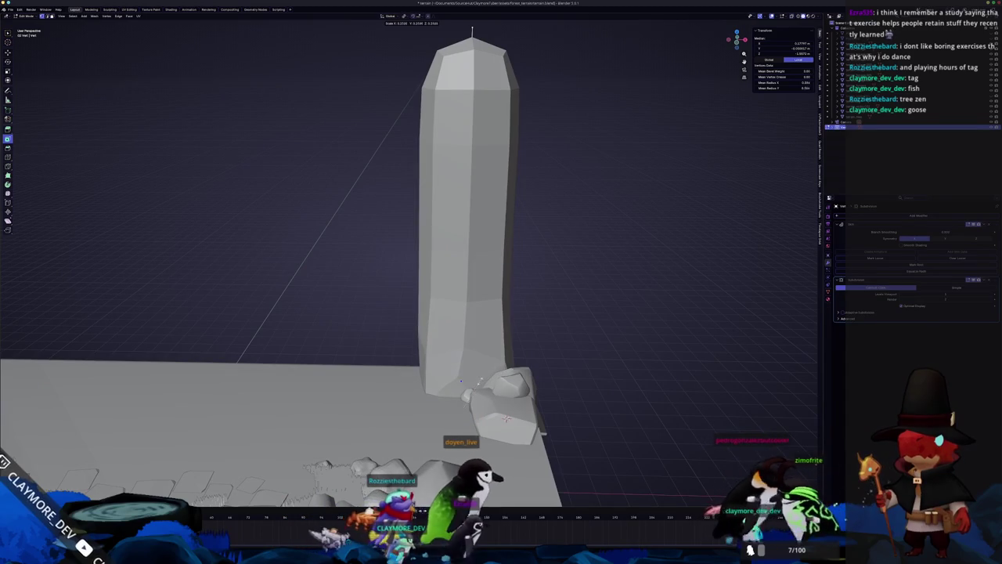
click(541, 366)
Step: Enlarge the skin radius at the bottom vertex with Ctrl+A, checking from top view
key(alt+z)
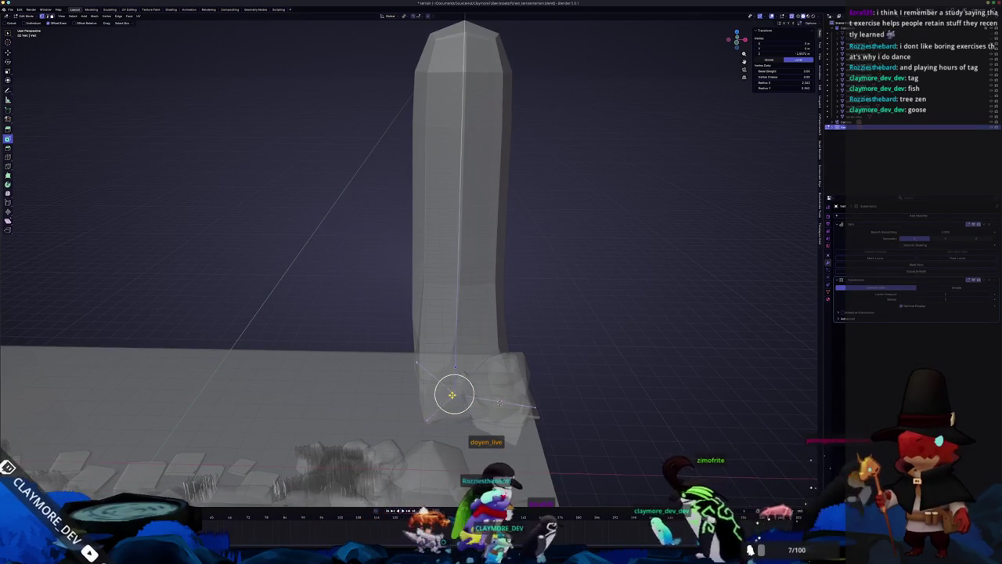
scroll(479, 421, down, 10)
key(ctrl+a)
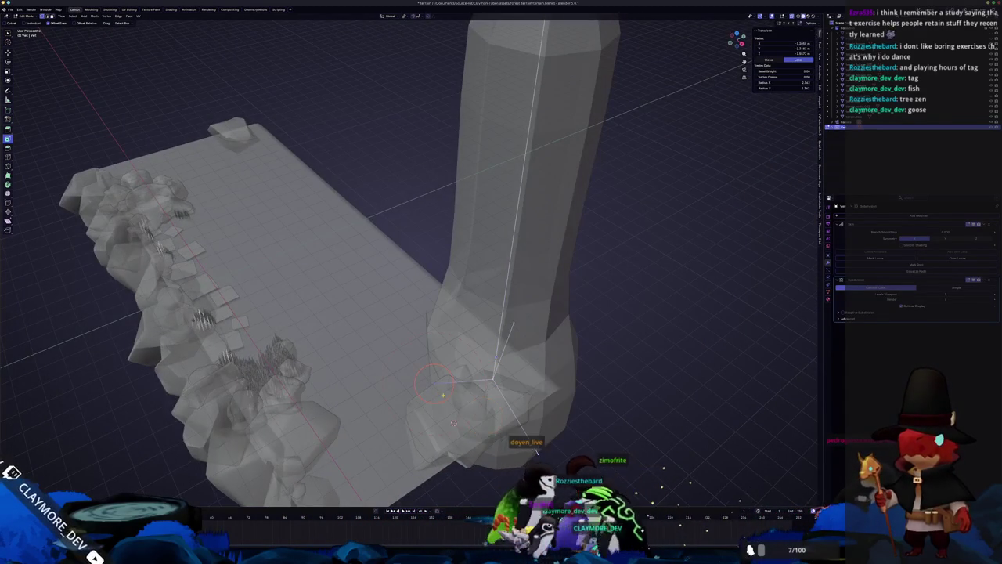
scroll(453, 422, down, 5)
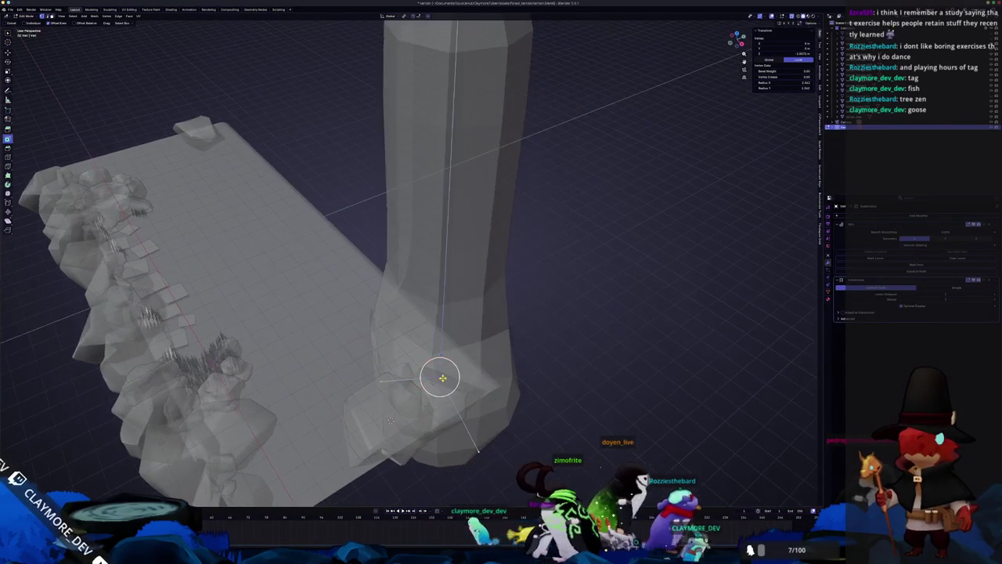
key(KP_7)
scroll(443, 378, down, 5)
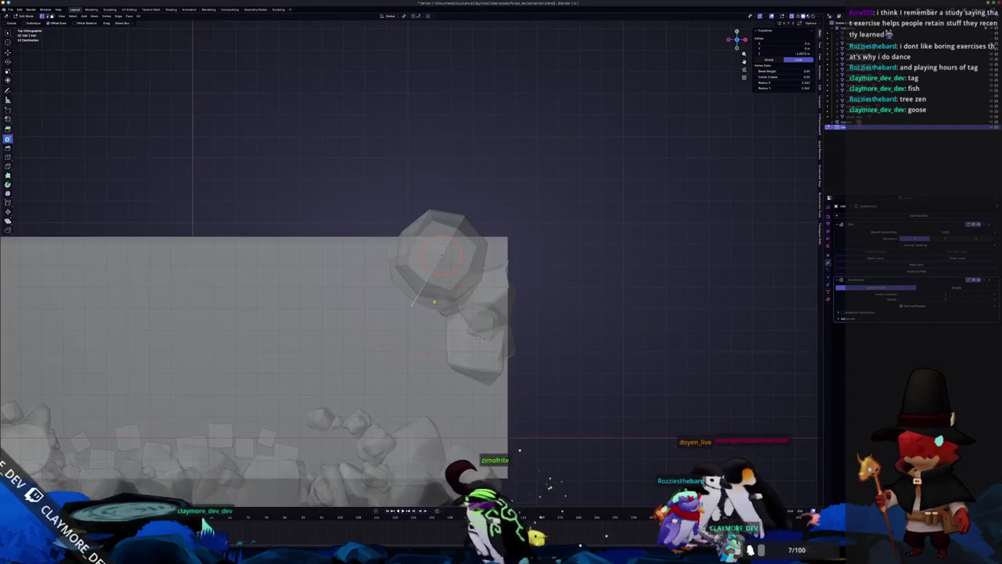
key(Escape)
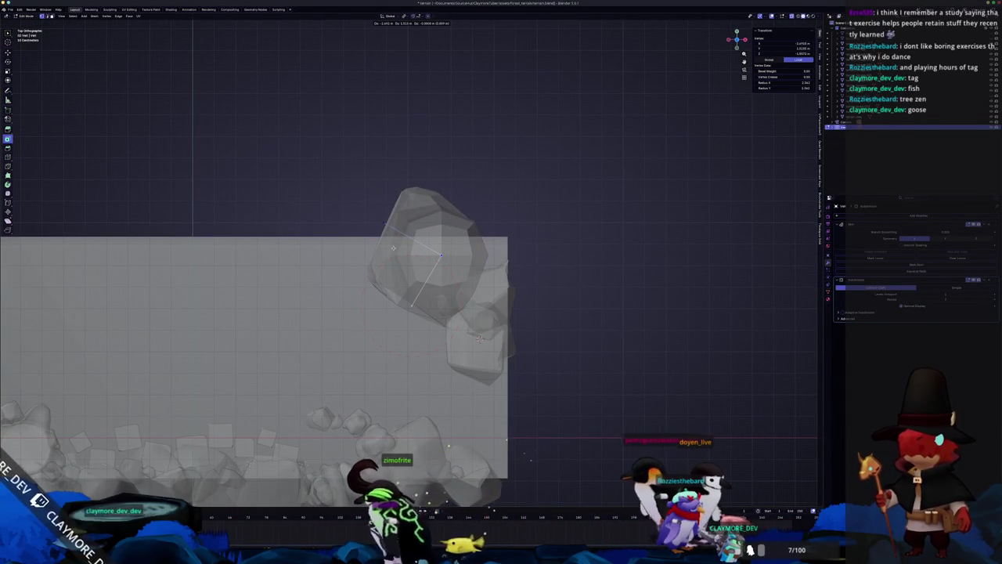
key(Escape)
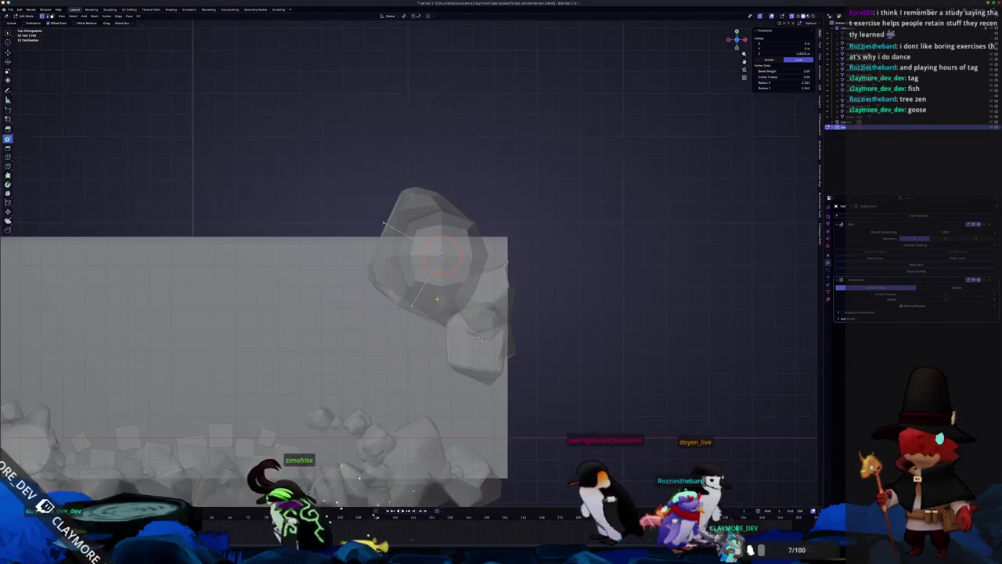